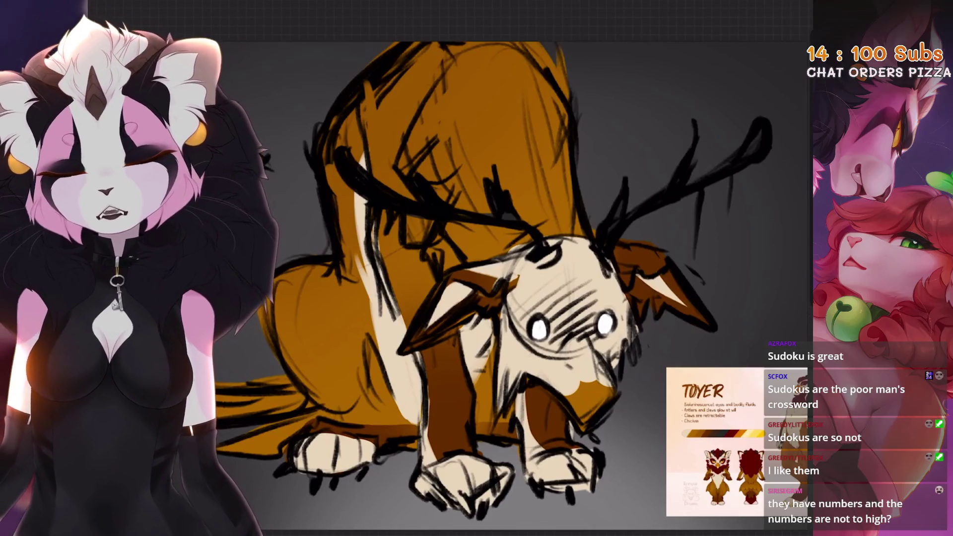
Step: Brush dark red across the top of the creature's back and fur, redoing one misplaced stroke
scroll(496, 288, "up", 3)
mouse_move(432, 233)
left_mouse_down()
mouse_move(546, 114)
mouse_move(436, 213)
mouse_move(464, 253)
left_mouse_up()
key("ctrl+z")
key("ctrl+z")
scroll(496, 298, "down", 2)
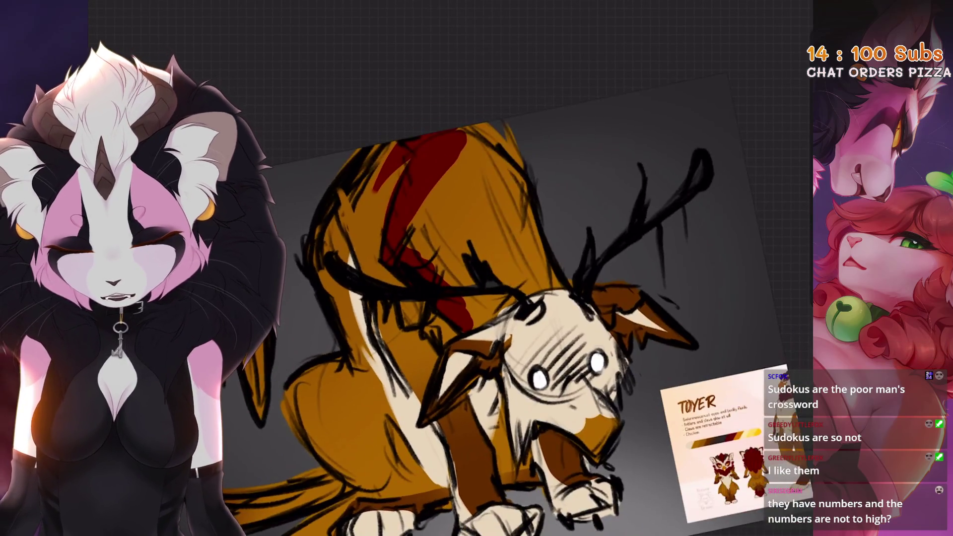
mouse_move(407, 218)
left_mouse_down()
mouse_move(422, 199)
mouse_move(485, 233)
mouse_move(461, 272)
left_mouse_up()
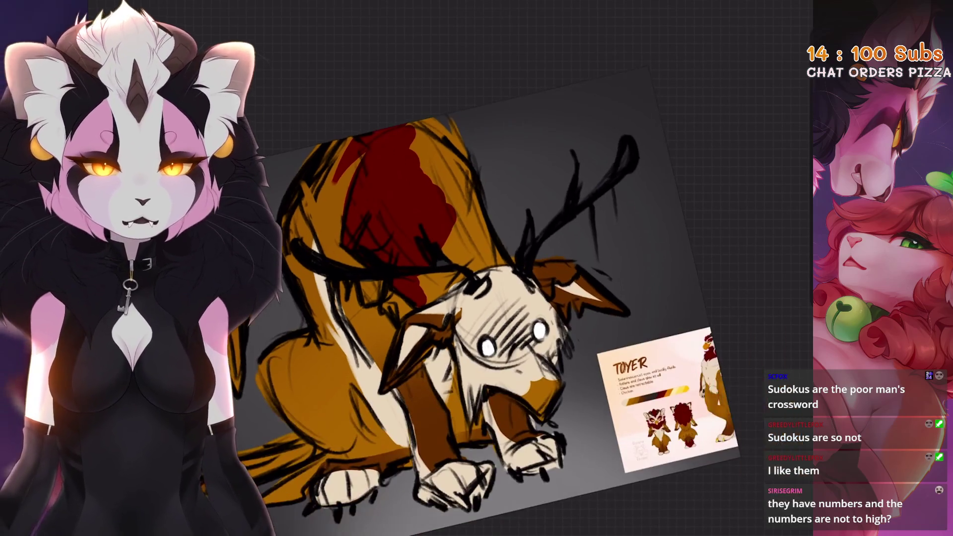
scroll(477, 298, "down", 1)
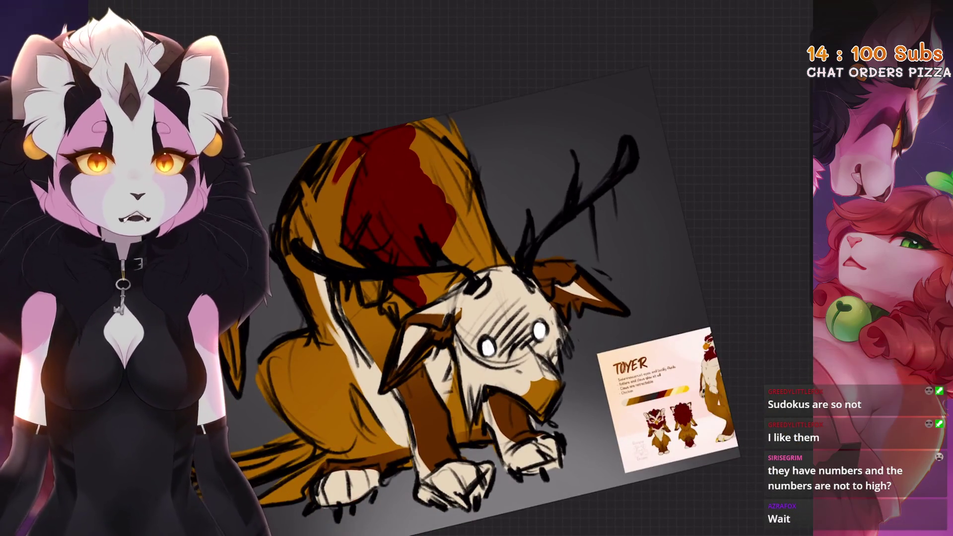
mouse_move(461, 273)
left_mouse_down()
mouse_move(466, 234)
mouse_move(482, 253)
mouse_move(427, 292)
mouse_move(517, 255)
left_mouse_up()
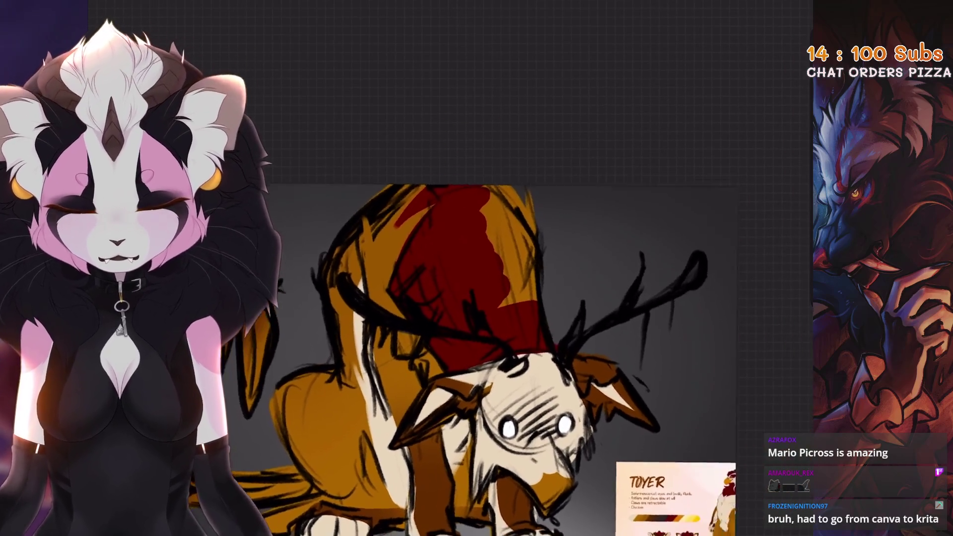
Step: Fill the grey gap by the neck with dark red and extend the red wedge toward the head
mouse_move(503, 234)
left_mouse_down()
mouse_move(508, 132)
mouse_move(546, 228)
left_mouse_up()
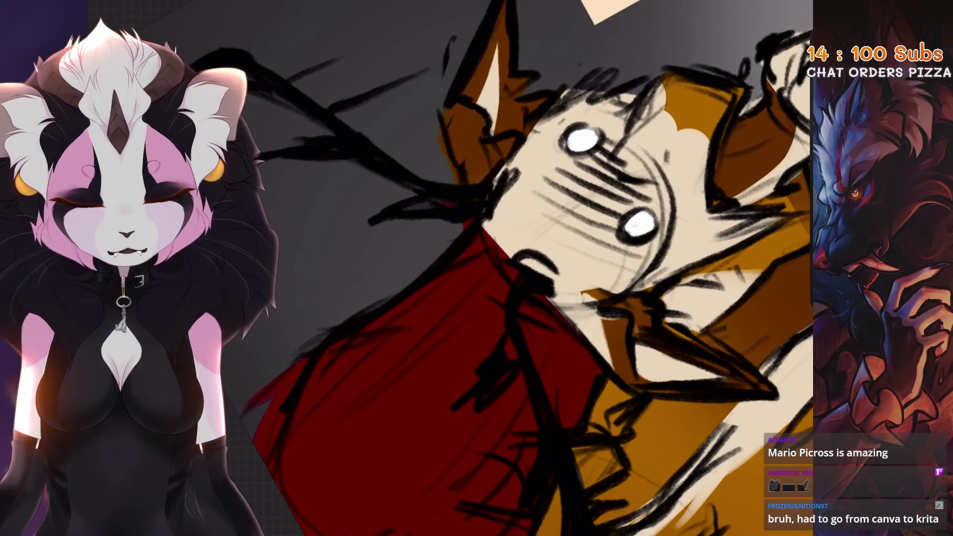
key("ctrl+z")
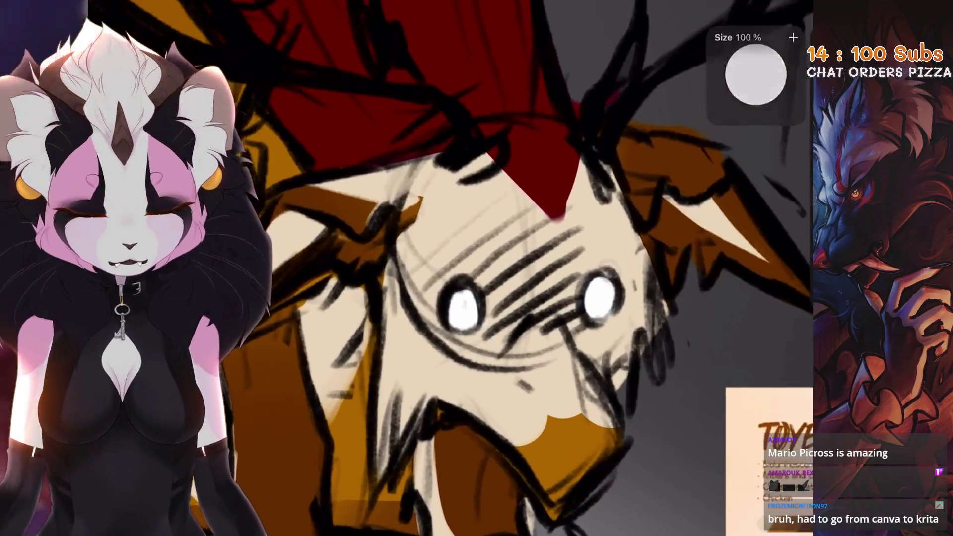
left_click_drag(582, 161, 589, 208)
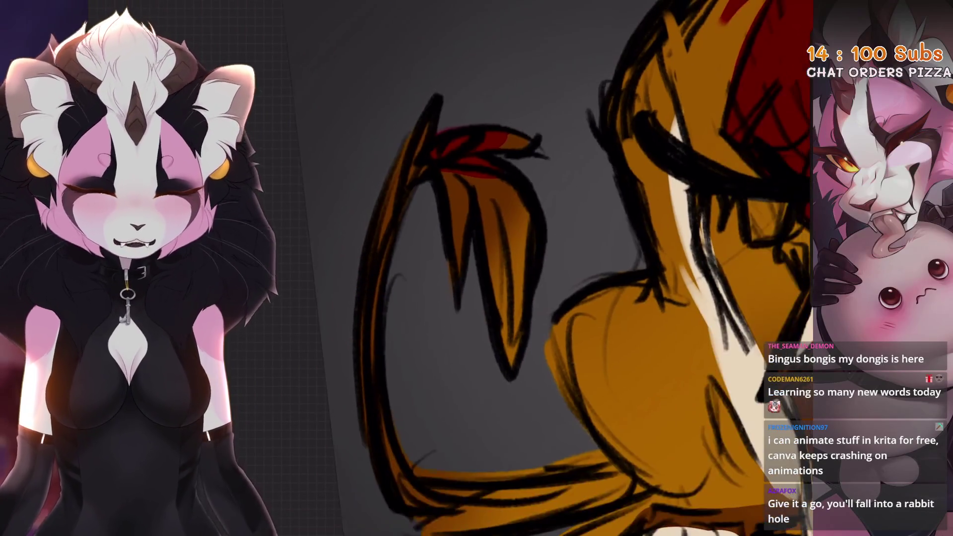
Step: Paint the tail's tip strand dark red on Layer 6
left_click_drag(457, 166, 507, 373)
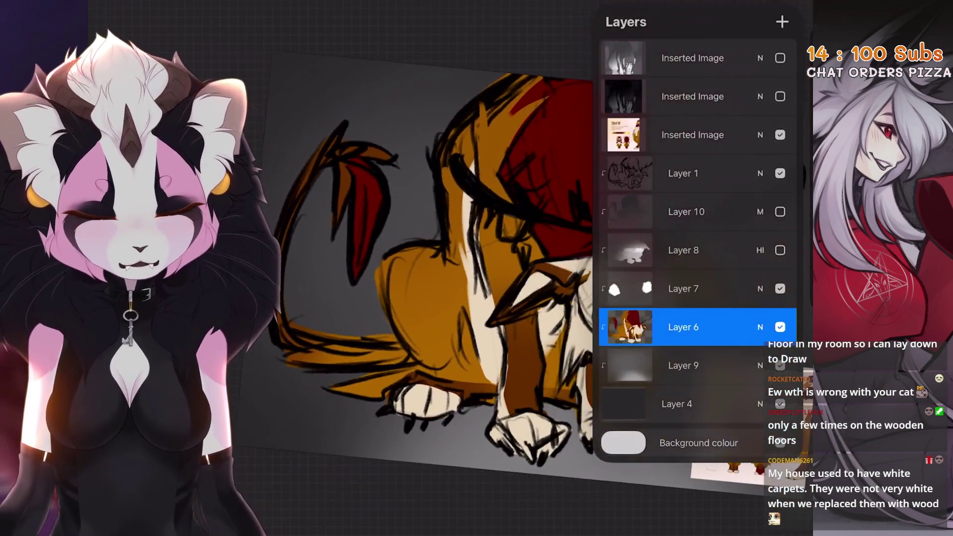
Step: Toggle flat-colour Layer 6 off and on to compare, leave it visible, and select Layer 7
left_click(780, 326)
left_click(780, 327)
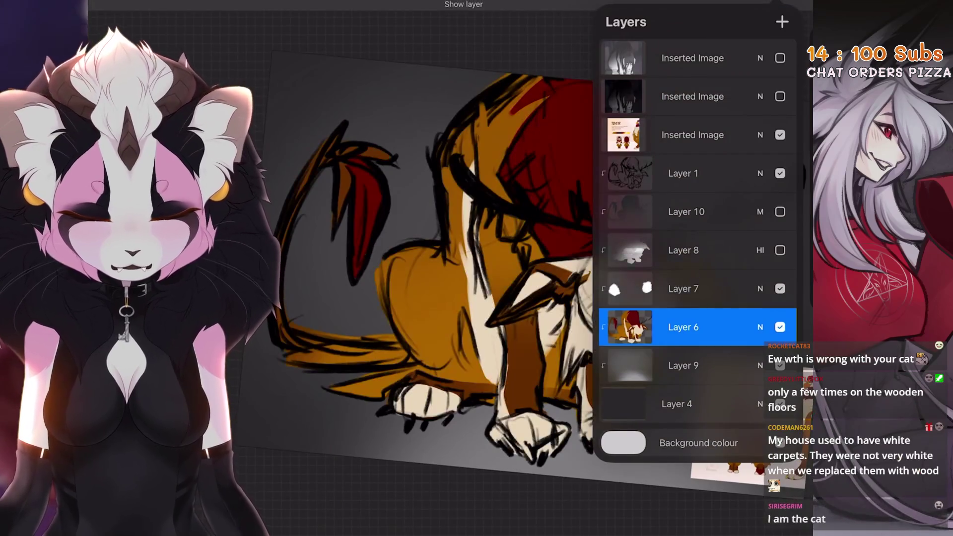
left_click(780, 327)
left_click(779, 326)
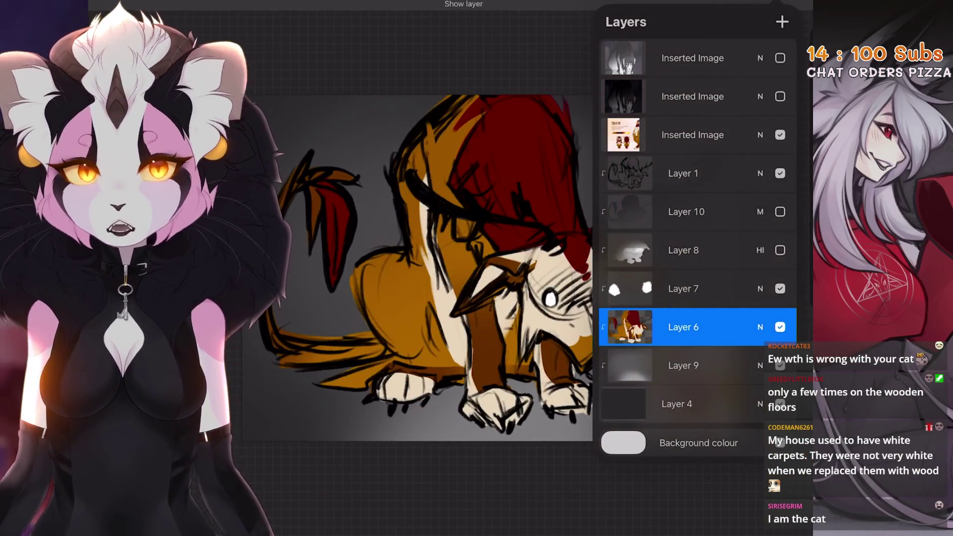
left_click(780, 327)
left_click(780, 326)
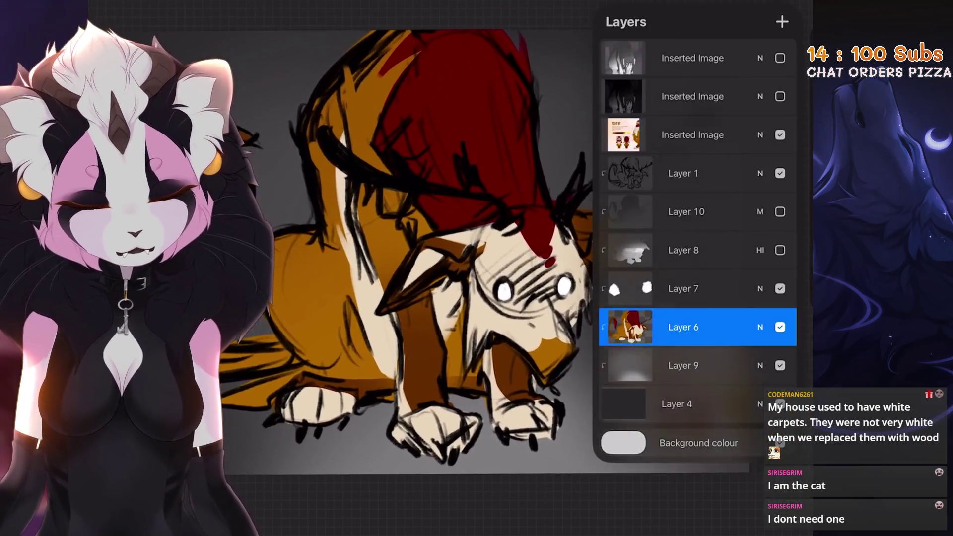
left_click(683, 289)
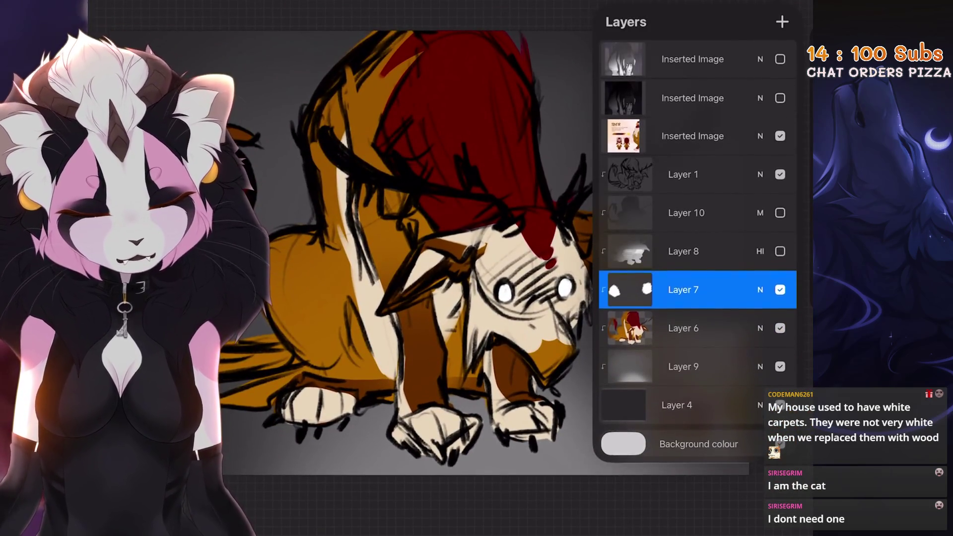
Step: Delete the unused Layers 8 and 10 from the layer stack
left_click(683, 173)
left_click(780, 211)
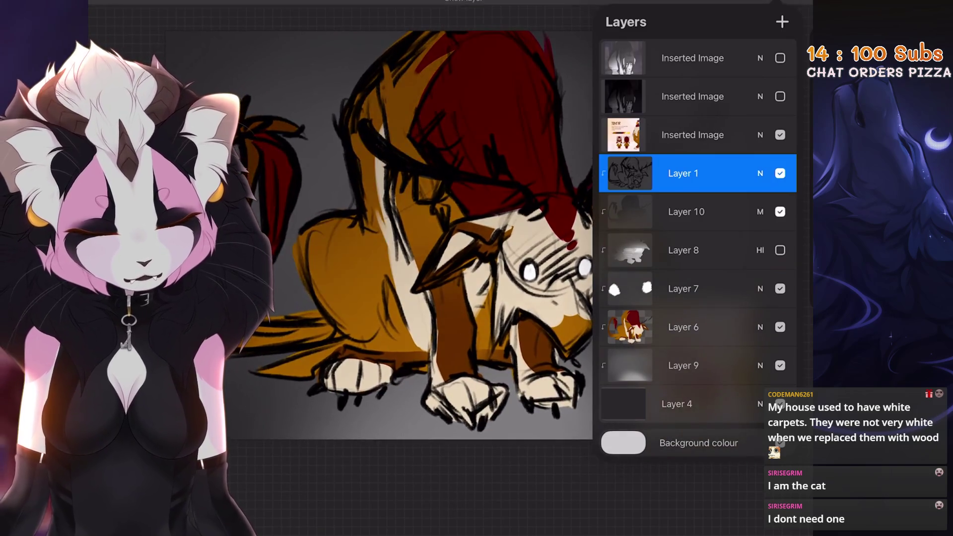
left_click(780, 250)
left_click(760, 250)
left_click(760, 250)
left_click_drag(735, 251, 645, 250)
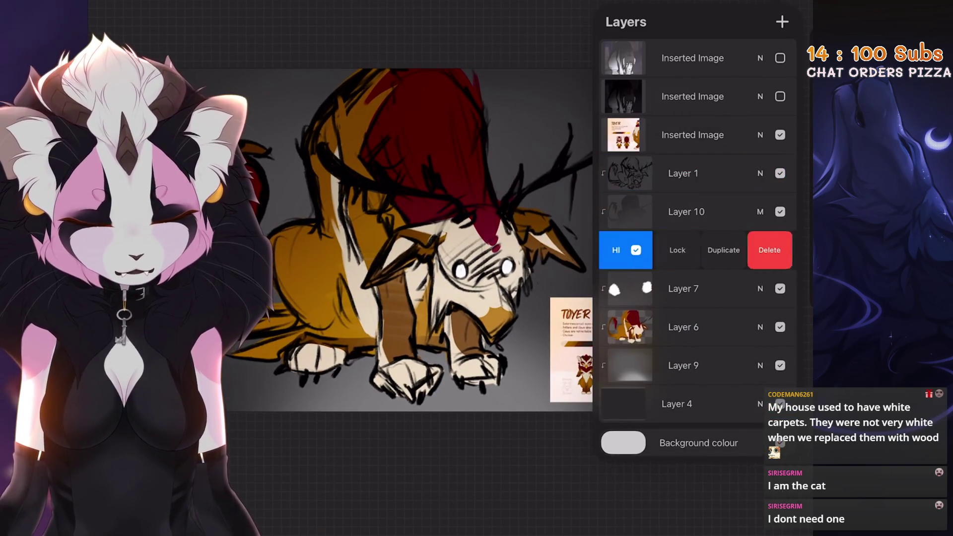
left_click(753, 250)
left_click_drag(734, 211, 645, 212)
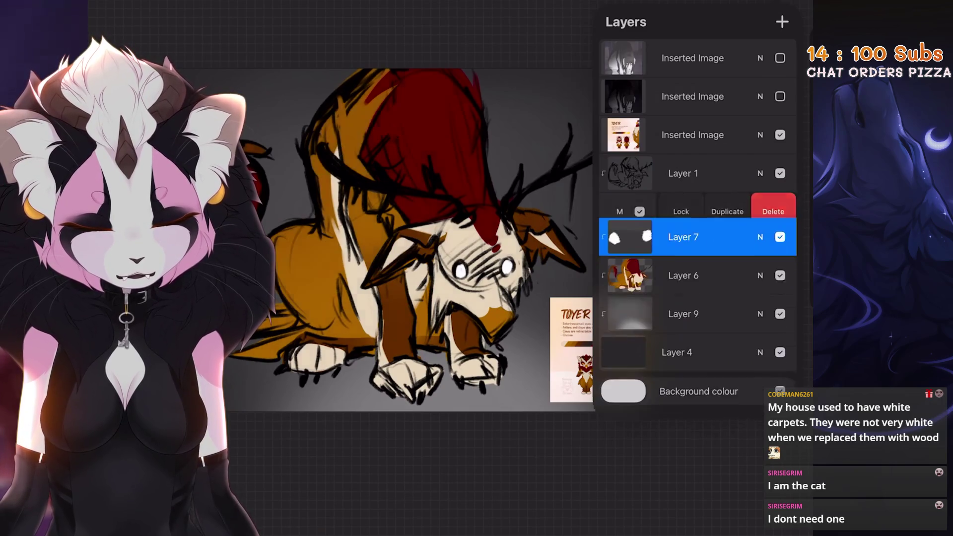
left_click(776, 212)
Step: Add one new blank layer above Layer 7
left_click(782, 21)
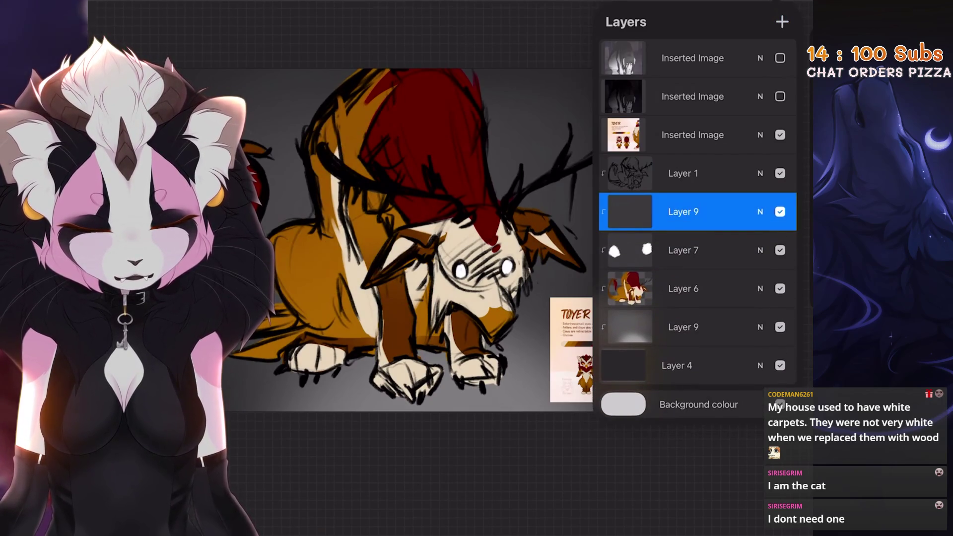
scroll(427, 238, "up", 2)
left_click(683, 251)
scroll(427, 238, "down", 2)
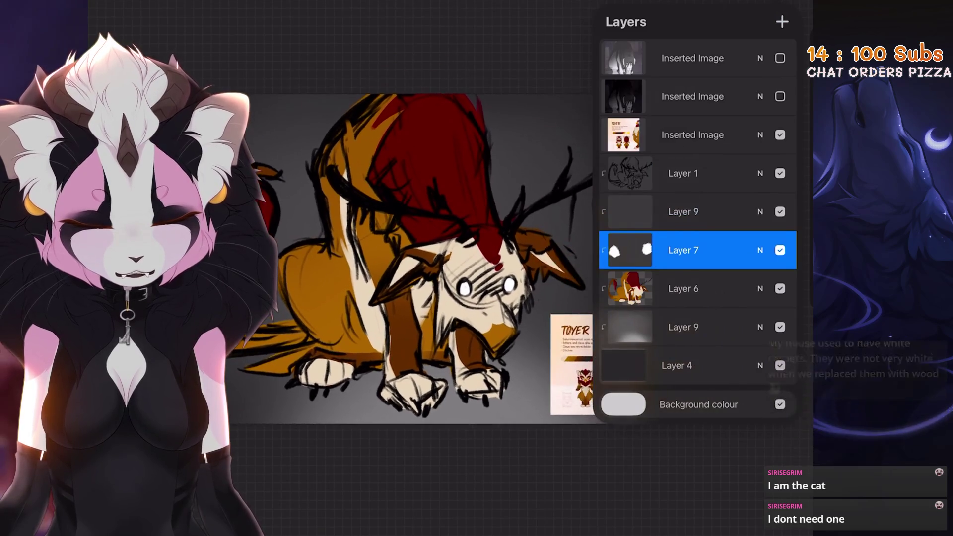
left_click(782, 21)
key("ctrl+z")
Step: Set the line art layer's blend mode to Soft Light after trying Hard Light and Overlay
left_click(760, 251)
scroll(697, 347, "down", 3)
left_click(625, 332)
scroll(697, 333, "up", 2)
scroll(697, 332, "down", 2)
left_click(625, 335)
scroll(698, 333, "up", 1)
left_click(625, 332)
scroll(697, 333, "up", 1)
left_click(626, 333)
scroll(698, 333, "down", 1)
left_click(625, 333)
left_click(760, 173)
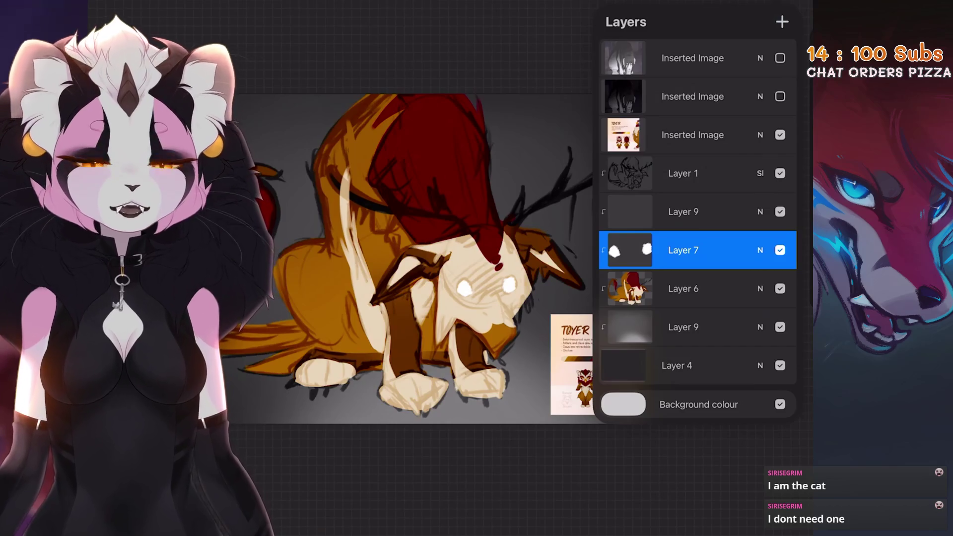
Step: Duplicate line art Layer 1, hide the original as a backup, and reselect Layer 6
left_click(683, 288)
left_click(683, 289)
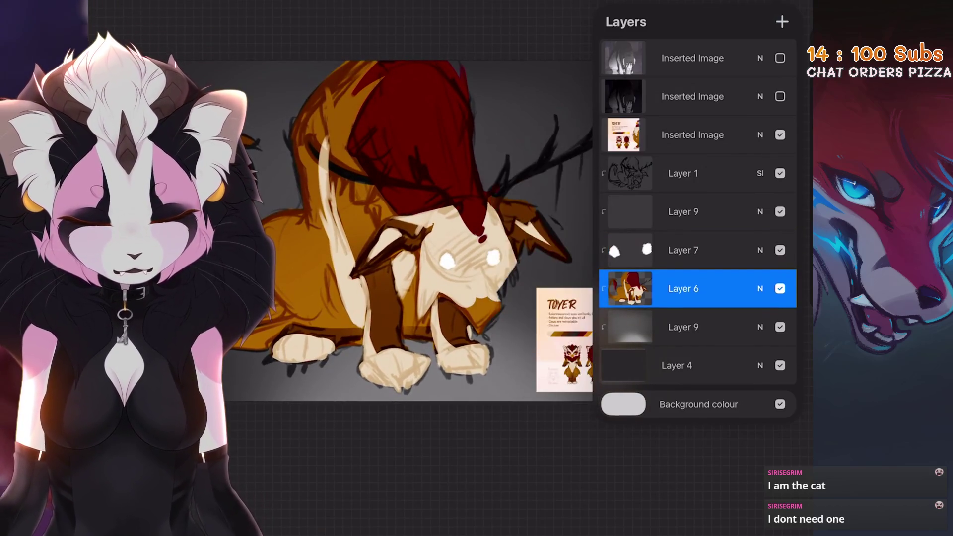
left_click(683, 173)
left_click(780, 211)
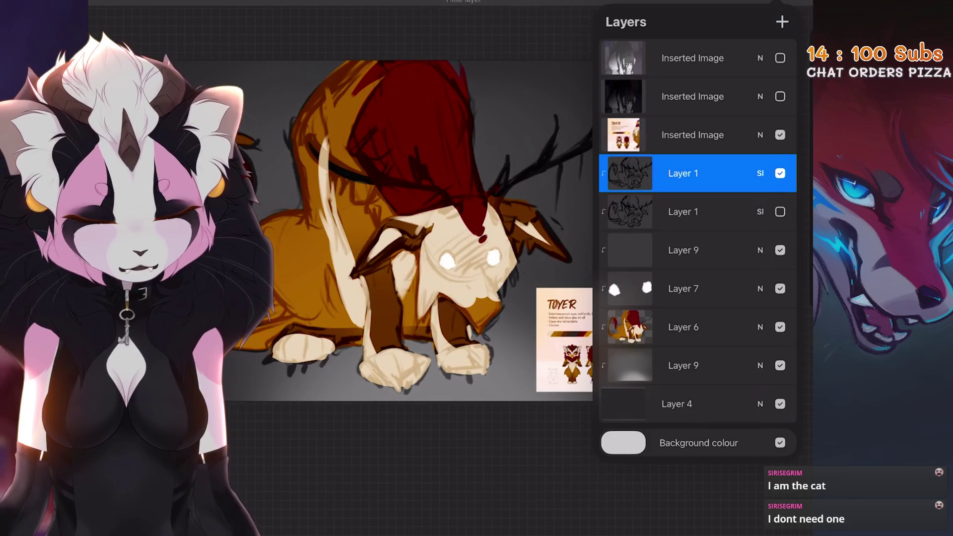
left_click(683, 327)
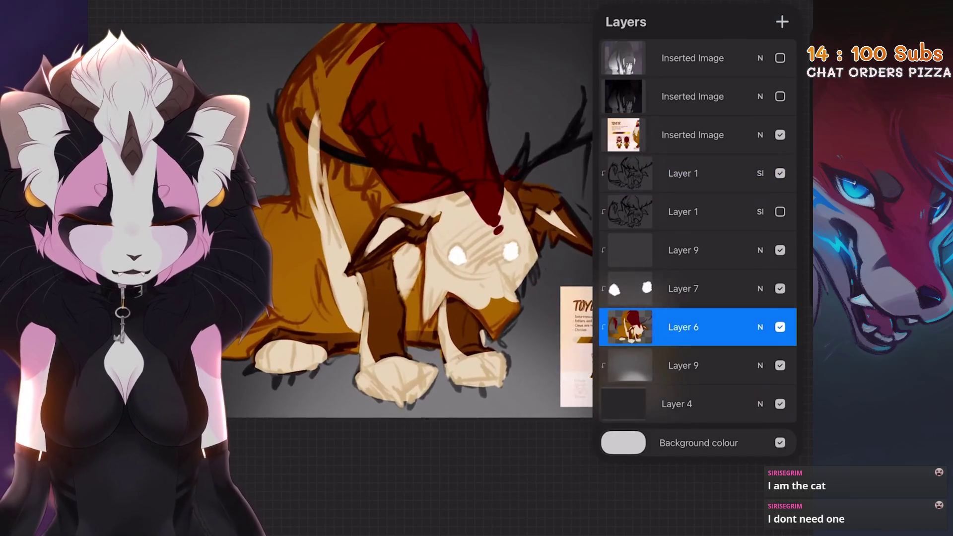
left_click(683, 211)
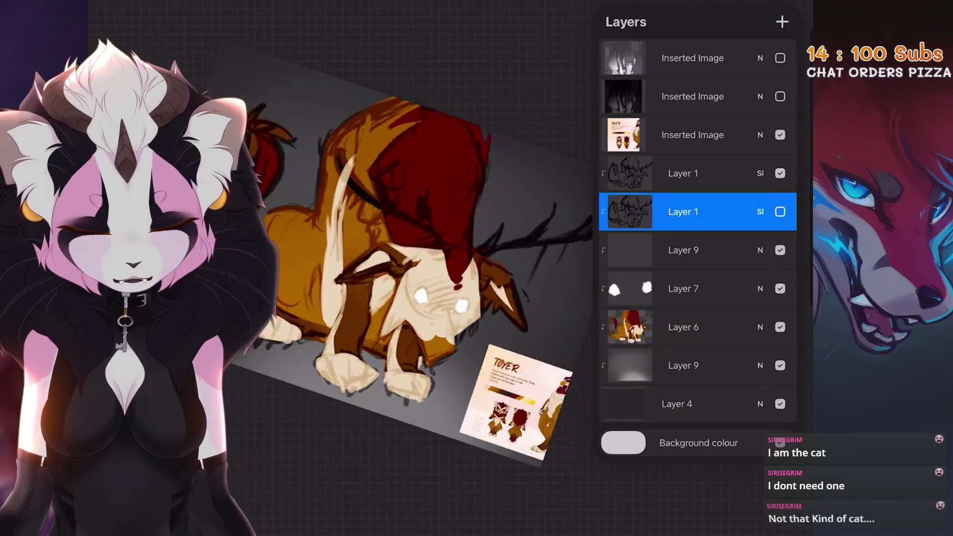
left_click(683, 327)
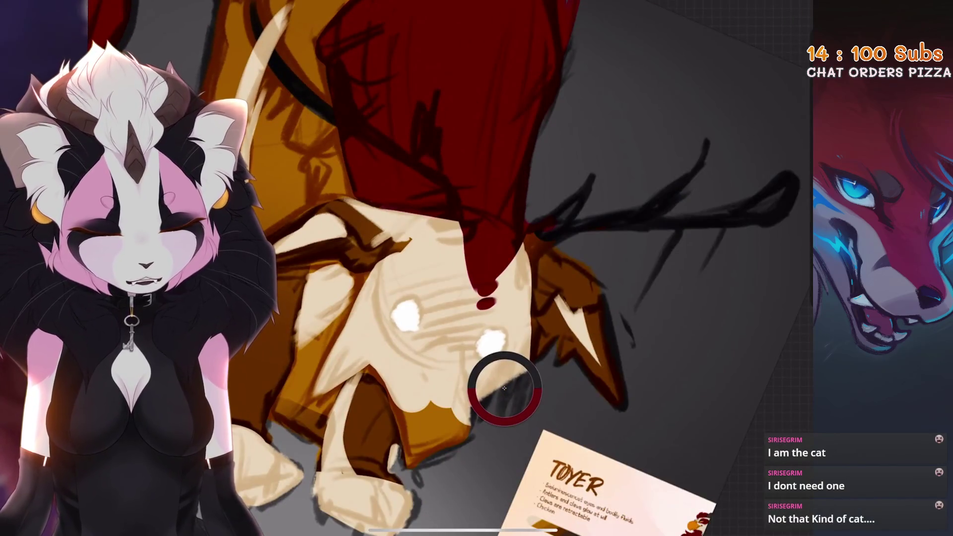
Step: Undo the last paint stroke on the canvas
scroll(546, 249, "up", 3)
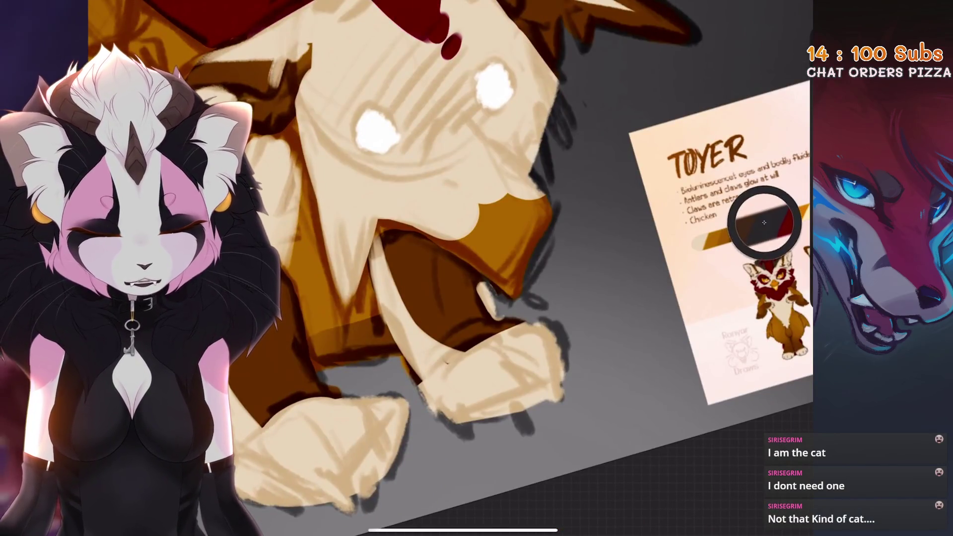
scroll(764, 225, "up", 5)
scroll(496, 268, "up", 2)
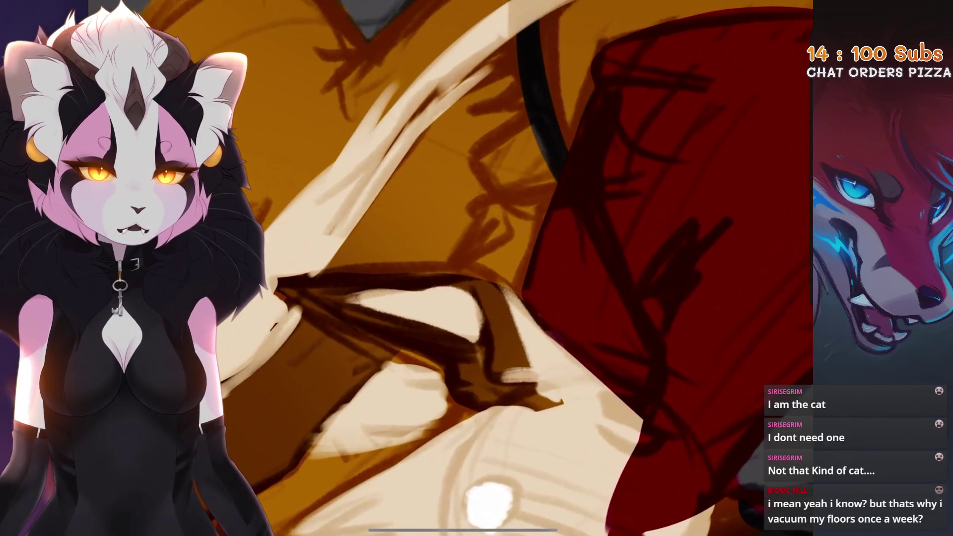
scroll(489, 347, "down", 2)
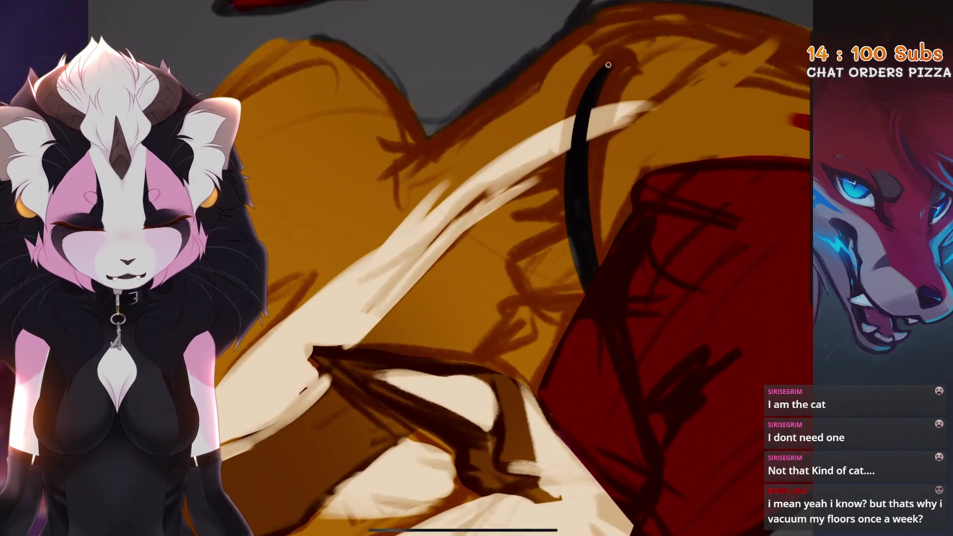
scroll(496, 268, "down", 2)
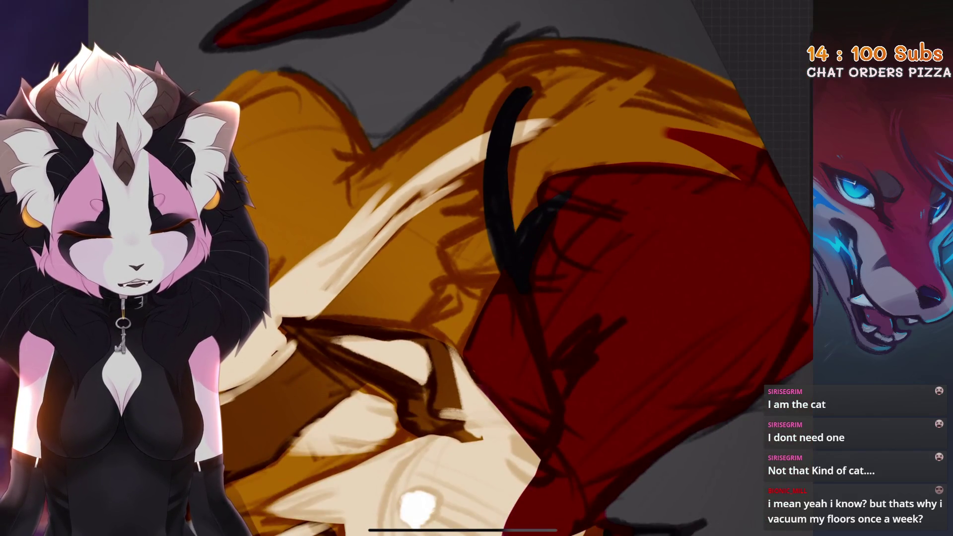
key("ctrl+z")
Step: Make the upper Layer 1 the active layer in the layer stack
scroll(562, 205, "right", 2)
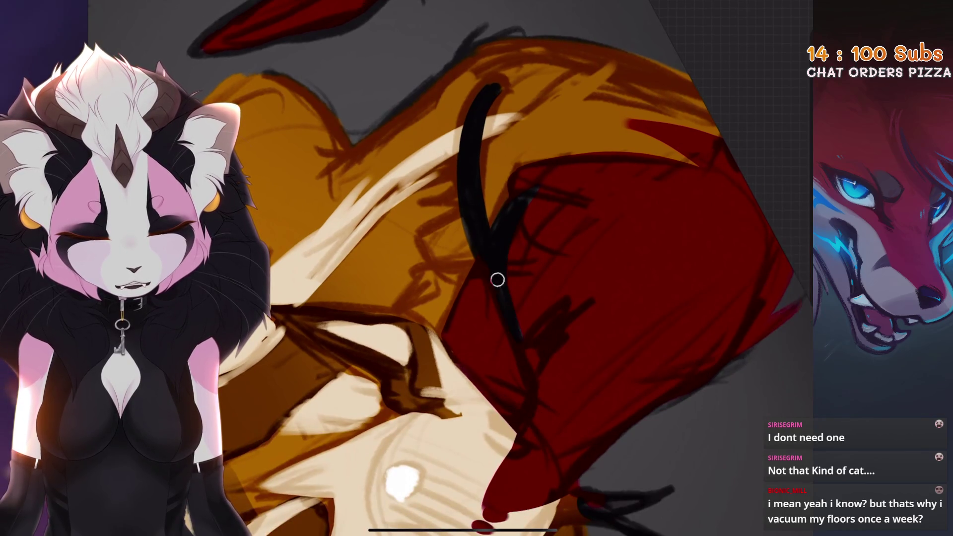
scroll(497, 268, "right", 3)
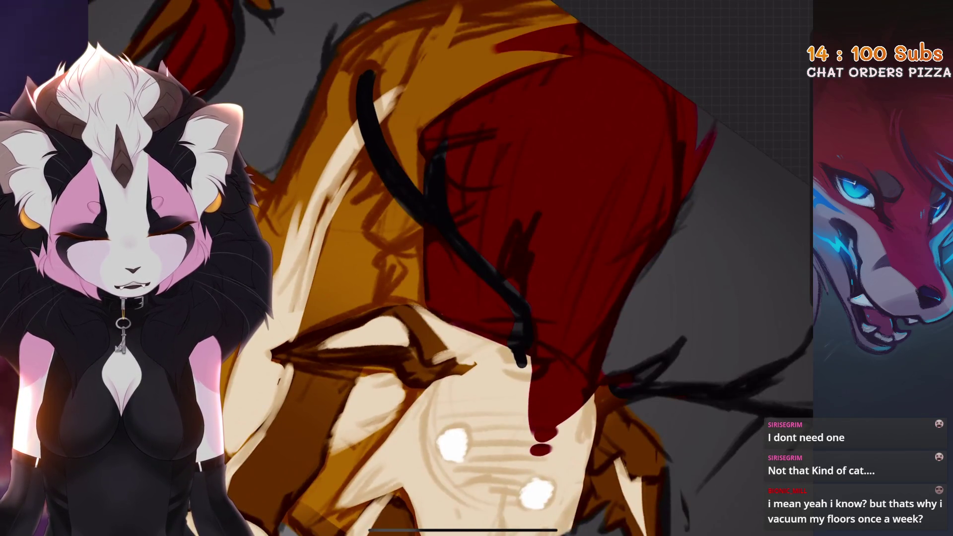
scroll(514, 281, "down", 3)
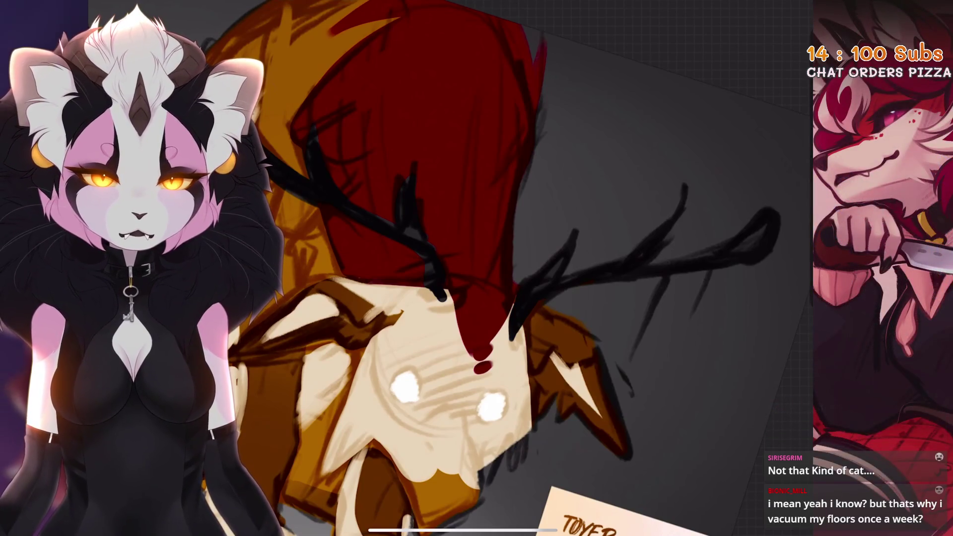
scroll(497, 268, "down", 2)
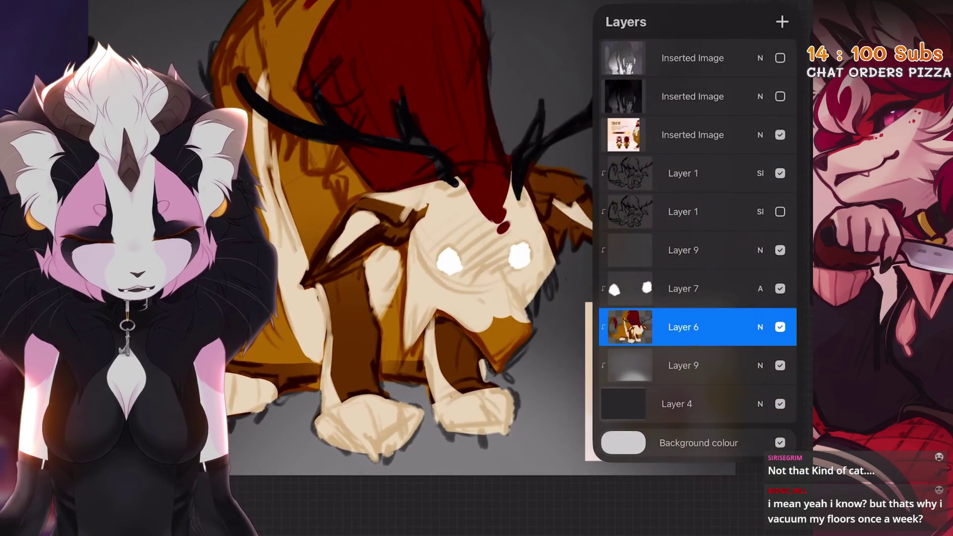
left_click(683, 288)
left_click(683, 173)
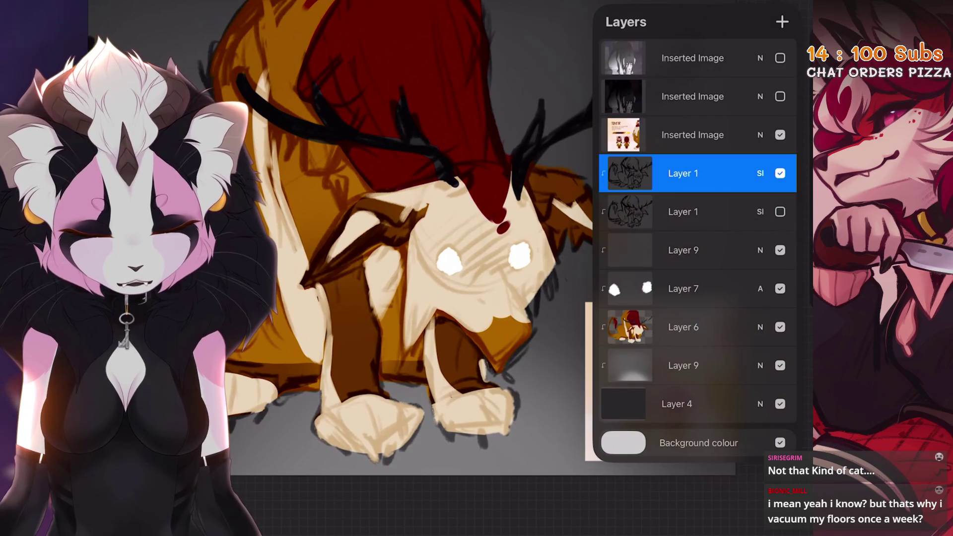
left_click(683, 212)
left_click(683, 173)
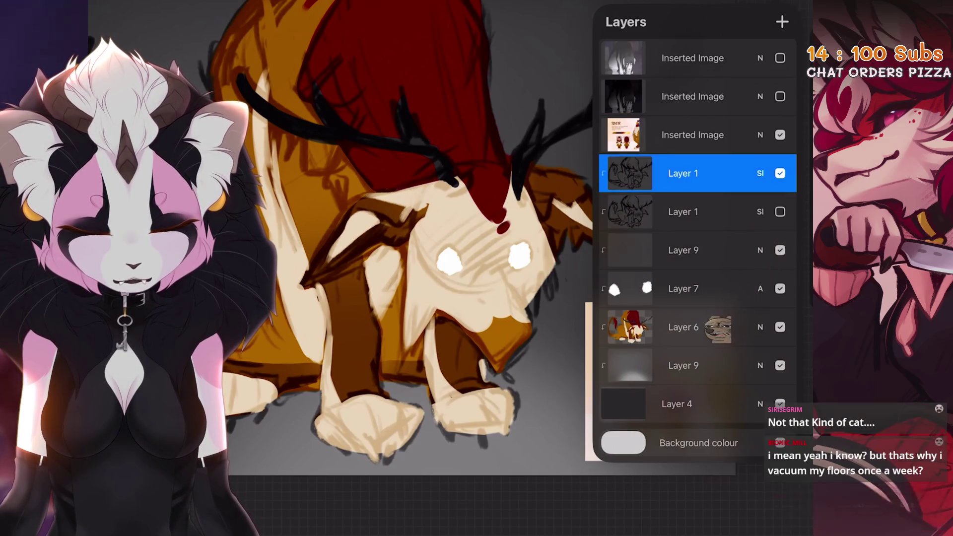
Step: Select everything painted on Layer 6, then return to the upper Layer 1
left_click(683, 327)
left_click(683, 327)
left_click(513, 232)
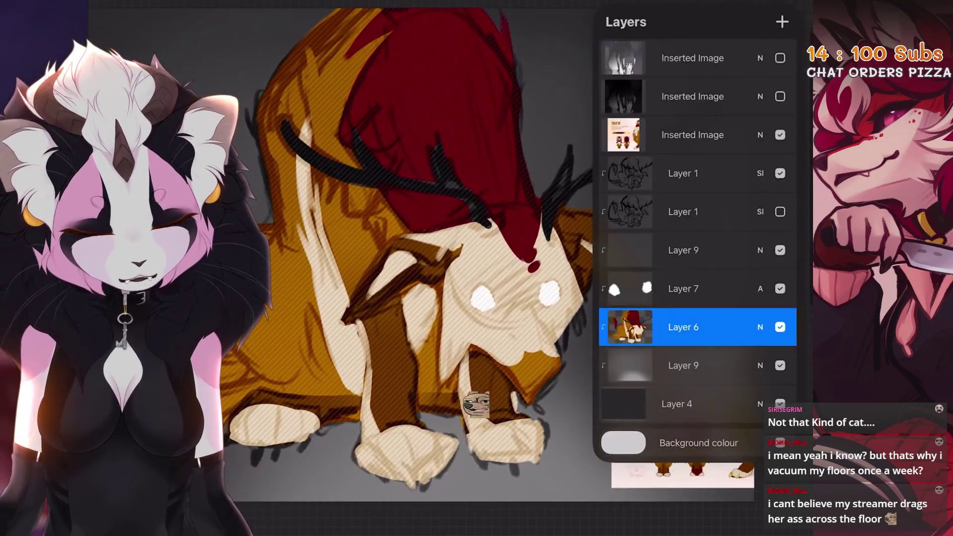
left_click(683, 171)
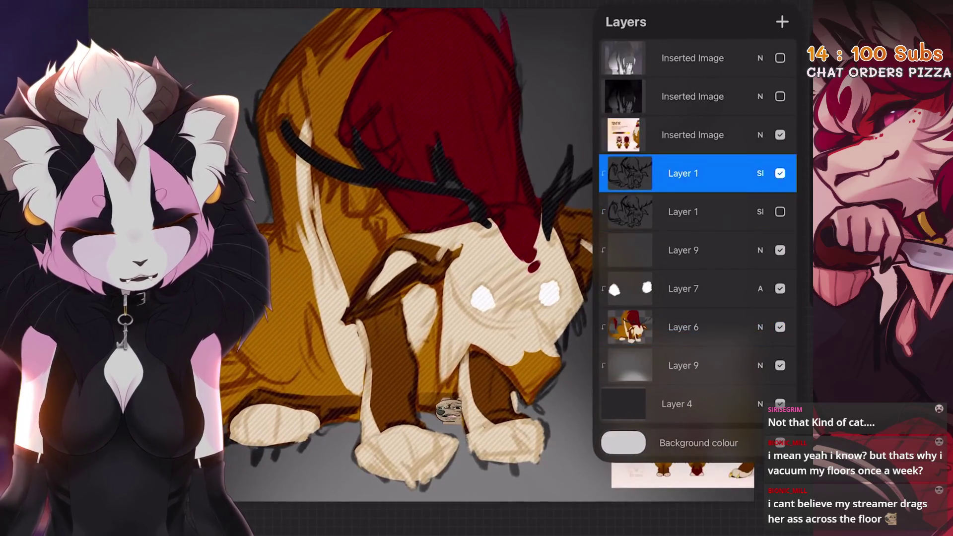
Step: Rotate and zoom the canvas onto the paws and switch to painting on Layer 6
scroll(437, 268, "down", 3)
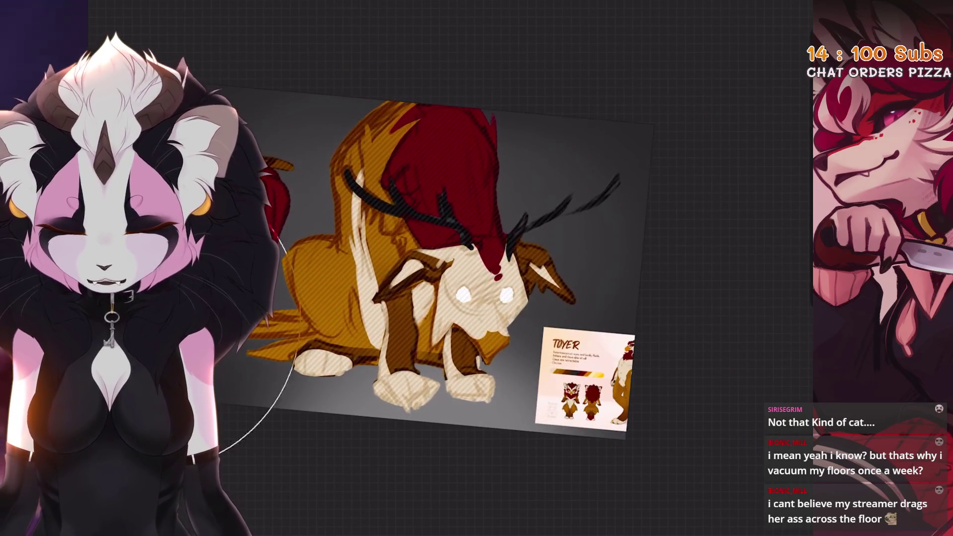
scroll(447, 224, "up", 5)
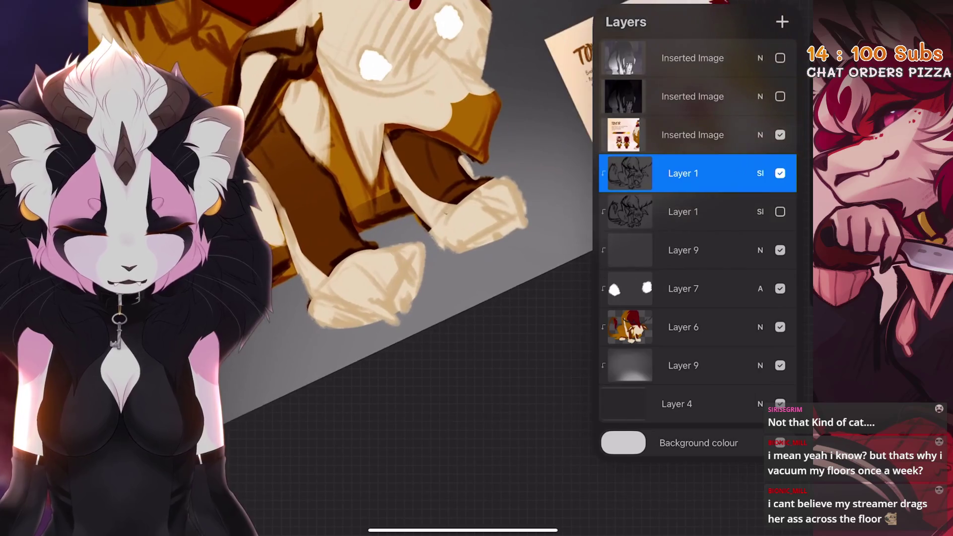
left_click_drag(645, 248, 526, 263)
scroll(437, 268, "up", 3)
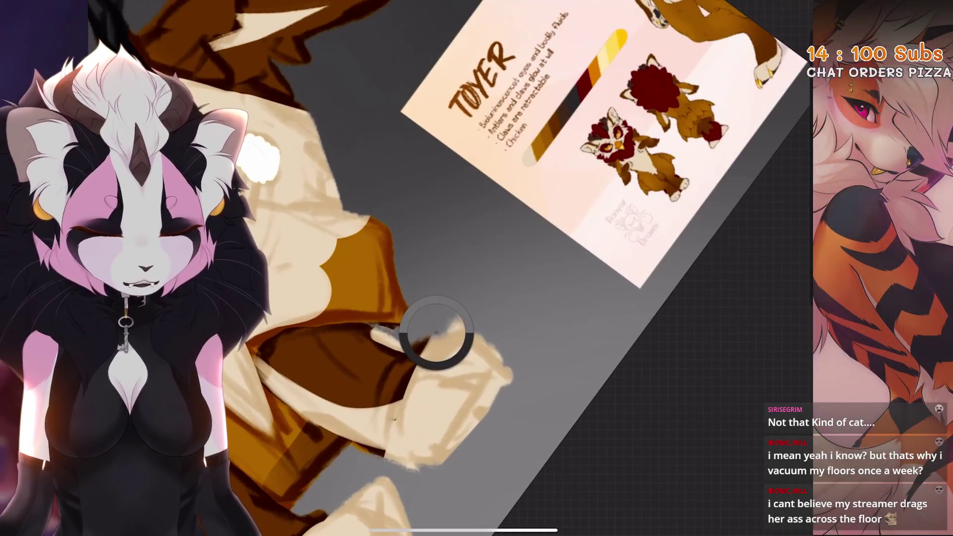
scroll(447, 268, "up", 3)
scroll(447, 268, "up", 3)
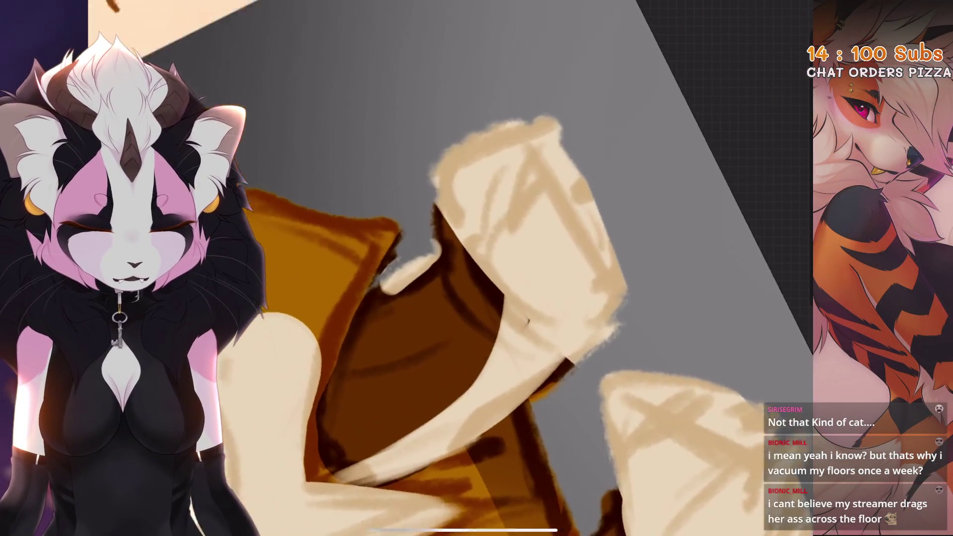
scroll(447, 268, "up", 3)
left_click(692, 326)
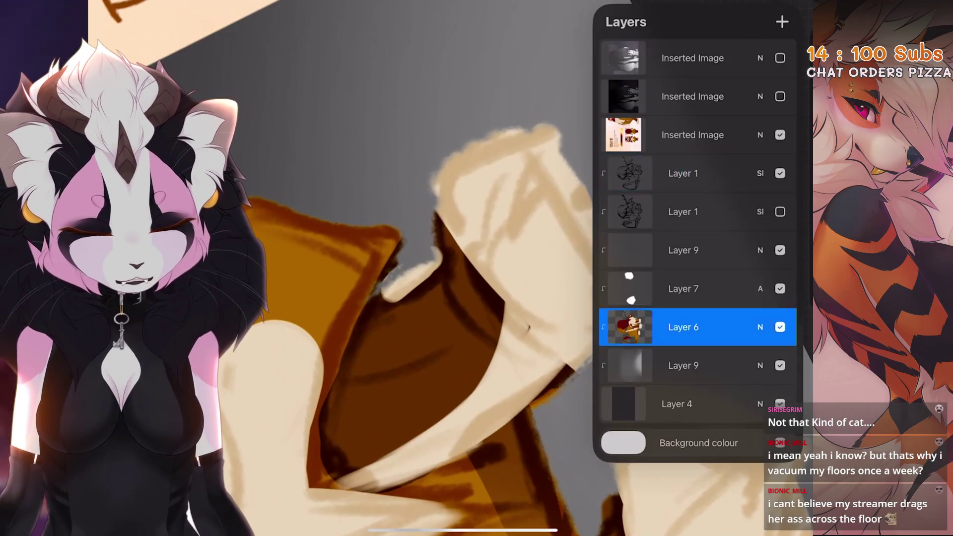
Step: Paint the first orange claw on the paw
scroll(447, 268, "down", 3)
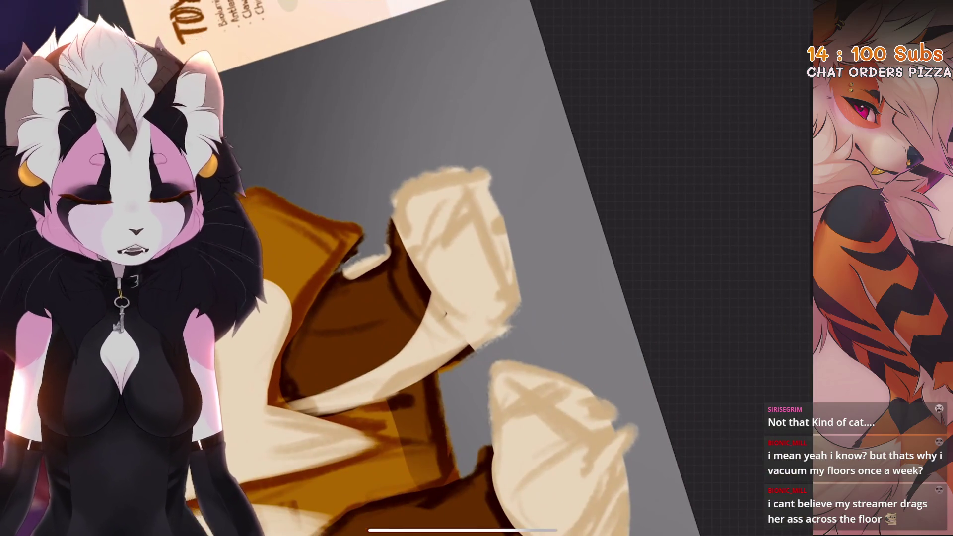
scroll(447, 268, "down", 3)
scroll(447, 268, "up", 3)
left_click_drag(430, 230, 445, 267)
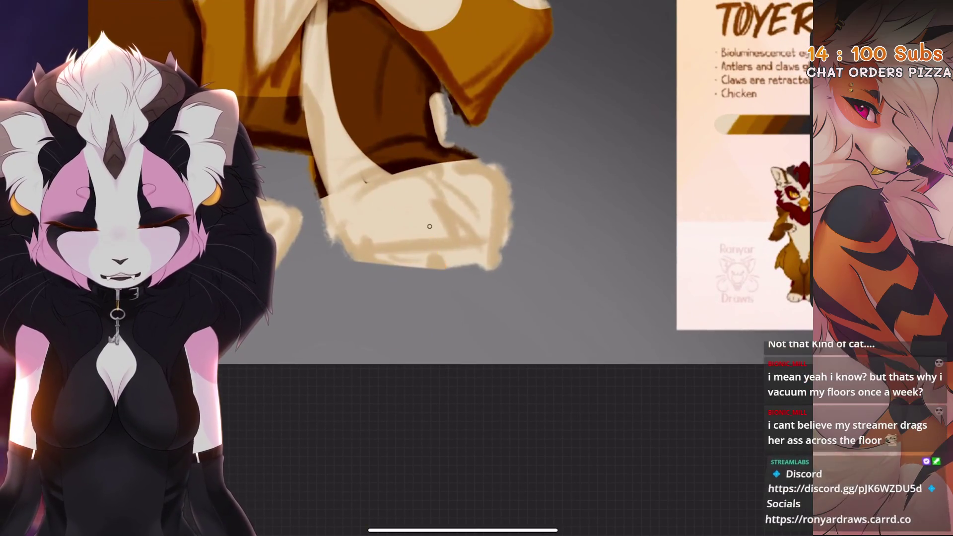
Step: Paint yellow-orange claws on the right and left paws, redoing two stray strokes
left_click_drag(371, 241, 385, 264)
left_click_drag(477, 229, 492, 268)
key("ctrl+z")
scroll(442, 245, "down", 2)
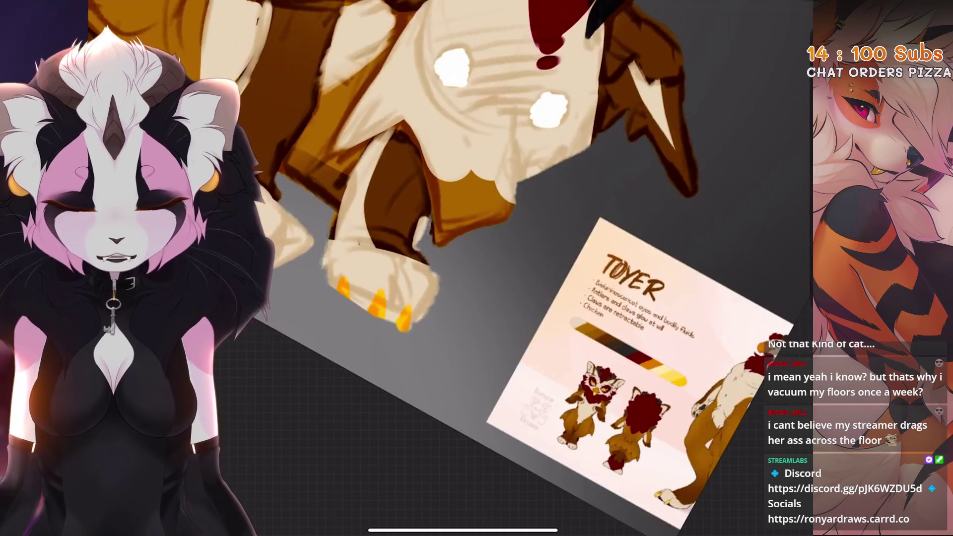
scroll(446, 223, "up", 2)
left_click_drag(466, 297, 455, 350)
key("ctrl+z")
left_click_drag(400, 310, 431, 368)
Step: Step through undo and redo to settle which claw strokes stay
scroll(447, 223, "down", 2)
scroll(447, 223, "up", 2)
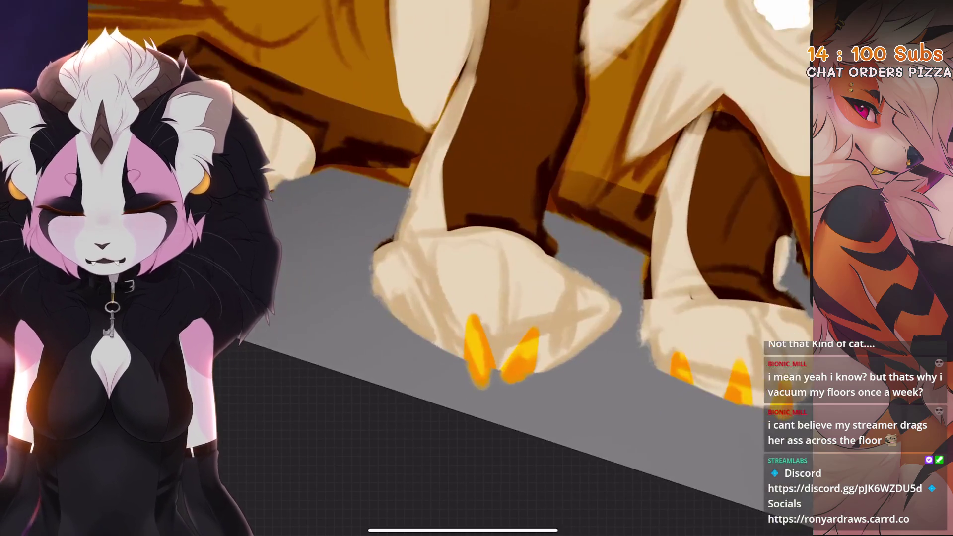
scroll(447, 224, "down", 2)
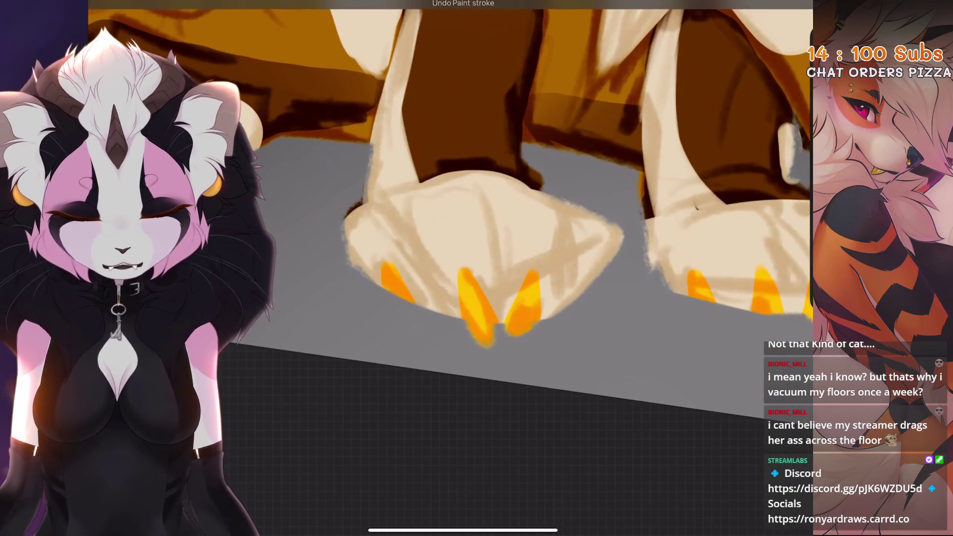
scroll(447, 223, "down", 3)
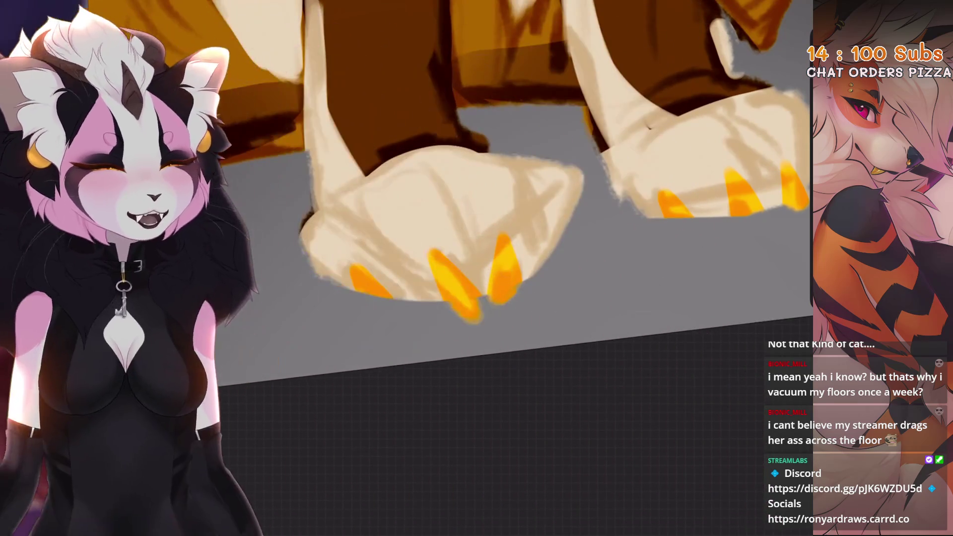
scroll(447, 223, "down", 1)
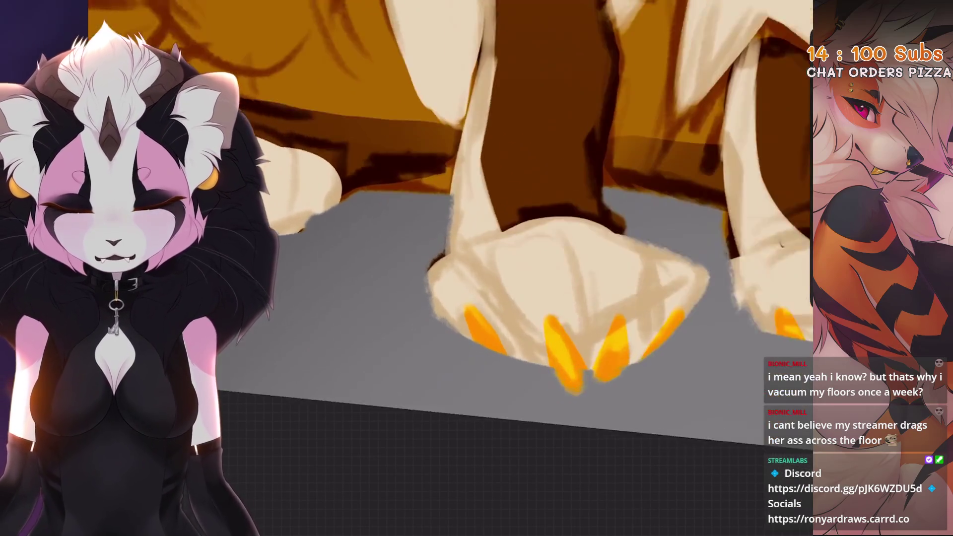
key("ctrl+z")
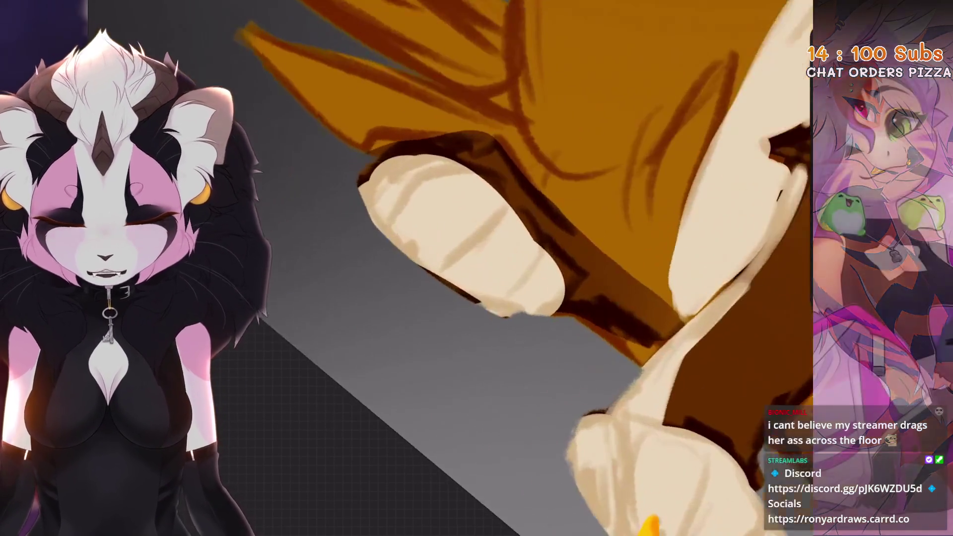
key("ctrl+shift+z")
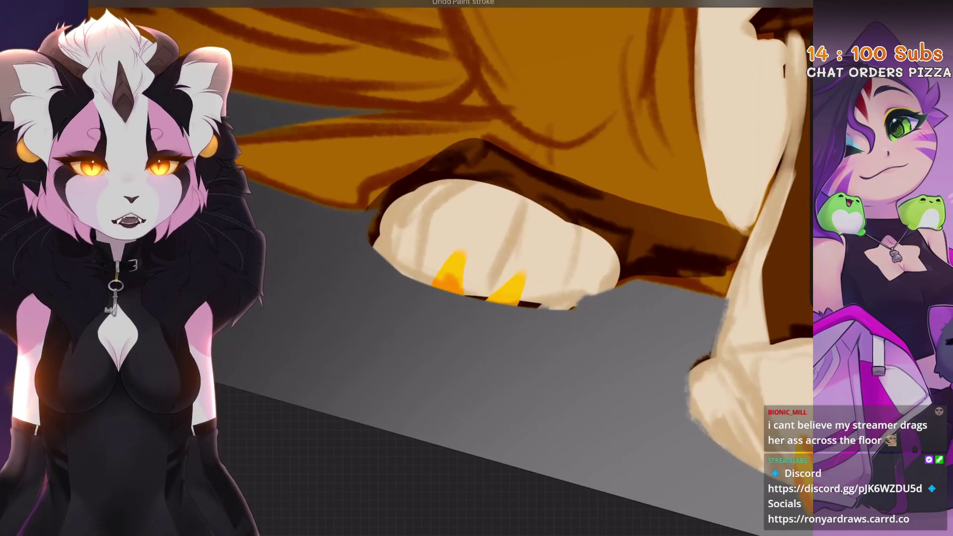
key("ctrl+shift+z")
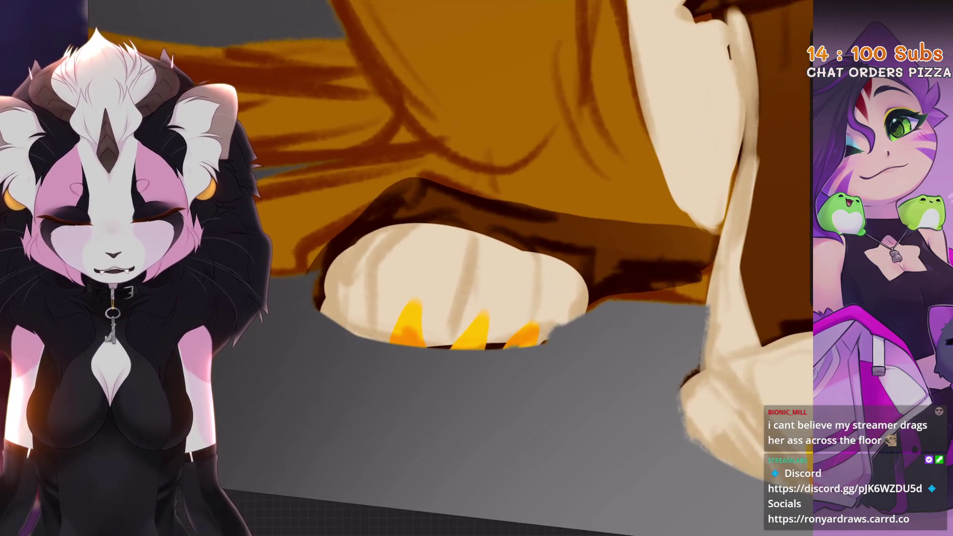
key("ctrl+shift+z")
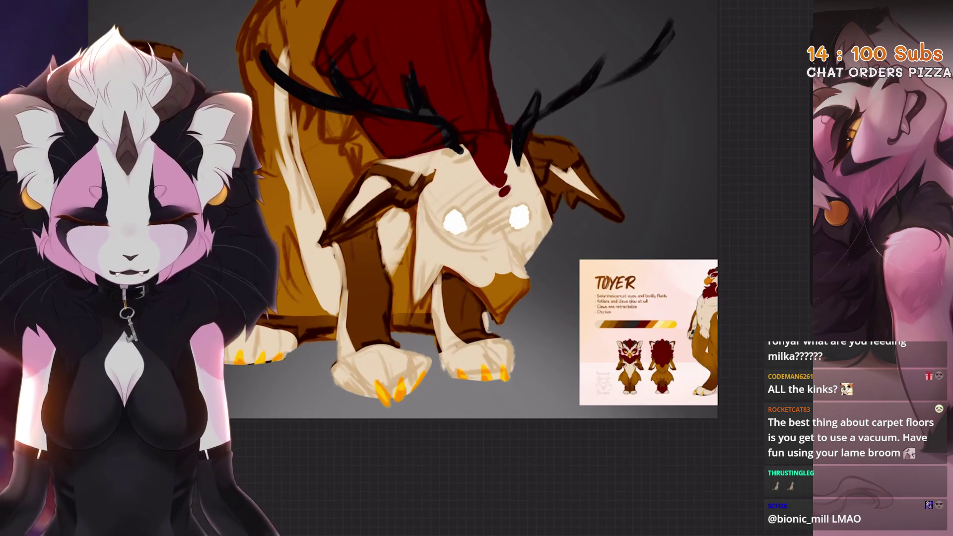
Step: Undo the last paw stroke and sample orange from the Toyer reference's colour strip
key("ctrl+z")
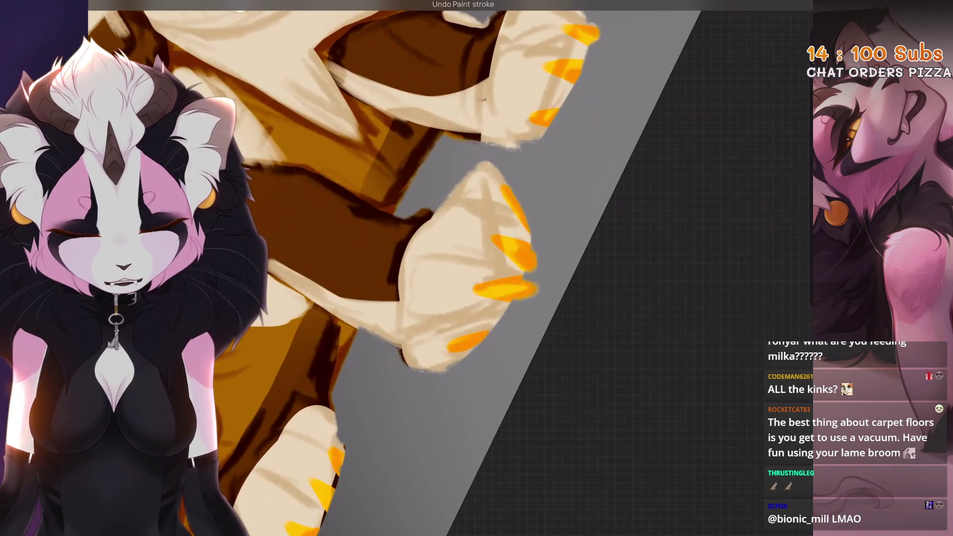
scroll(478, 337, "down", 5)
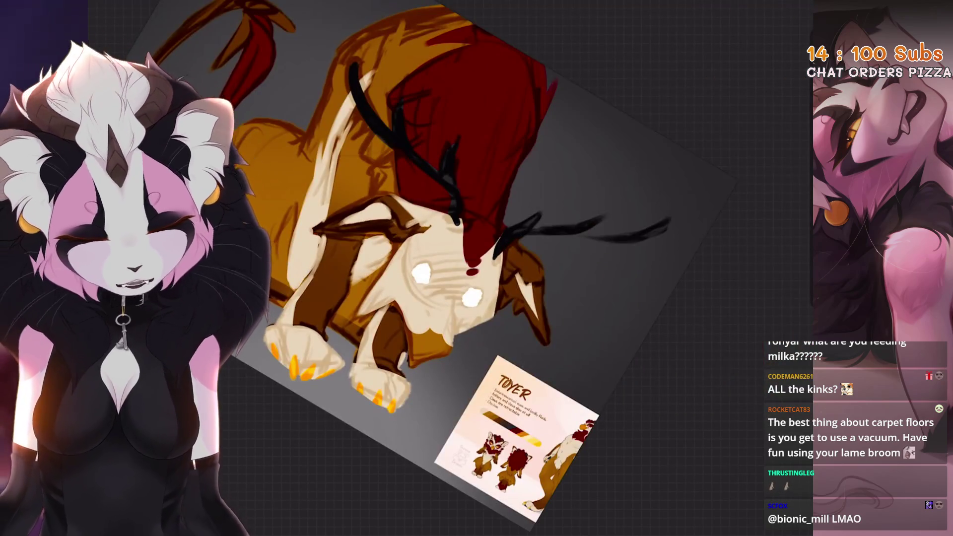
scroll(476, 268, "up", 5)
left_click_drag(492, 336, 626, 273)
scroll(625, 273, "up", 3)
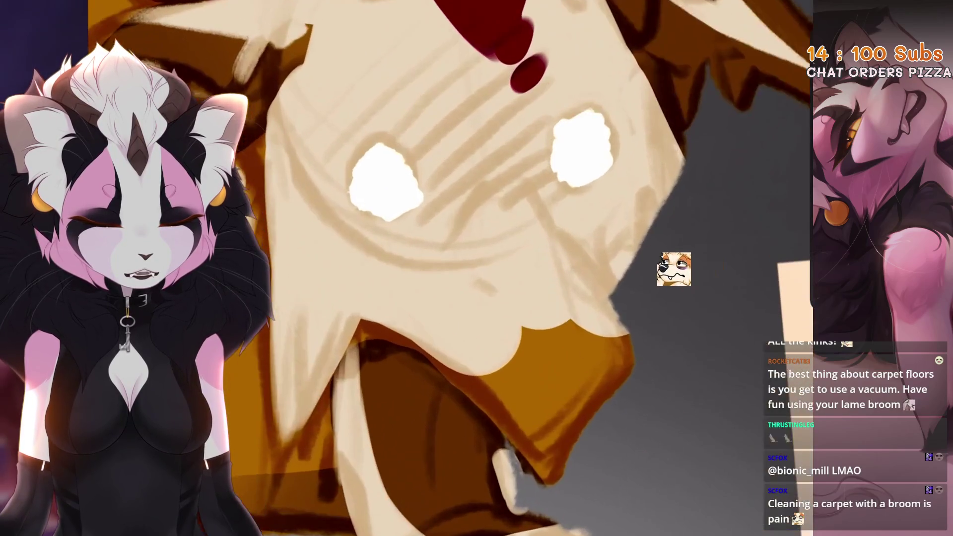
Step: Brush the broad orange beak across the face below the eyes, undoing overshooting strokes
mouse_move(518, 204)
left_mouse_down()
mouse_move(511, 323)
mouse_move(546, 323)
left_mouse_up()
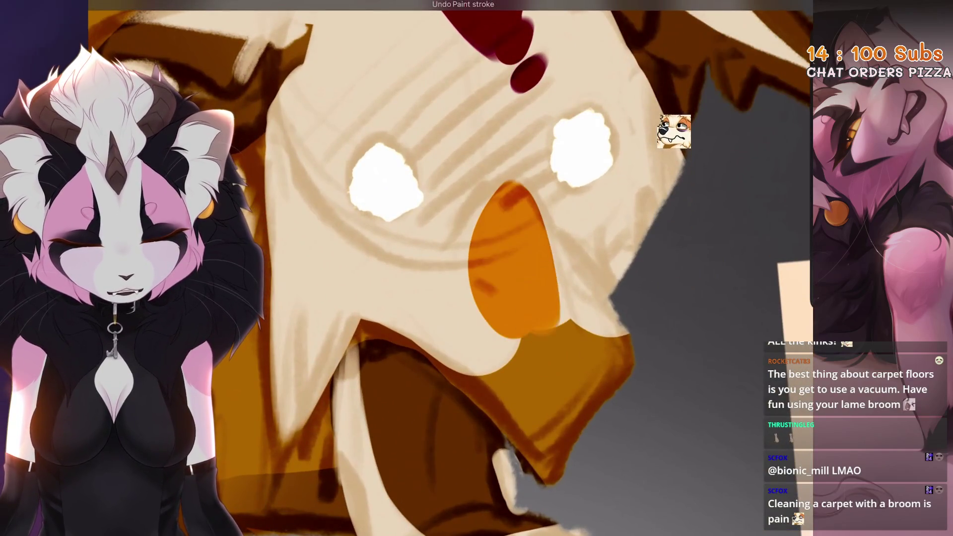
left_click_drag(471, 248, 477, 412)
left_click_drag(612, 397, 586, 248)
key("ctrl+z")
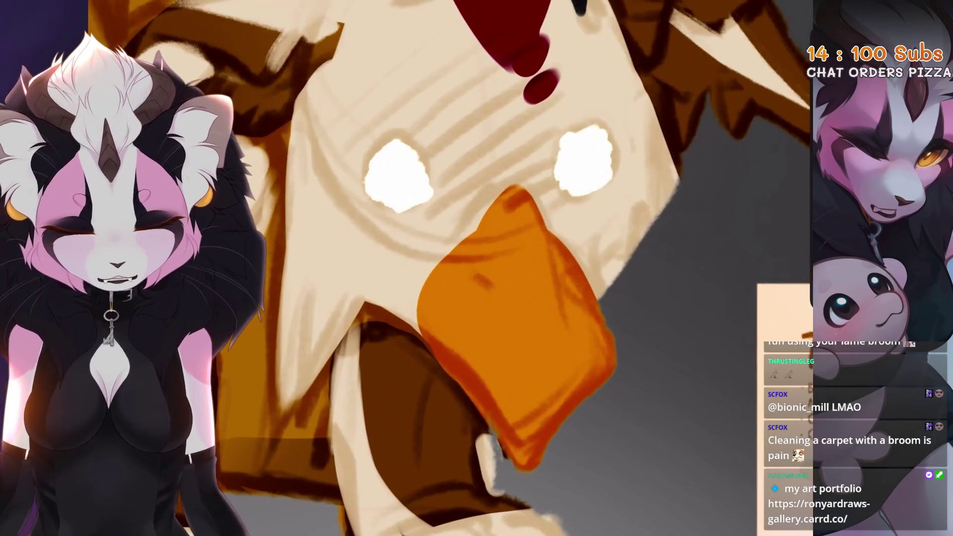
key("ctrl+z")
key("ctrl+z")
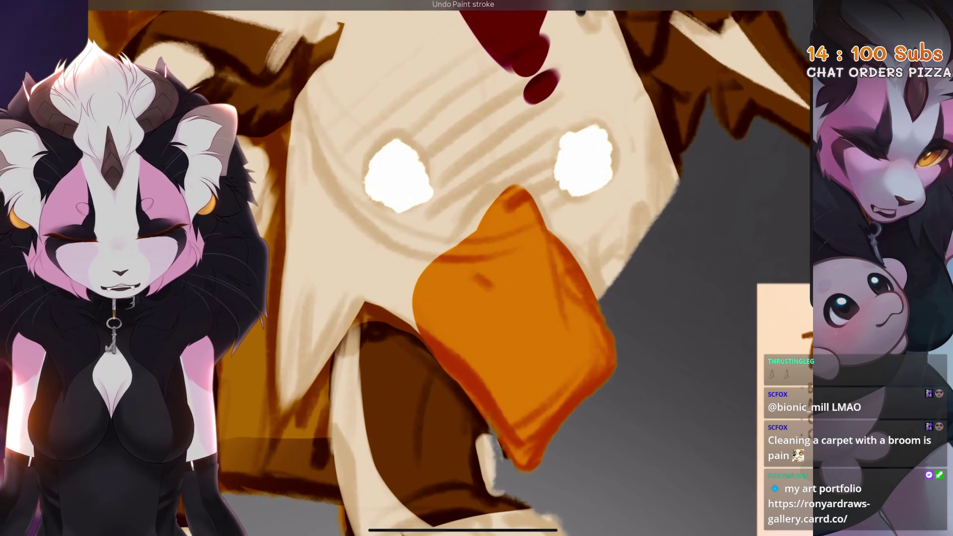
key("ctrl+z")
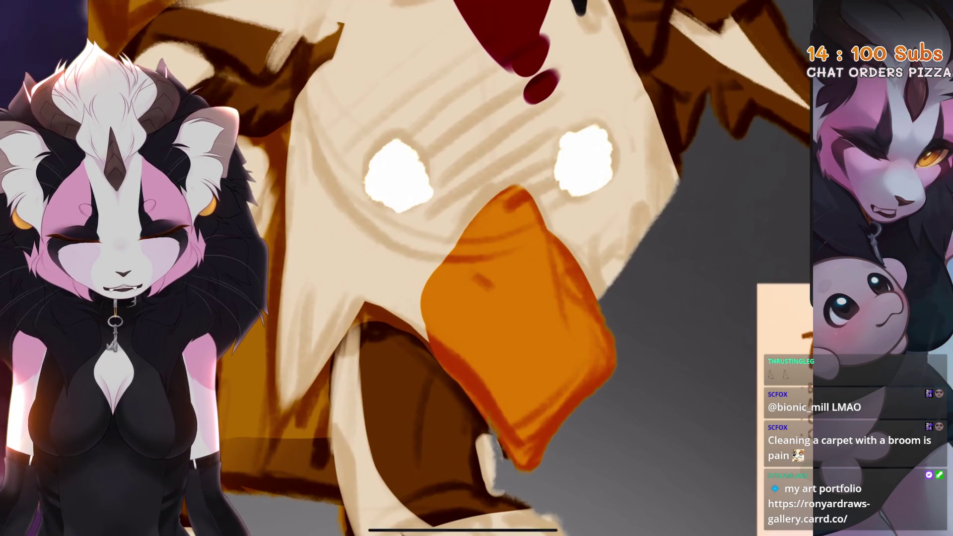
Step: Touch up the beak's left edge, undoing the strokes that missed
mouse_move(424, 294)
left_mouse_down()
mouse_move(423, 347)
mouse_move(418, 323)
left_mouse_up()
key("ctrl+z")
scroll(496, 268, "up", 3)
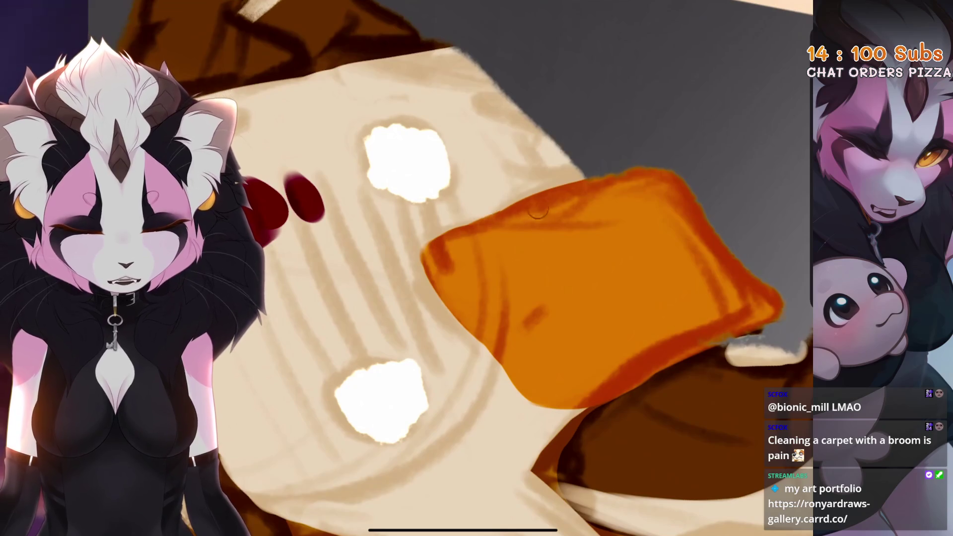
key("ctrl+z")
scroll(497, 268, "down", 3)
scroll(497, 268, "down", 5)
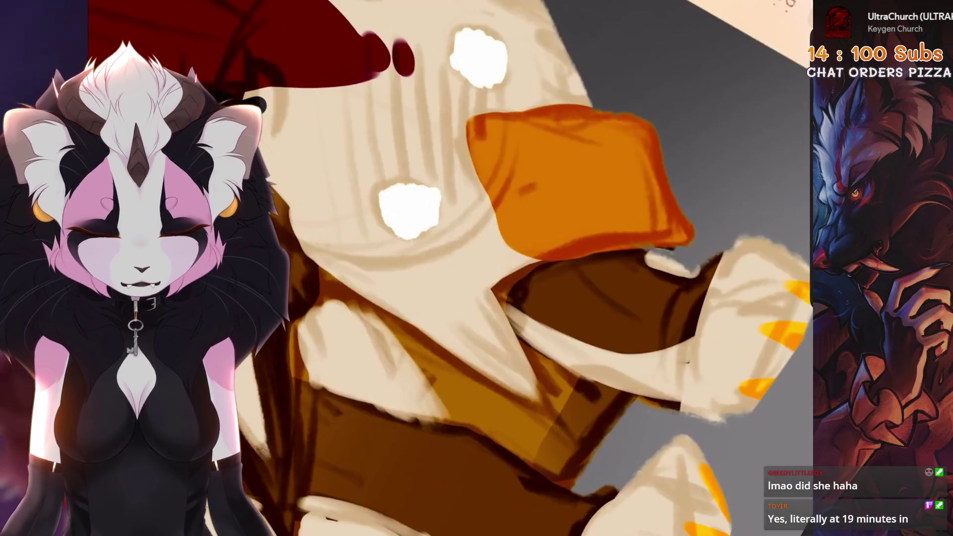
Step: Try dark red crescent, lower-edge and ring strokes around the eye's white spot, undoing misses
key("ctrl+z")
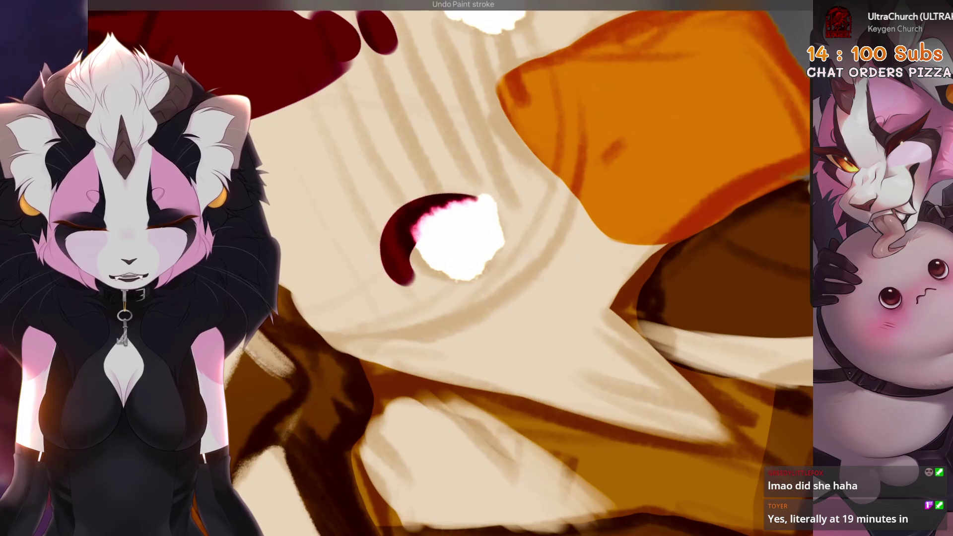
left_click_drag(474, 196, 420, 276)
key("ctrl+z")
mouse_move(374, 219)
left_mouse_down()
mouse_move(478, 204)
mouse_move(415, 290)
left_mouse_up()
key("ctrl+z")
mouse_move(350, 293)
left_mouse_down()
mouse_move(338, 343)
mouse_move(407, 298)
left_mouse_up()
key("ctrl+z")
key("ctrl+z")
mouse_move(326, 337)
left_mouse_down()
mouse_move(386, 339)
mouse_move(437, 258)
mouse_move(427, 278)
mouse_move(446, 298)
left_mouse_up()
Step: Enlarge the dark red eye ring and repaint its top and lower-left edges, undoing rejects
key("ctrl+z")
left_click_drag(437, 246, 496, 303)
mouse_move(486, 248)
left_mouse_down()
mouse_move(414, 314)
mouse_move(456, 230)
mouse_move(487, 255)
left_mouse_up()
key("ctrl+z")
mouse_move(422, 342)
left_mouse_down()
mouse_move(416, 286)
mouse_move(489, 213)
left_mouse_up()
key("ctrl+z")
mouse_move(466, 253)
left_mouse_down()
mouse_move(497, 199)
mouse_move(512, 258)
mouse_move(481, 204)
left_mouse_up()
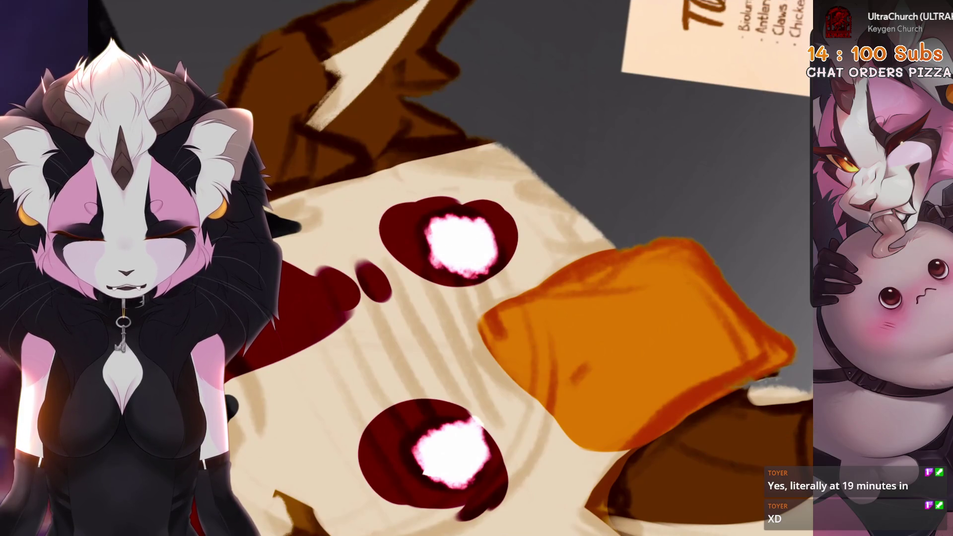
key("ctrl+z")
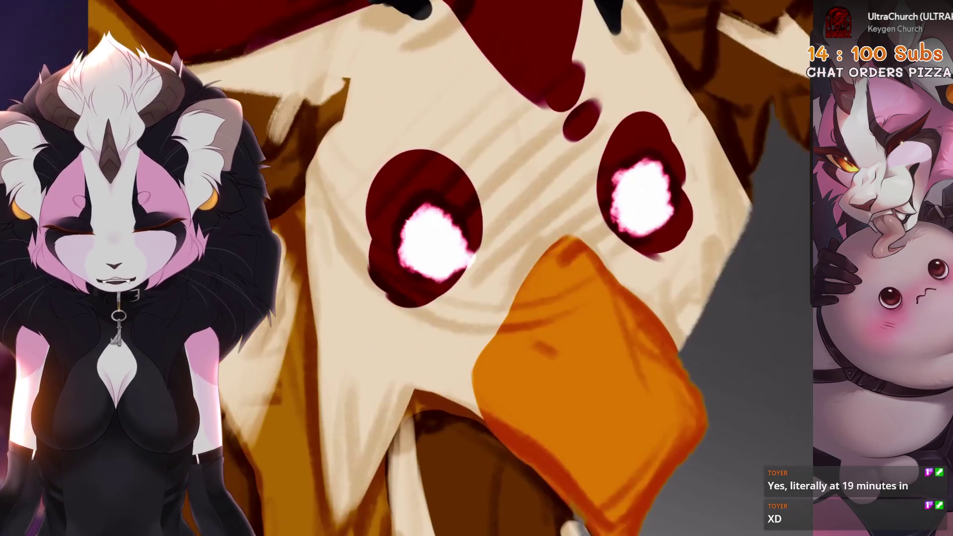
key("ctrl+z")
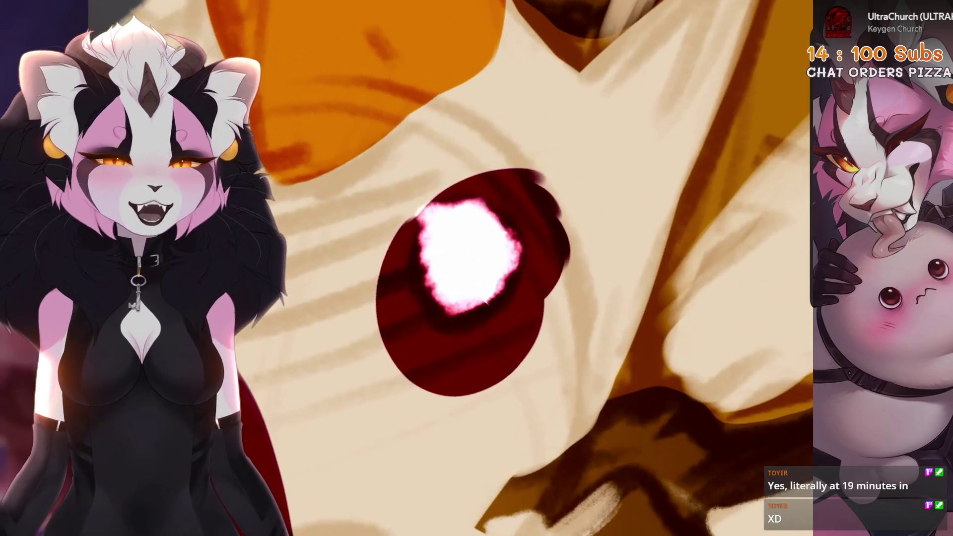
key("ctrl+z")
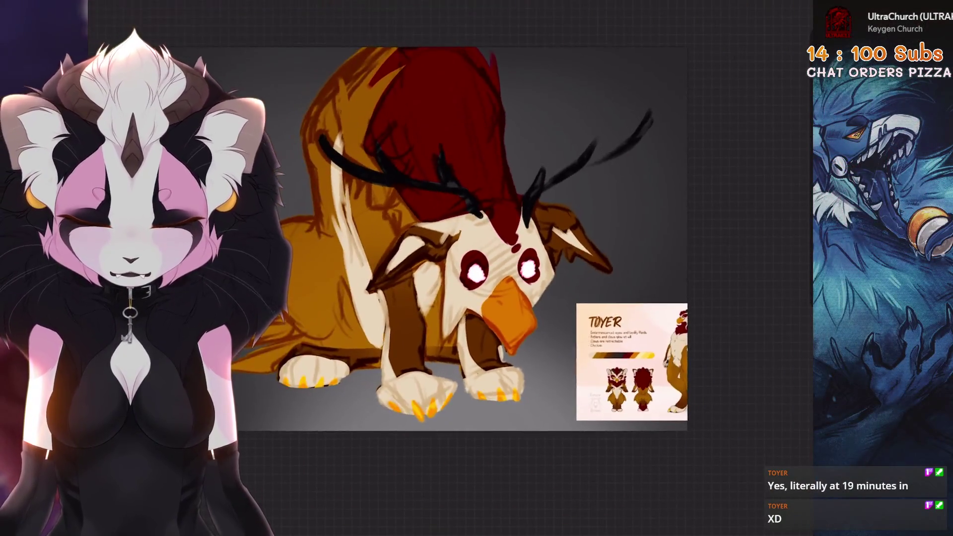
key("ctrl+z")
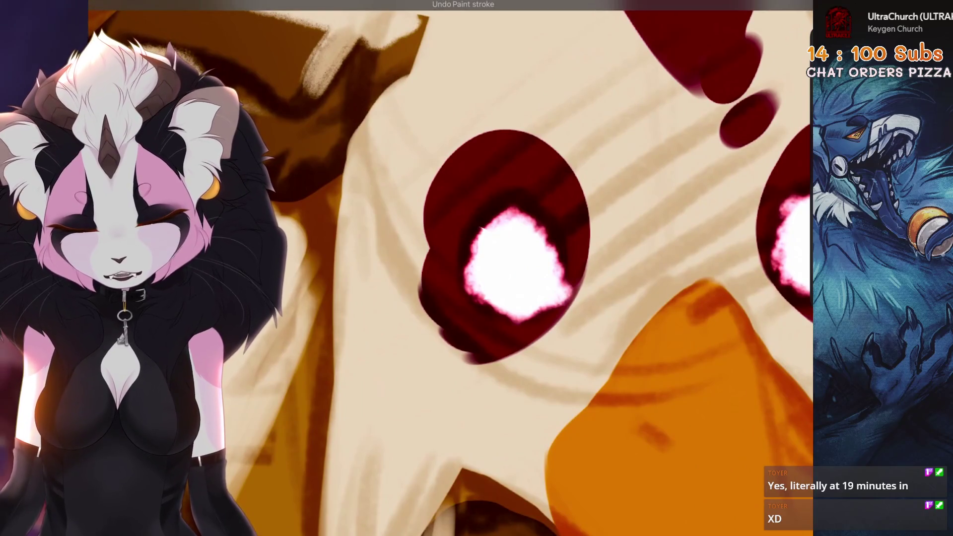
left_click_drag(497, 130, 571, 164)
mouse_move(429, 323)
left_mouse_down()
mouse_move(500, 323)
mouse_move(420, 249)
mouse_move(537, 358)
mouse_move(590, 268)
left_mouse_up()
key("ctrl+z")
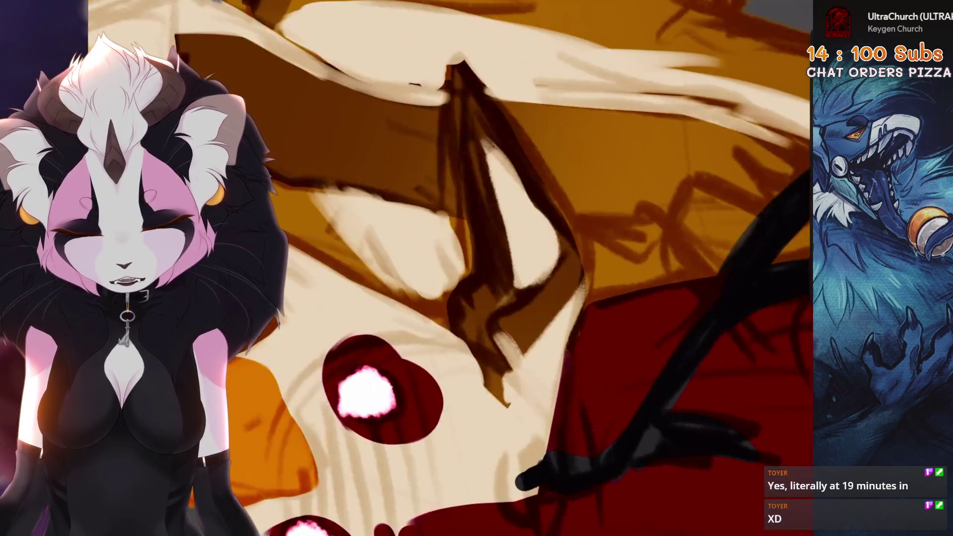
key("ctrl+z")
Step: Repaint the eye rim's lower edge and push its dark red right edge outward
scroll(501, 268, "down", 3)
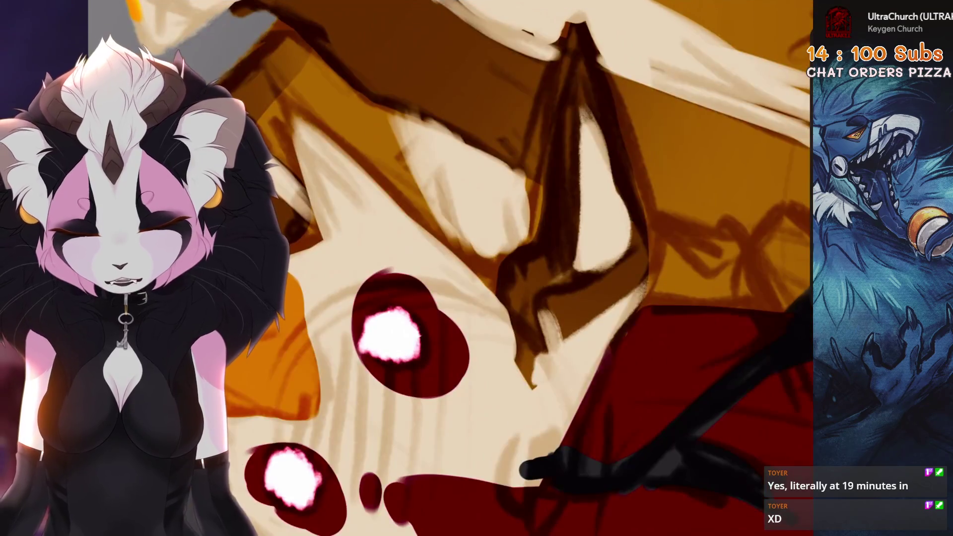
scroll(454, 318, "up", 3)
mouse_move(511, 278)
left_mouse_down()
mouse_move(455, 323)
mouse_move(556, 164)
left_mouse_up()
key("ctrl+z")
left_click_drag(516, 268, 497, 134)
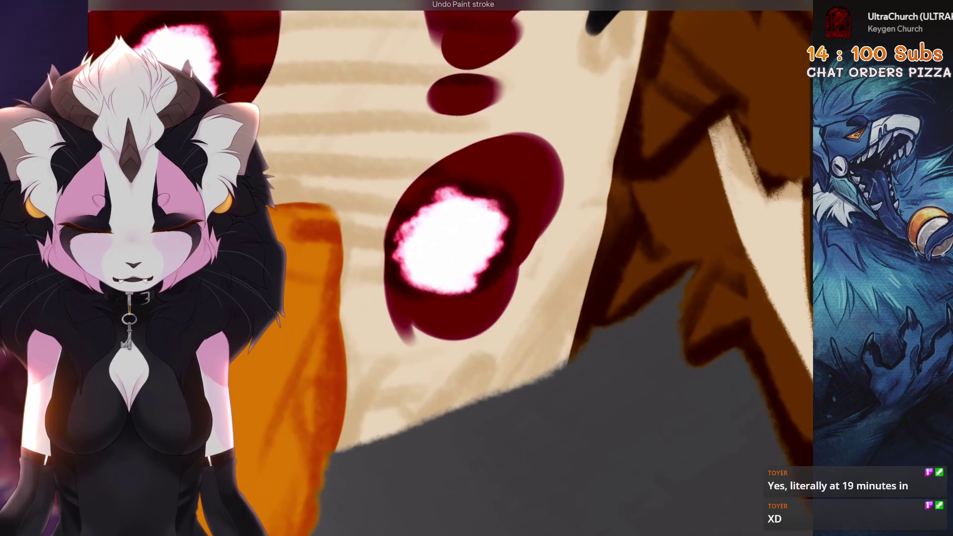
scroll(447, 268, "down", 5)
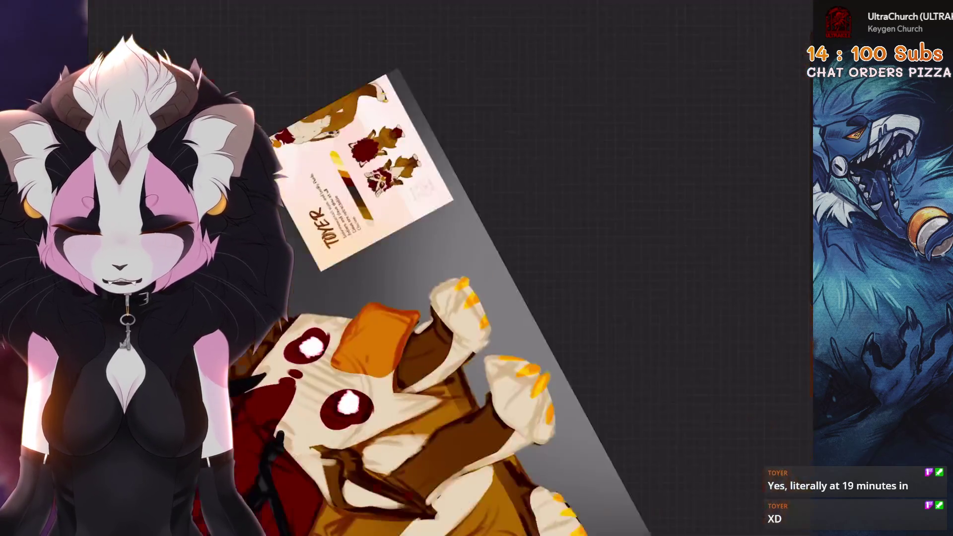
scroll(521, 320, "up", 5)
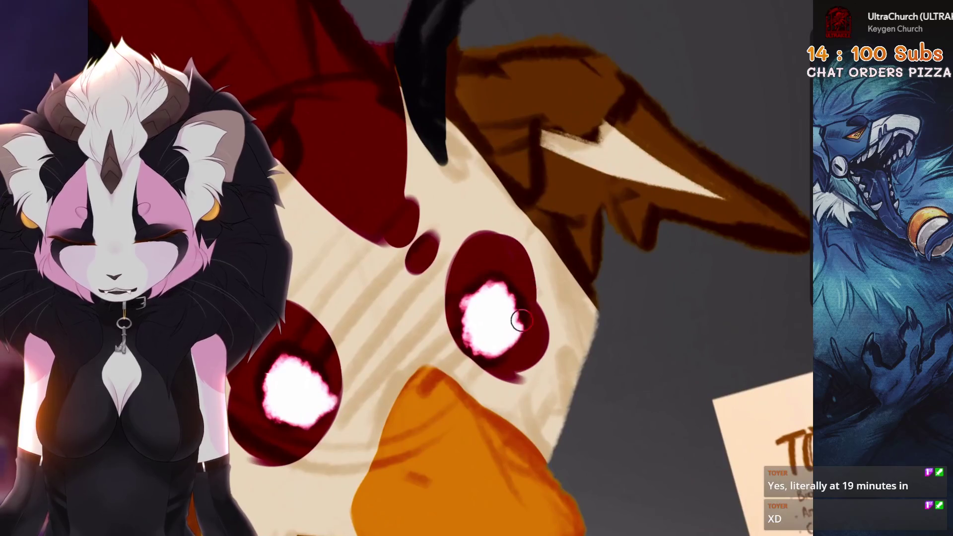
scroll(486, 268, "down", 5)
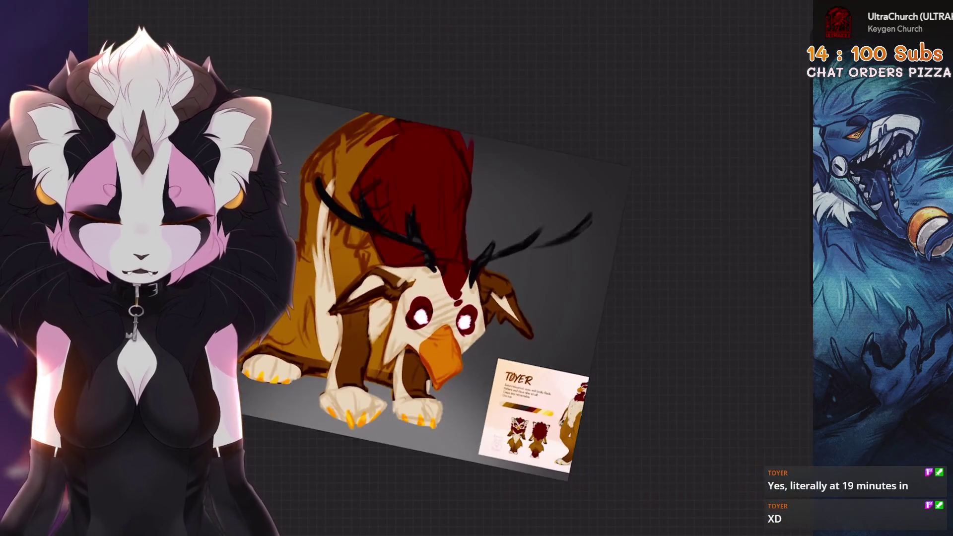
scroll(486, 268, "up", 3)
scroll(477, 268, "down", 4)
scroll(476, 268, "up", 3)
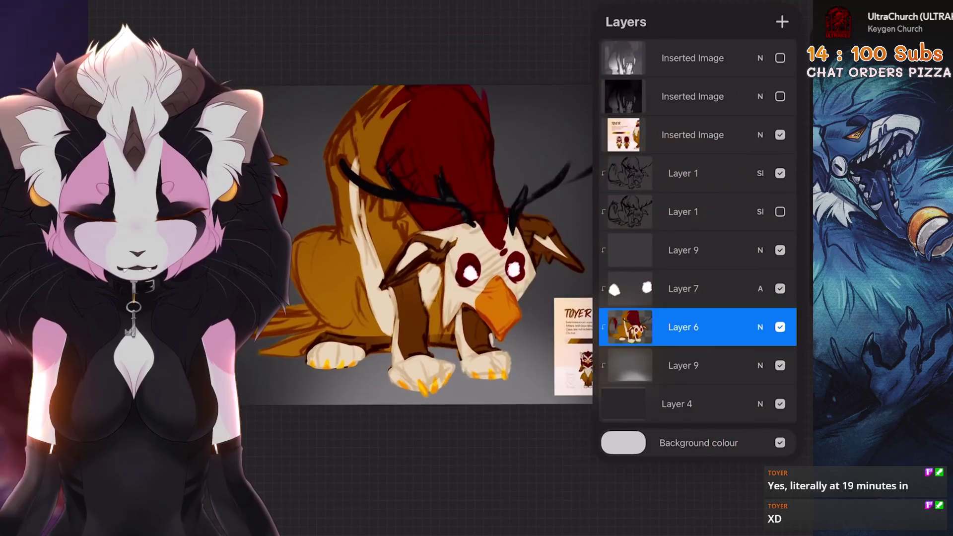
Step: With the layer list open, try red strokes near the head, antler and orange hair, undoing them
left_click(683, 250)
scroll(422, 278, "up", 2)
scroll(477, 268, "up", 5)
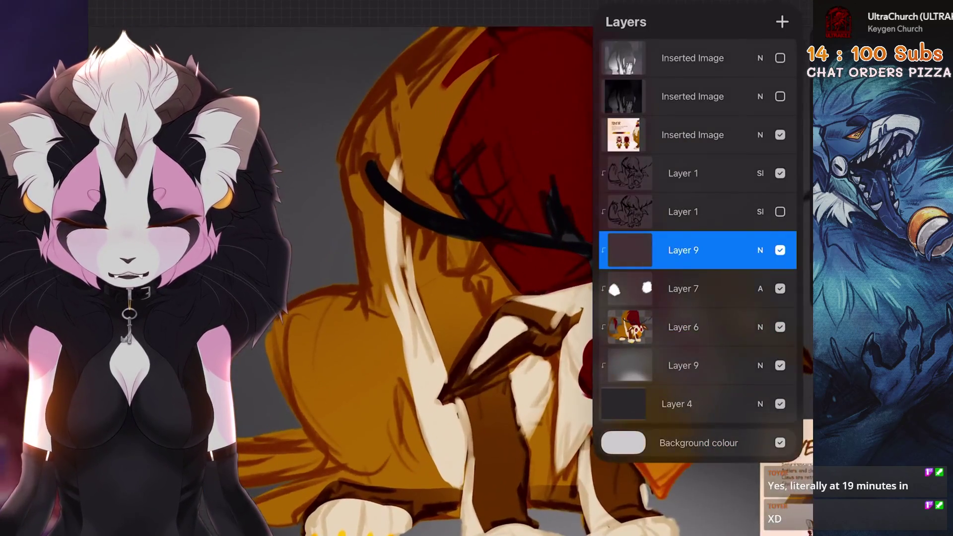
scroll(477, 268, "down", 2)
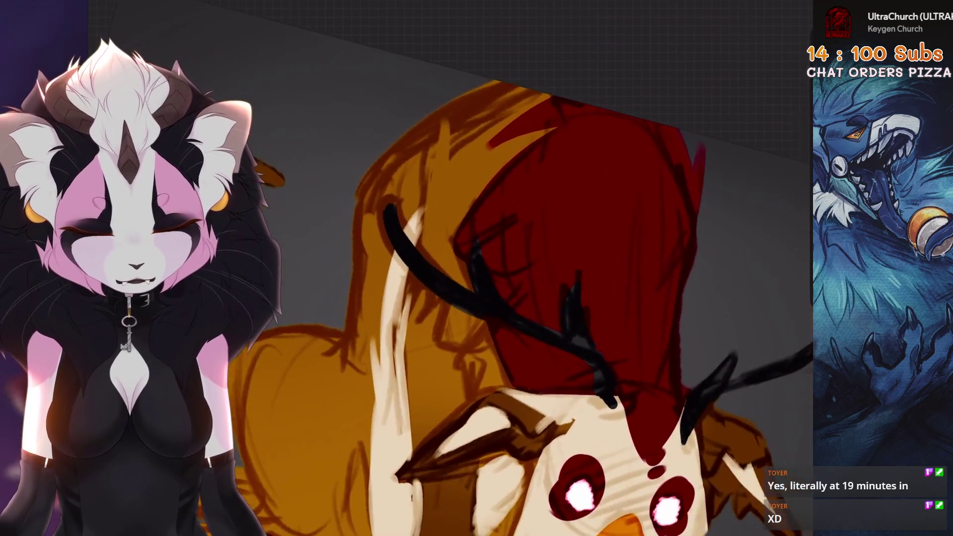
key("ctrl+z")
left_click_drag(449, 291, 453, 332)
key("ctrl+z")
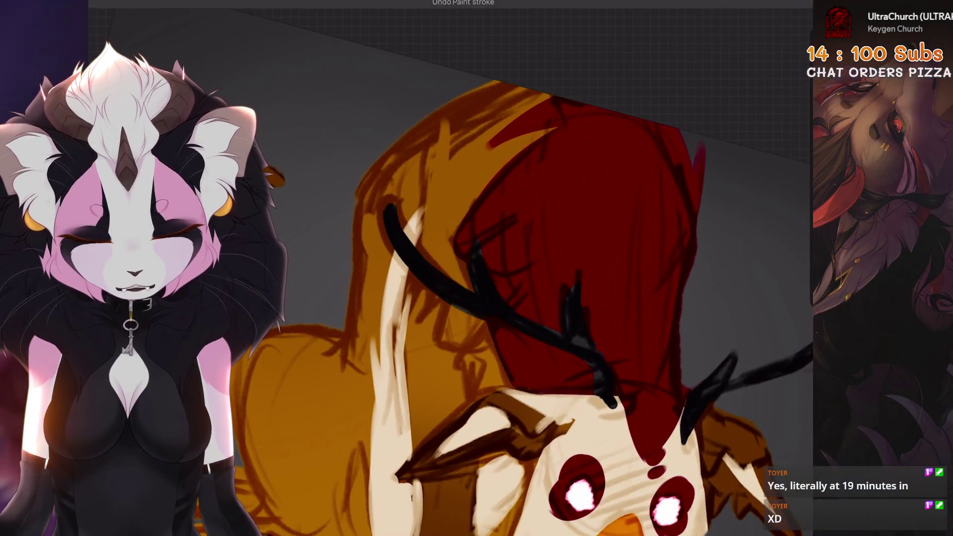
left_click_drag(442, 221, 464, 280)
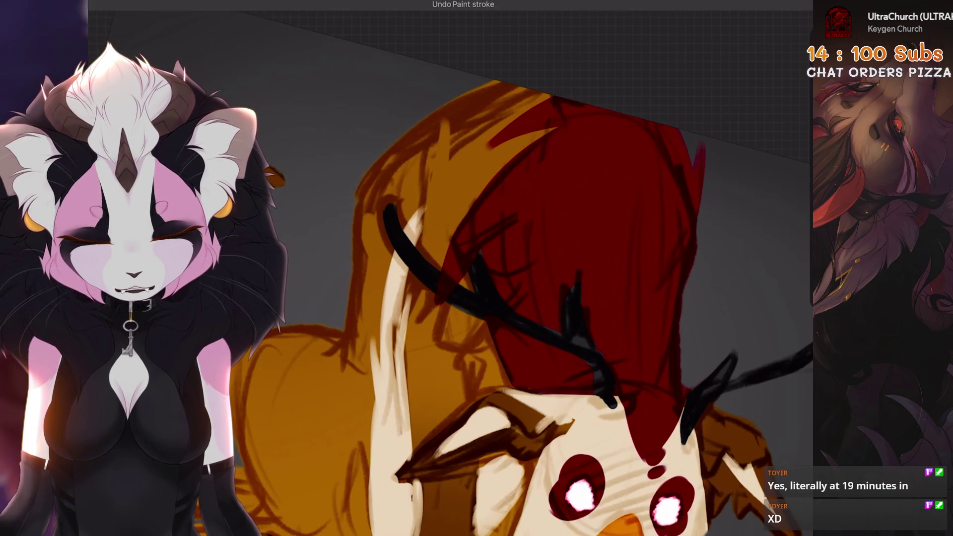
key("ctrl+z")
mouse_move(444, 189)
left_mouse_down()
mouse_move(526, 132)
mouse_move(536, 22)
left_mouse_up()
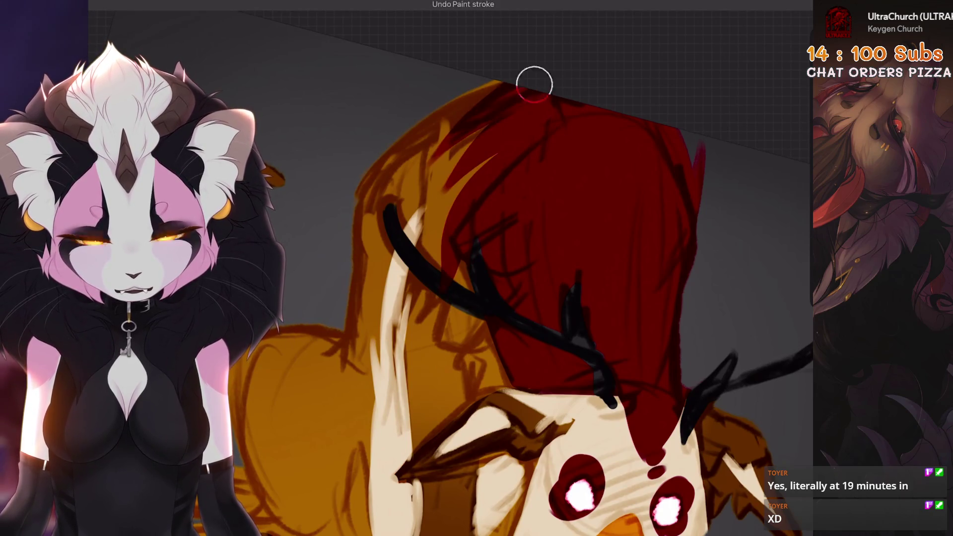
scroll(476, 269, "down", 3)
scroll(477, 268, "up", 3)
key("ctrl+z")
Step: Extend the dark red over the orange back in several strokes
left_click_drag(442, 179, 541, 97)
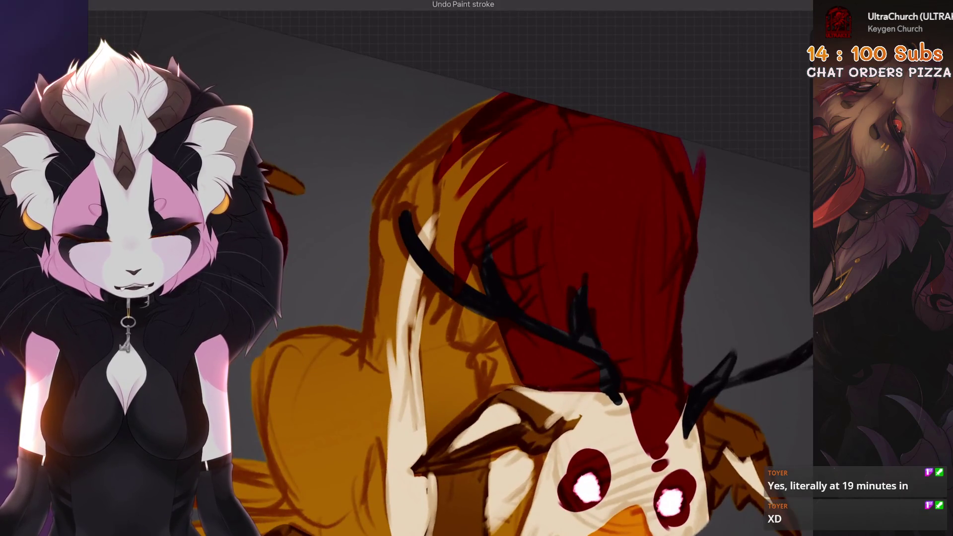
left_click_drag(440, 221, 496, 136)
left_click_drag(449, 270, 509, 156)
key("ctrl+z")
scroll(476, 268, "down", 3)
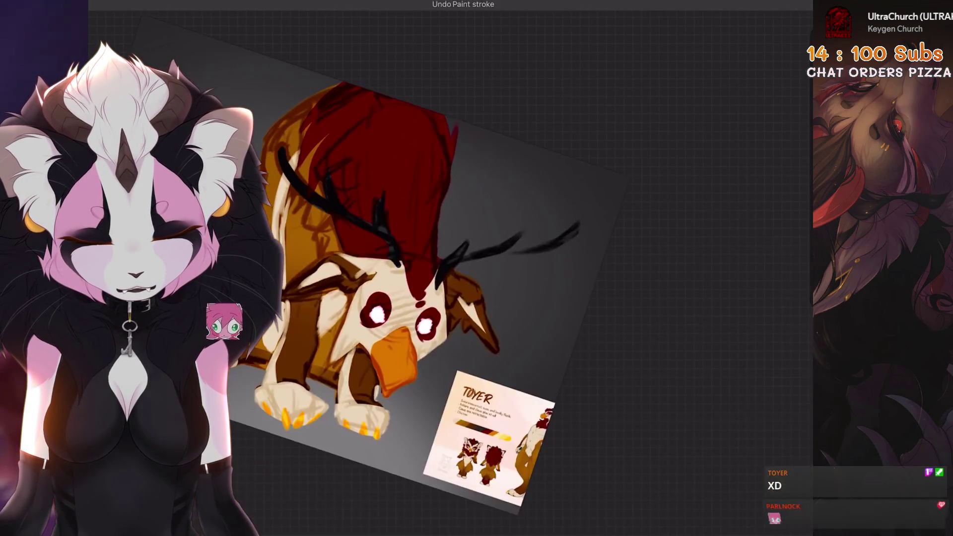
scroll(476, 268, "up", 3)
key("ctrl+z")
mouse_move(462, 298)
left_mouse_down()
mouse_move(479, 278)
mouse_move(500, 291)
mouse_move(517, 273)
mouse_move(516, 338)
left_mouse_up()
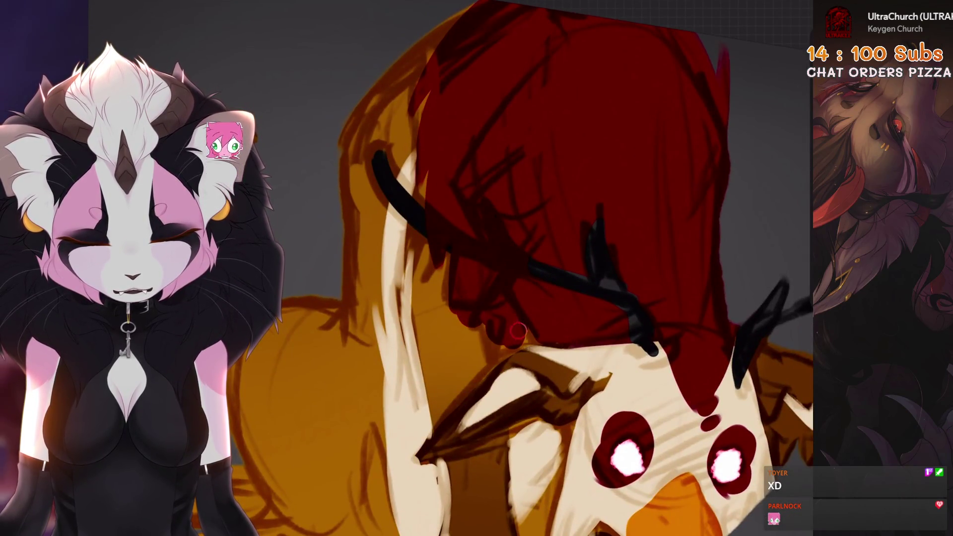
scroll(517, 273, "down", 3)
scroll(516, 273, "up", 3)
Step: Cover the orange area left of the mane with red
key("ctrl+z")
scroll(477, 268, "down", 1)
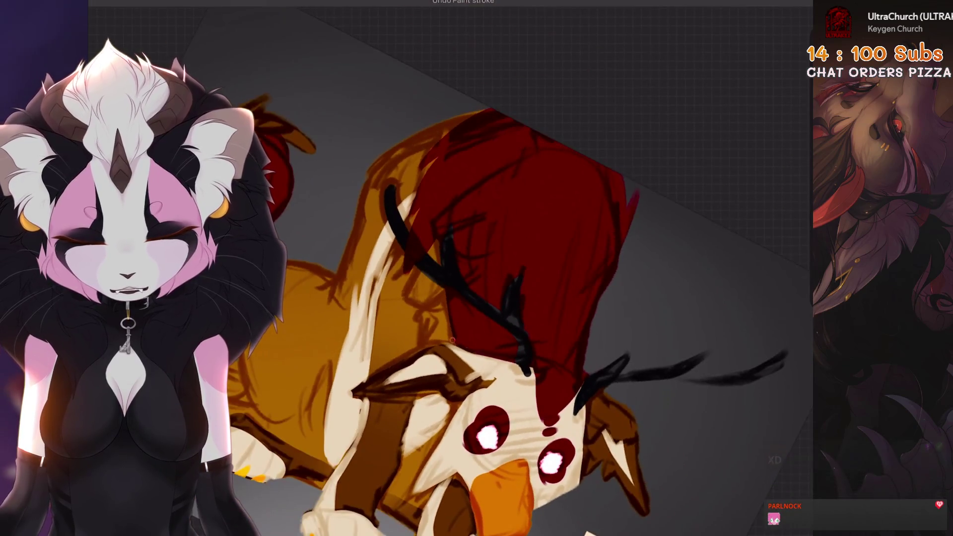
left_click_drag(437, 243, 392, 350)
left_click_drag(437, 288, 417, 325)
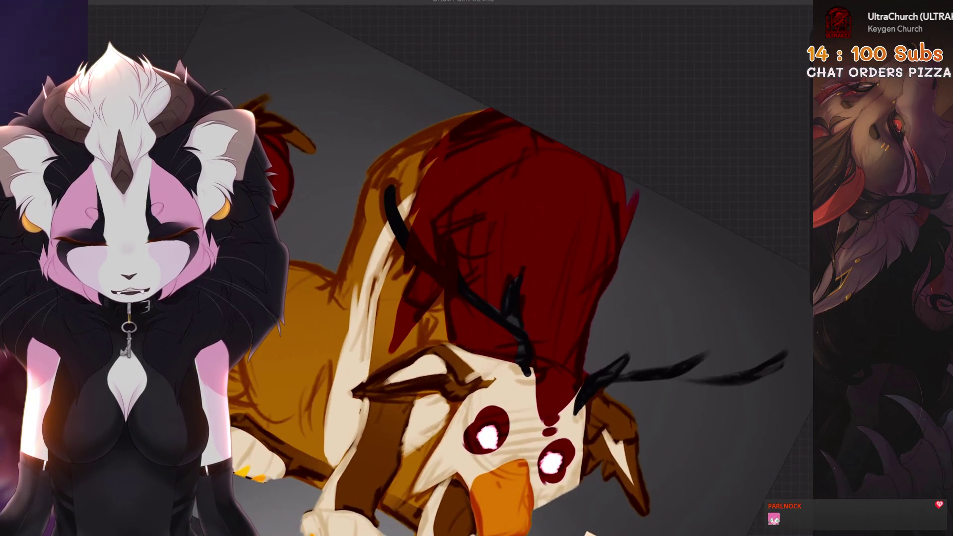
mouse_move(439, 295)
left_mouse_down()
mouse_move(422, 343)
mouse_move(447, 315)
mouse_move(432, 340)
left_mouse_up()
scroll(447, 318, "down", 3)
key("ctrl+z")
Step: Add cream strokes along the neck and dark strokes beside the face
mouse_move(347, 301)
left_mouse_down()
mouse_move(323, 199)
mouse_move(357, 181)
left_mouse_up()
scroll(447, 318, "up", 2)
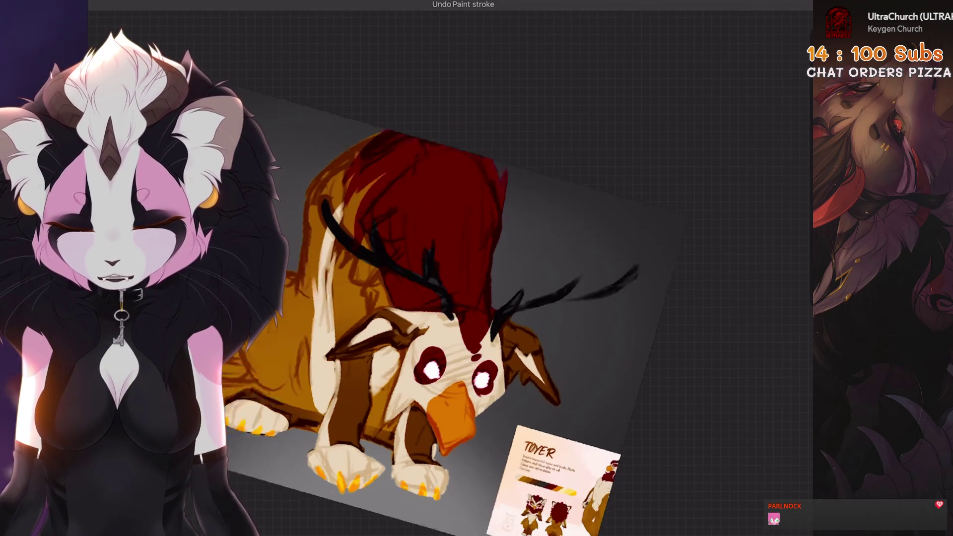
scroll(447, 298, "up", 3)
left_click_drag(415, 231, 411, 293)
key("ctrl+z")
mouse_move(412, 229)
left_mouse_down()
mouse_move(404, 250)
mouse_move(420, 288)
mouse_move(453, 313)
left_mouse_up()
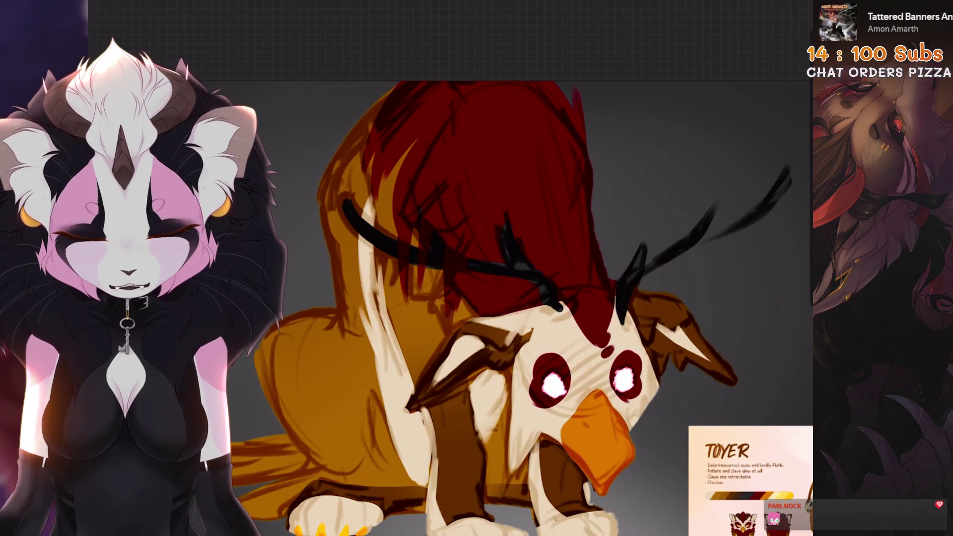
scroll(496, 298, "up", 3)
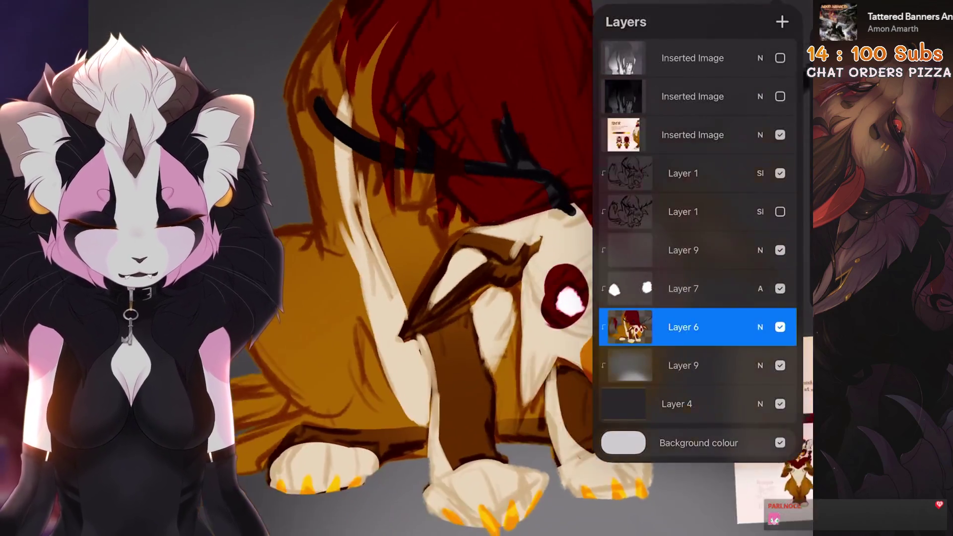
left_click(686, 288)
left_click(686, 327)
left_click(436, 407)
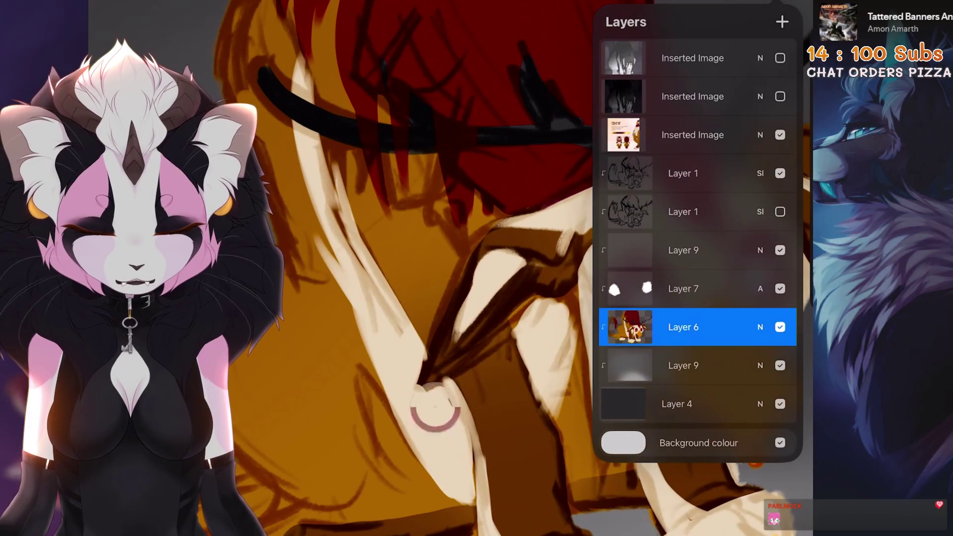
left_click(474, 234)
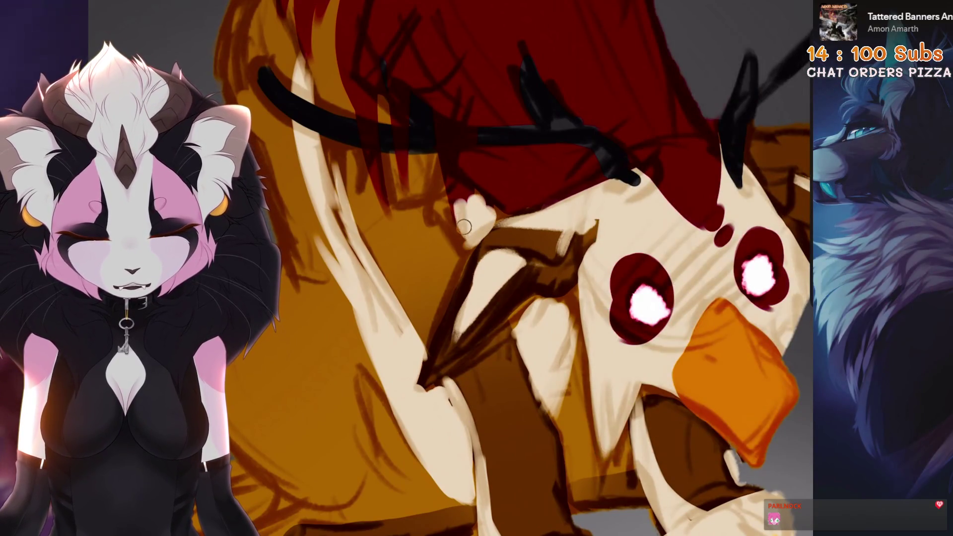
scroll(521, 269, "up", 2)
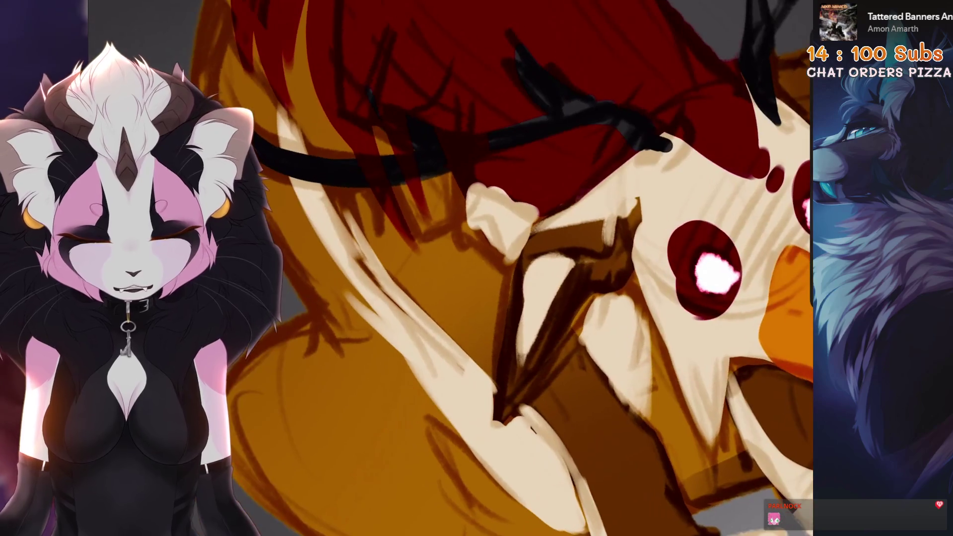
scroll(566, 234, "down", 2)
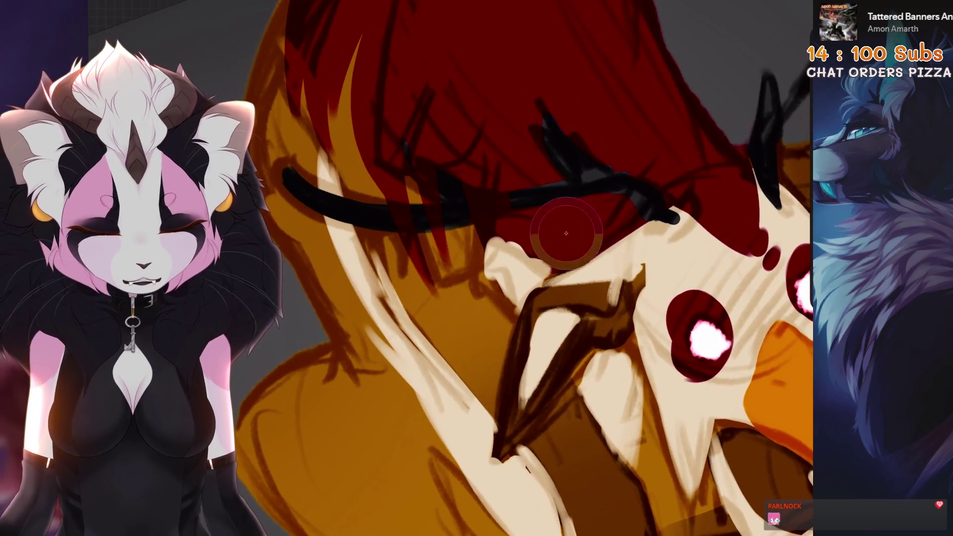
key("ctrl+z")
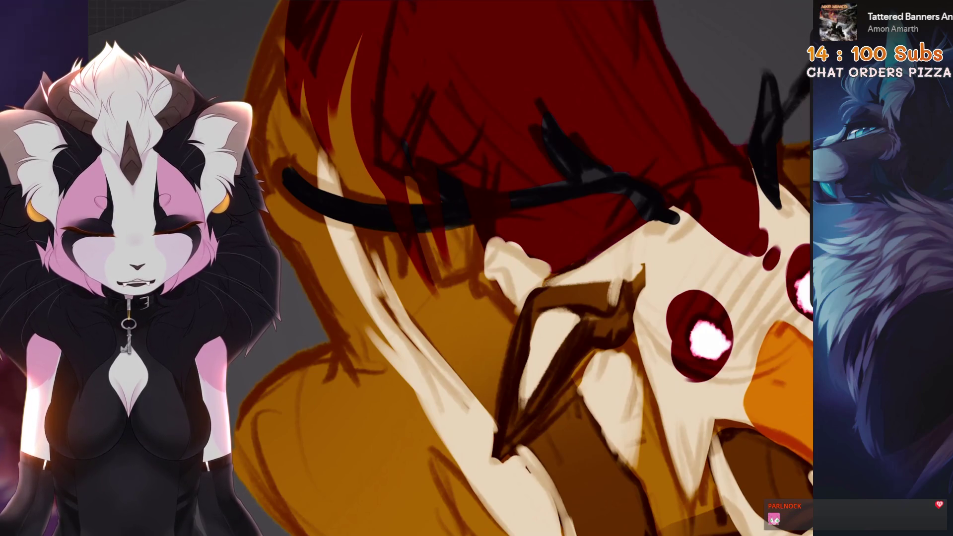
key("ctrl+z")
left_click_drag(476, 318, 489, 226)
key("ctrl+z")
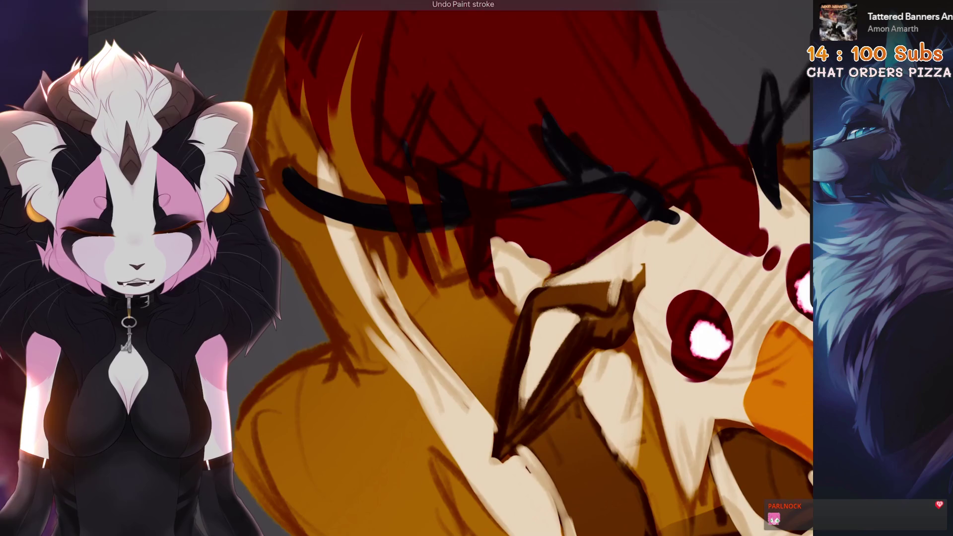
key("ctrl+0")
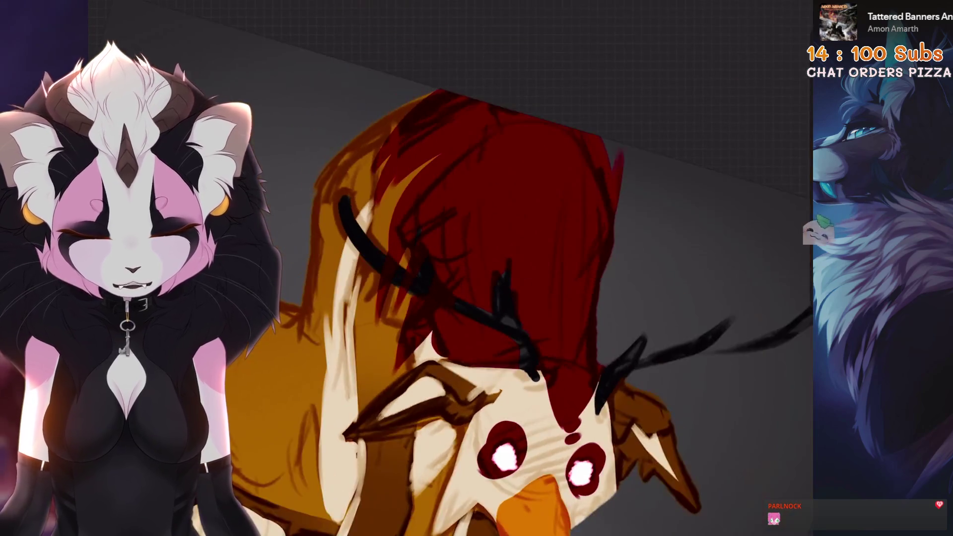
key("ctrl+0")
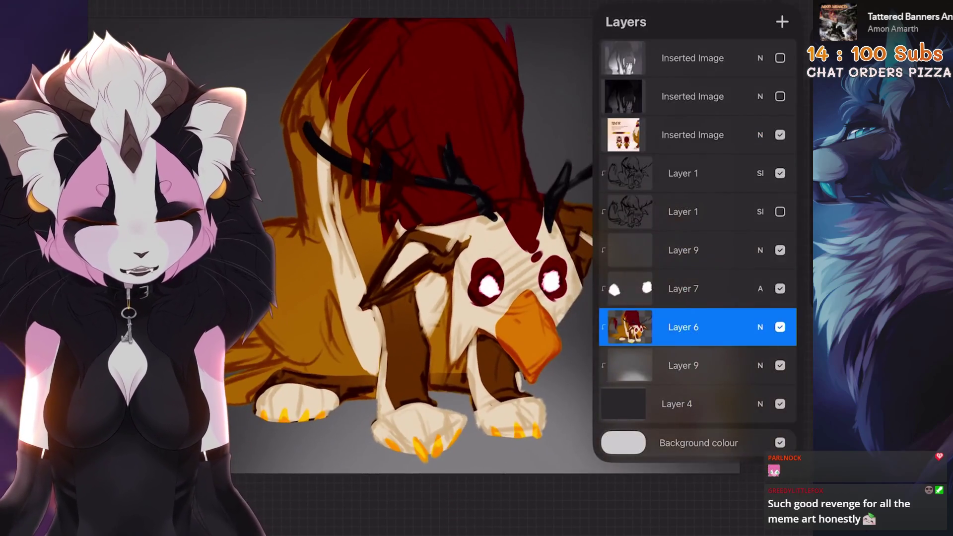
left_click(702, 311)
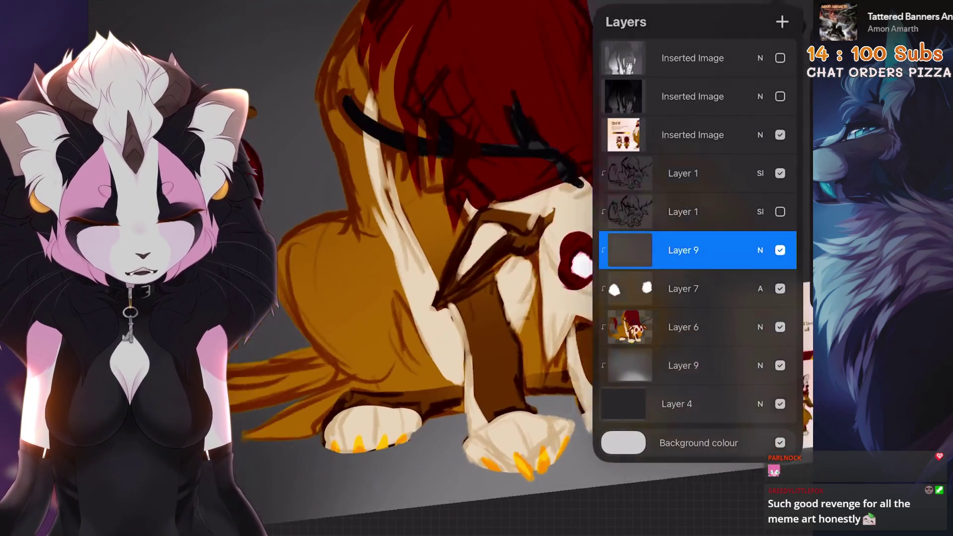
Step: Fill Layer 9 with a solid dark colour using ColorDrop
left_click_drag(754, 22, 447, 248)
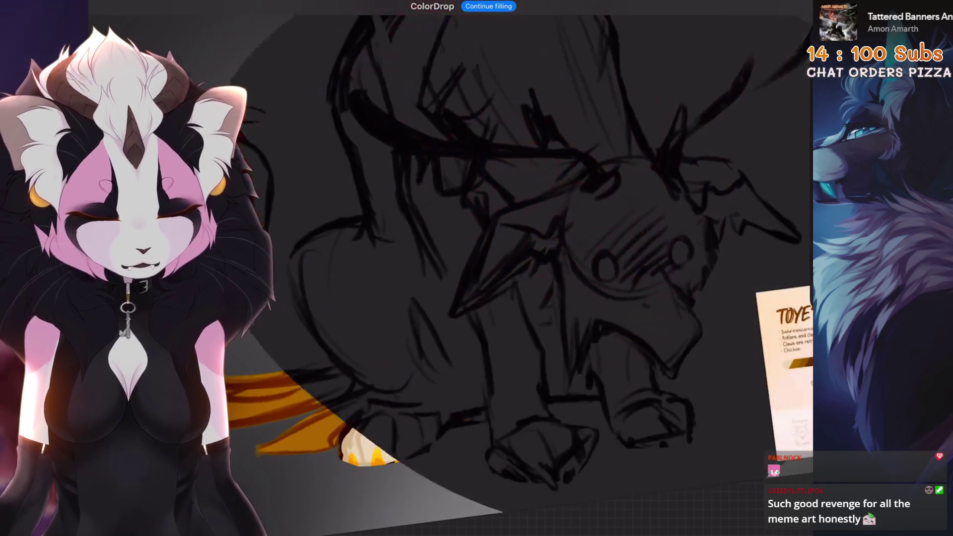
left_click(629, 250)
left_click(630, 250)
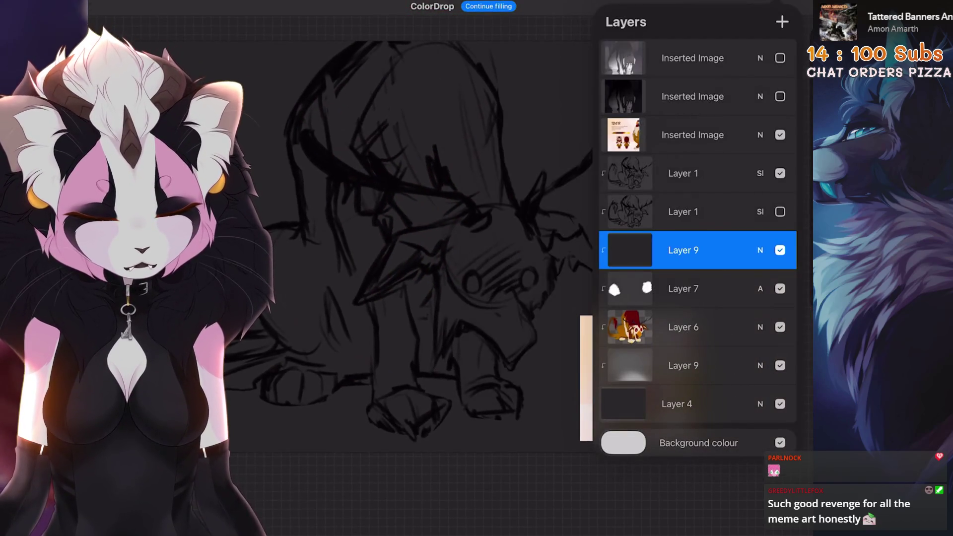
Step: Release Layer 6 from its clipping mask and clip Layers 7 and 9 to the layers below
left_click(683, 327)
left_click(630, 327)
left_click(529, 358)
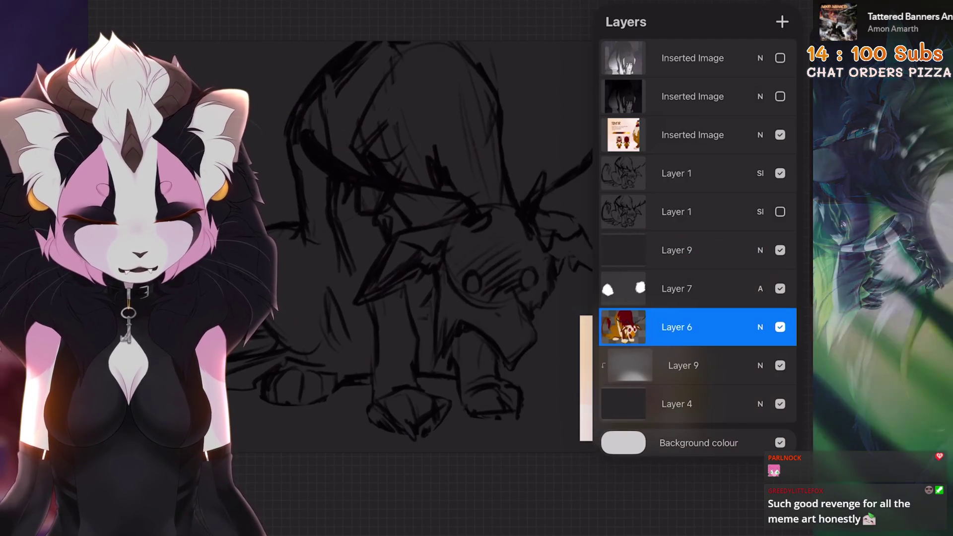
left_click(683, 288)
left_click(626, 288)
left_click(529, 319)
left_click(684, 251)
left_click(623, 250)
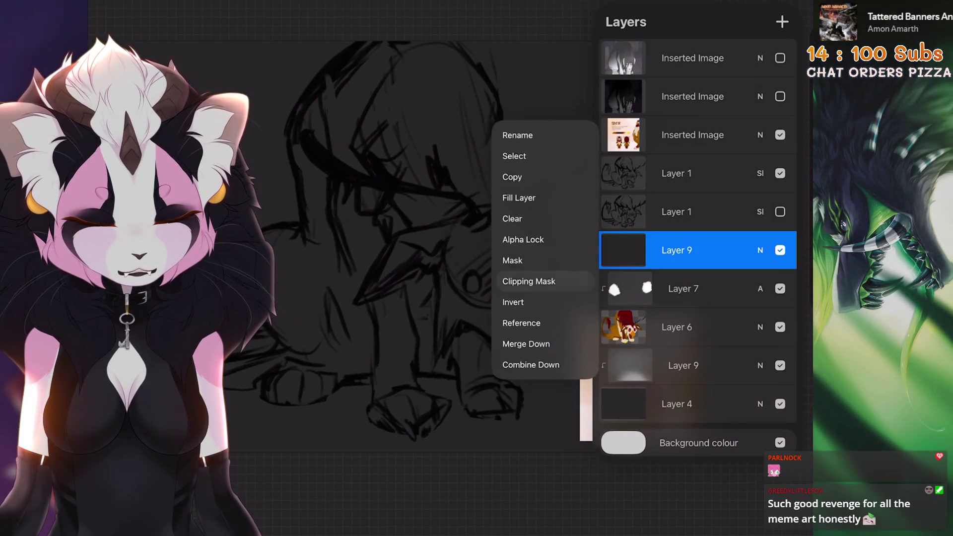
Step: Clip the lower Layer 1 to the layers below, hiding the upper Layer 1 and showing the lower
left_click(529, 282)
left_click(683, 211)
left_click(624, 211)
left_click(529, 243)
left_click(683, 173)
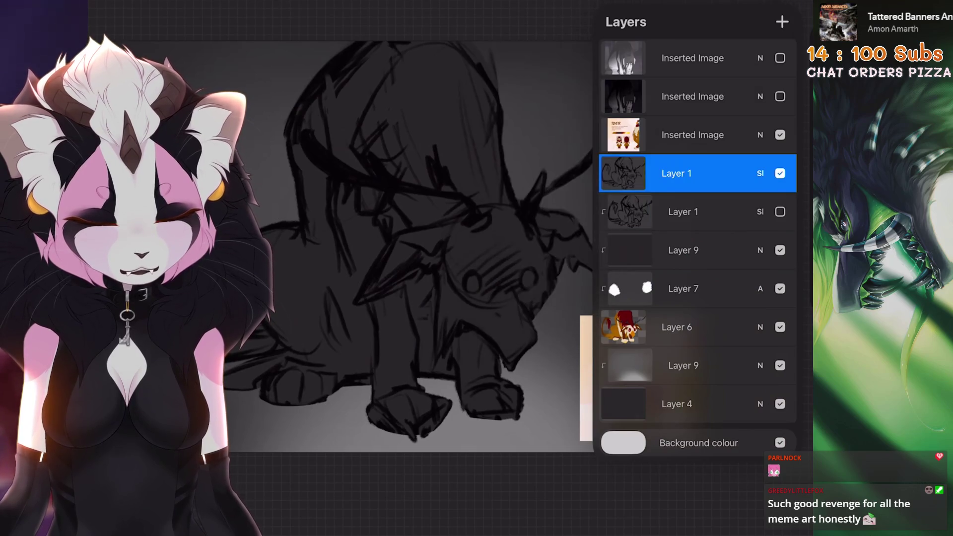
left_click(683, 212)
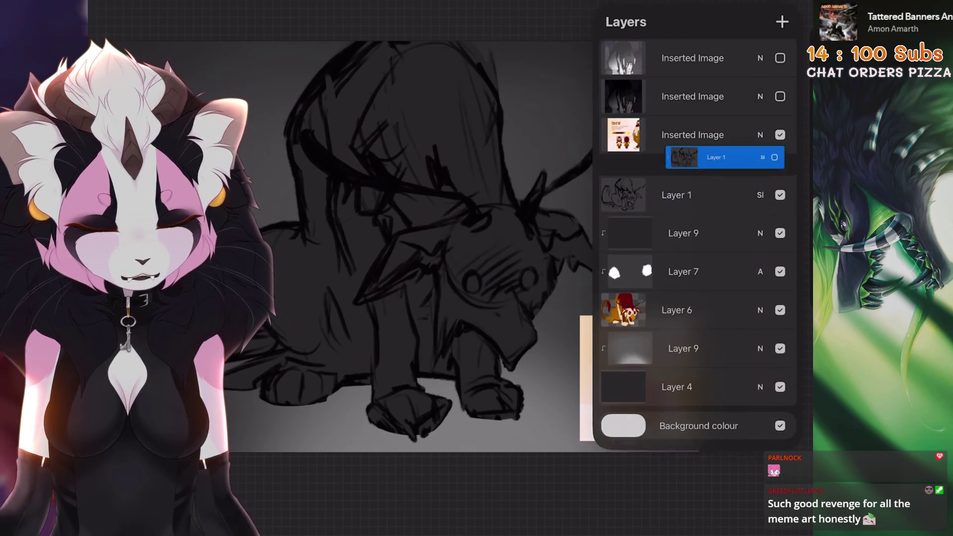
left_click(623, 212)
left_click(780, 173)
left_click(780, 212)
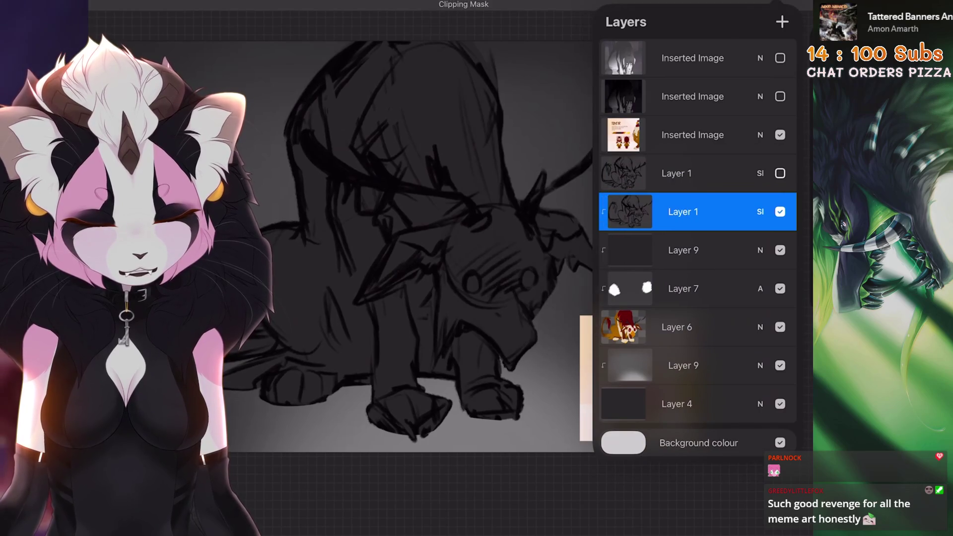
key("l")
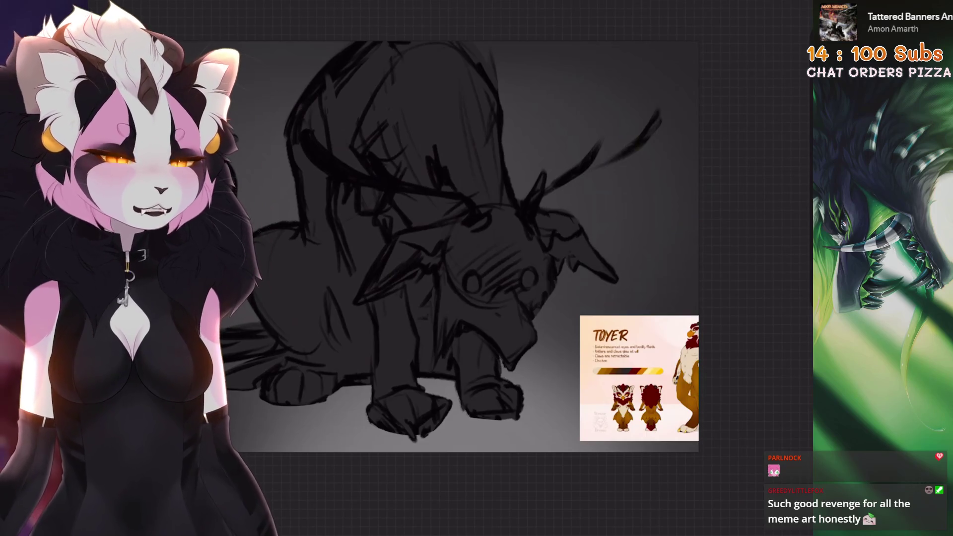
Step: Duplicate the white eye layer and drag the copy above the sketch lines
key("l")
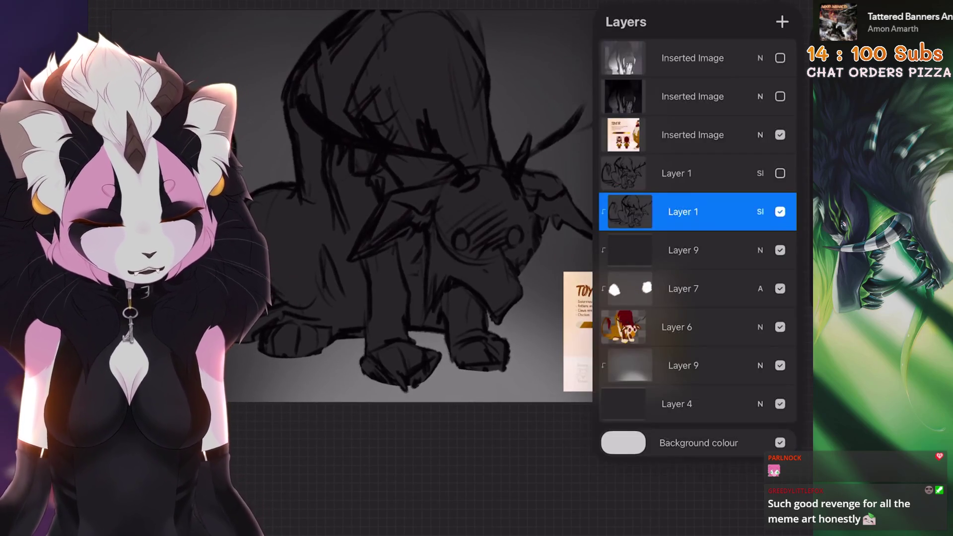
left_click(744, 288)
mouse_move(695, 288)
left_mouse_down()
mouse_move(670, 276)
mouse_move(681, 155)
mouse_move(695, 173)
left_mouse_up()
scroll(447, 248, "up", 5)
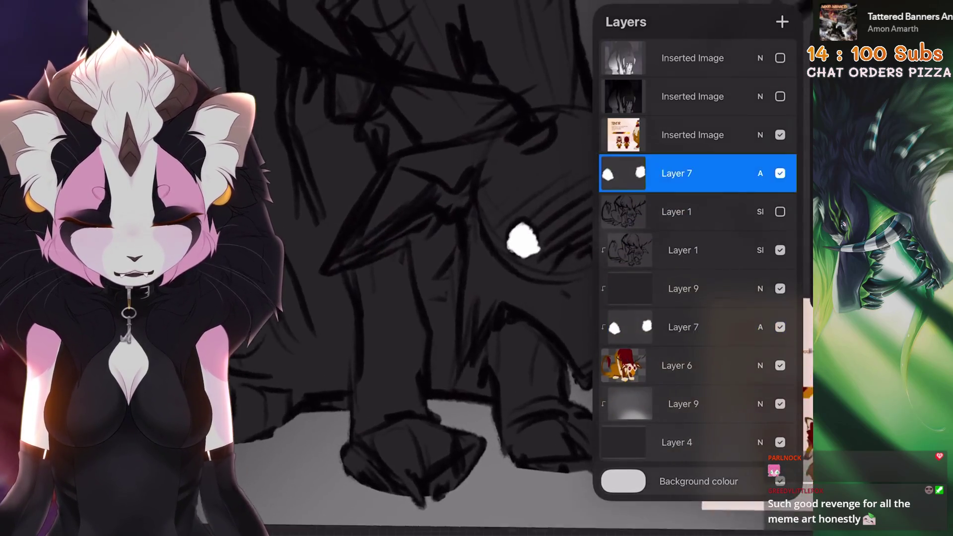
Step: Try a Gaussian Blur glow on the white eyes, then undo it
left_click(119, 10)
left_click(149, 164)
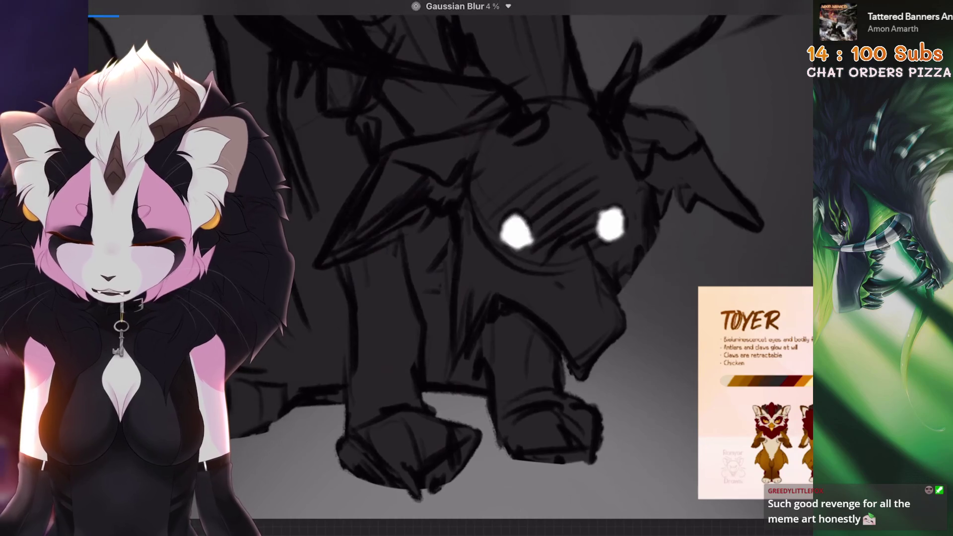
left_click_drag(447, 268, 497, 269)
left_click(782, 21)
scroll(446, 248, "down", 3)
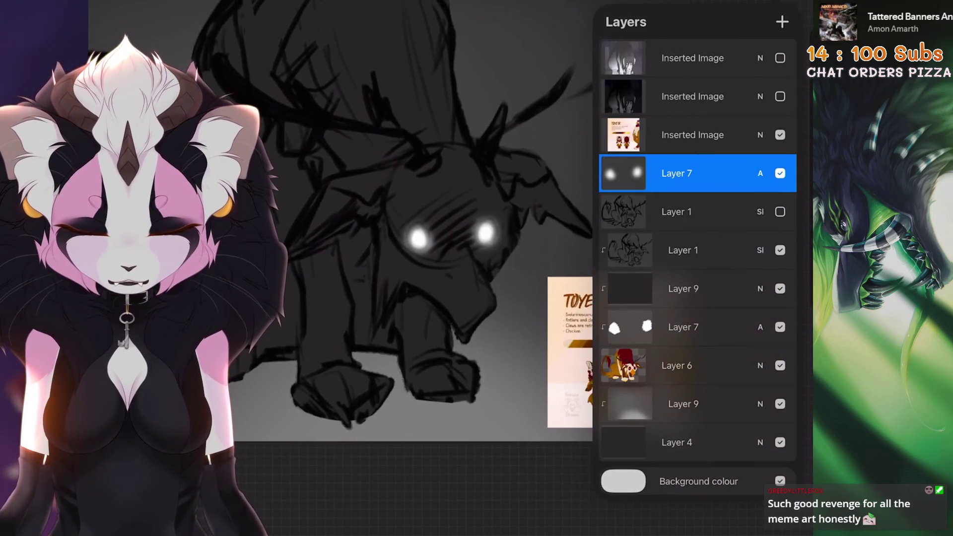
key("ctrl+z")
Step: Toggle the visibility of the top and second Inserted Image reference layers
left_click(780, 57)
scroll(397, 248, "up", 2)
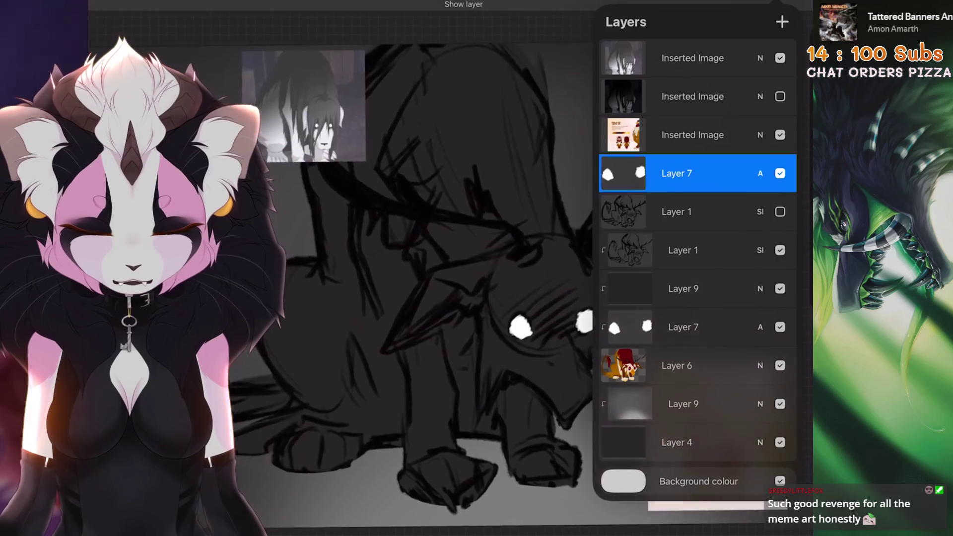
left_click(692, 58)
left_click(780, 57)
left_click(780, 57)
left_click(780, 97)
left_click(780, 57)
left_click(780, 58)
Step: Select the second reference and hide the top reference so only the second shows
scroll(427, 268, "down", 1)
left_click_drag(661, 97, 720, 96)
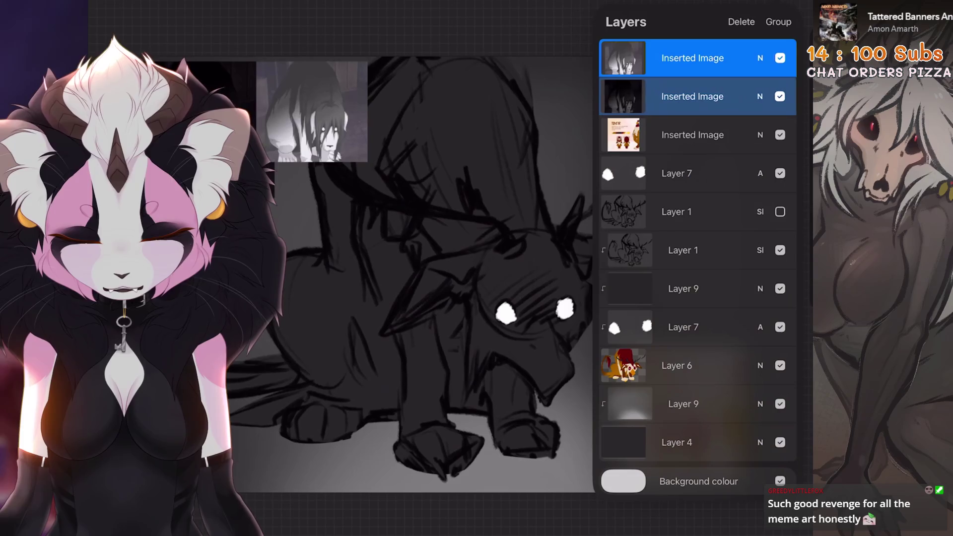
left_click(693, 58)
left_click(780, 58)
scroll(426, 248, "down", 2)
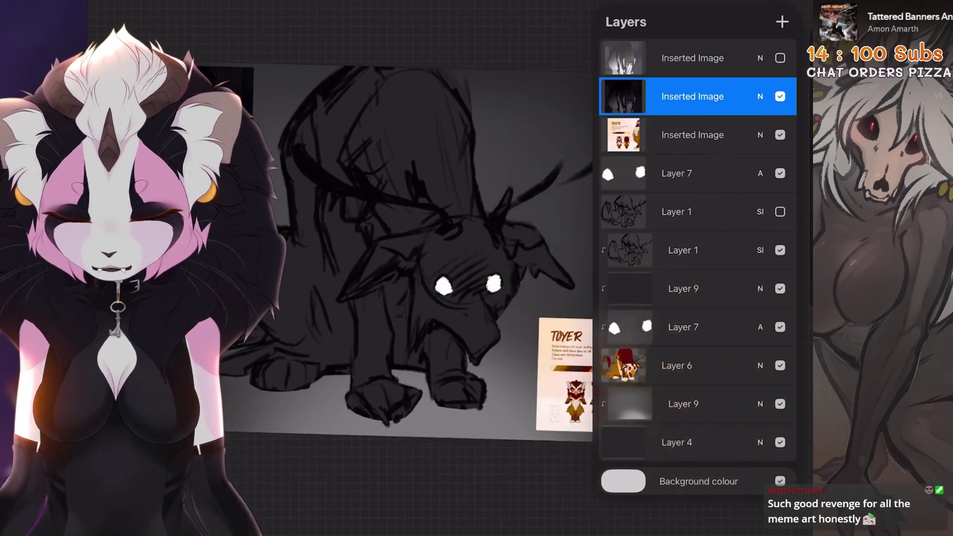
scroll(412, 248, "up", 3)
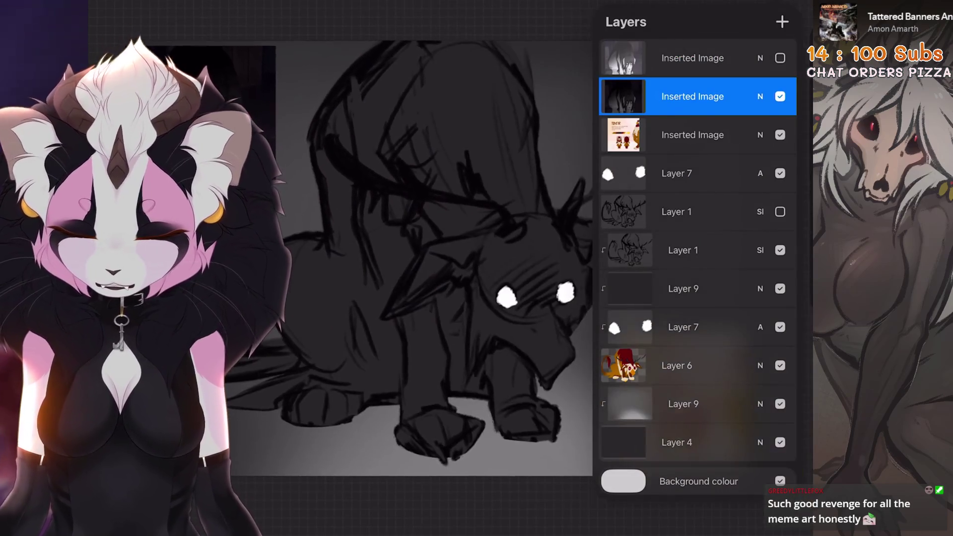
scroll(427, 248, "down", 3)
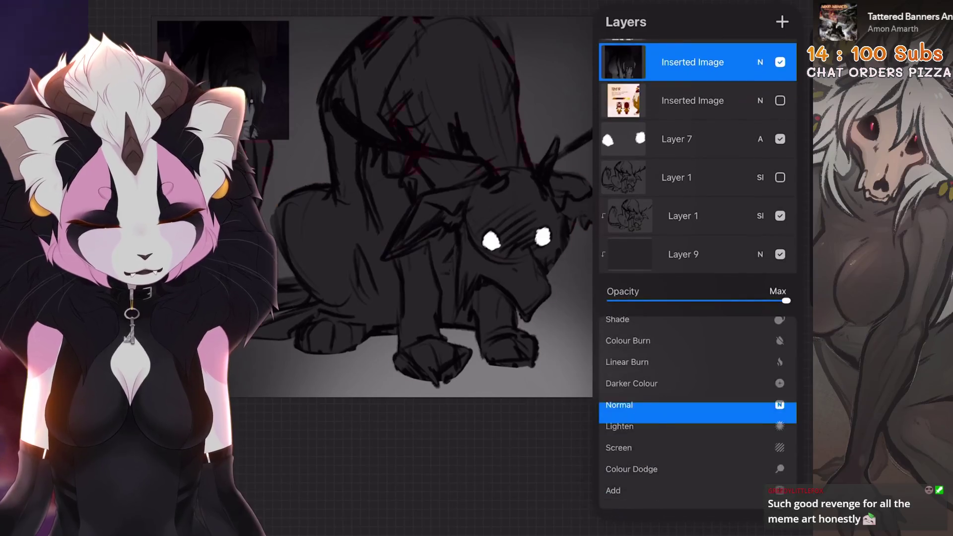
Step: Lower the grey tone layer's opacity to 64% and try Soft Light and Hard Light blends
left_click(621, 415)
mouse_move(786, 300)
left_mouse_down()
mouse_move(666, 301)
mouse_move(721, 301)
left_mouse_up()
scroll(695, 447, "down", 2)
left_click(632, 406)
scroll(695, 407, "down", 3)
left_click(631, 409)
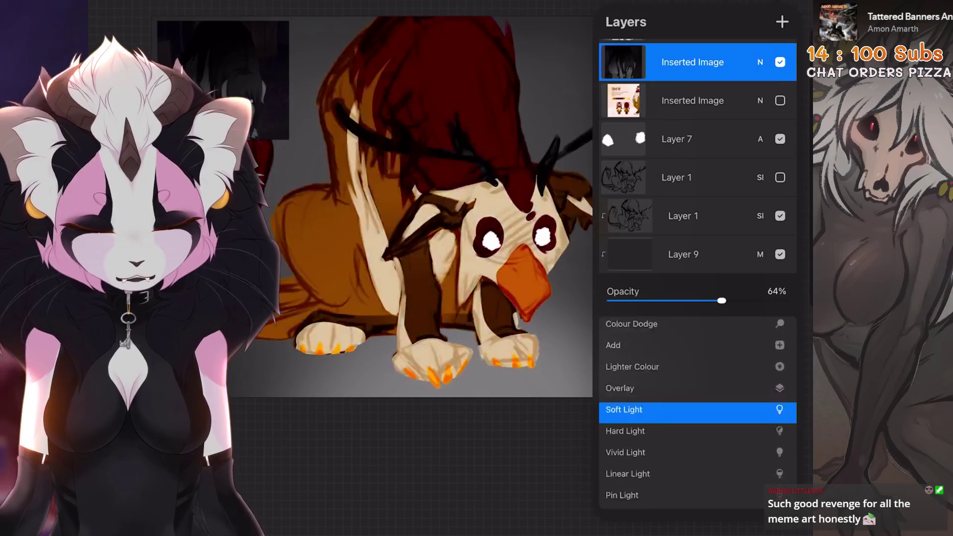
left_click(631, 429)
left_click(683, 254)
Step: Move the tone layer above Layer 1 and cycle its blend modes to Exclusion
mouse_move(683, 288)
left_mouse_down()
mouse_move(683, 239)
mouse_move(683, 250)
left_mouse_up()
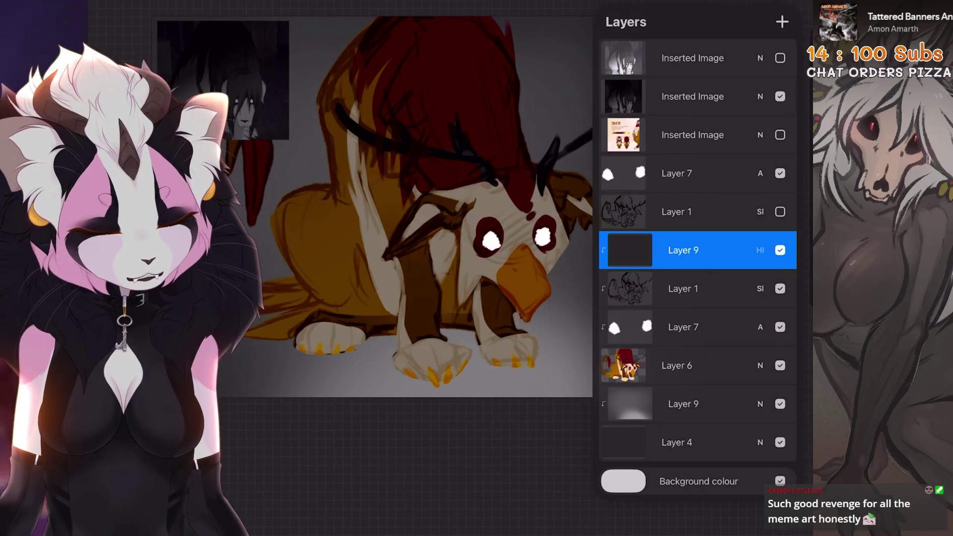
left_click(760, 250)
scroll(695, 397, "down", 2)
left_click(632, 417)
scroll(695, 397, "down", 2)
left_click(632, 417)
scroll(695, 397, "down", 2)
left_click(631, 405)
Step: Compare Divide, Saturation and Colour blends on the tone layer, settling on Saturation
scroll(695, 397, "down", 2)
left_click(631, 398)
scroll(695, 397, "down", 2)
left_click(631, 409)
scroll(695, 397, "down", 1)
left_click(631, 408)
scroll(695, 397, "up", 1)
left_click(632, 407)
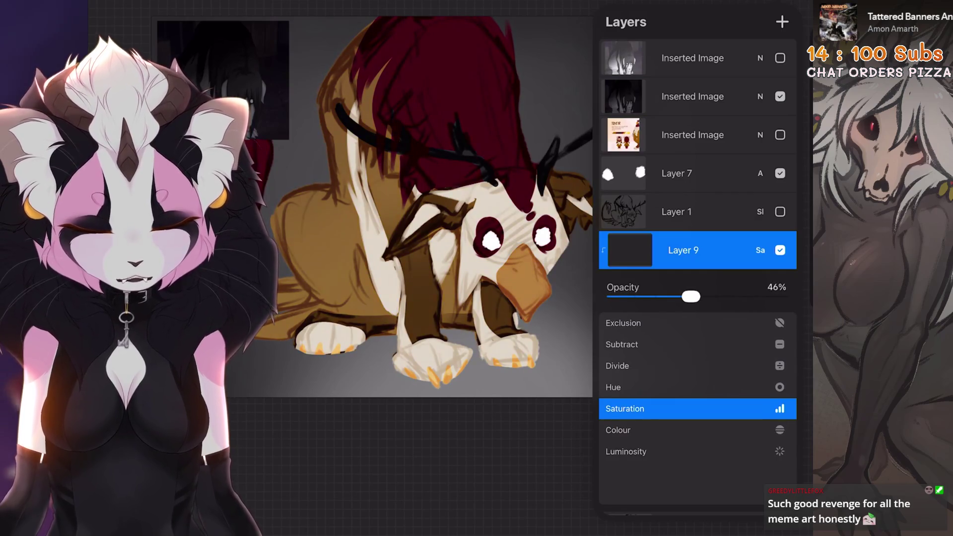
Step: Set the tone layer to 44% opacity with the Multiply blend mode
left_click_drag(699, 296, 688, 296)
left_click(760, 250)
mouse_move(745, 251)
left_mouse_down()
mouse_move(645, 250)
mouse_move(745, 250)
left_mouse_up()
left_click(760, 251)
scroll(695, 422, "up", 5)
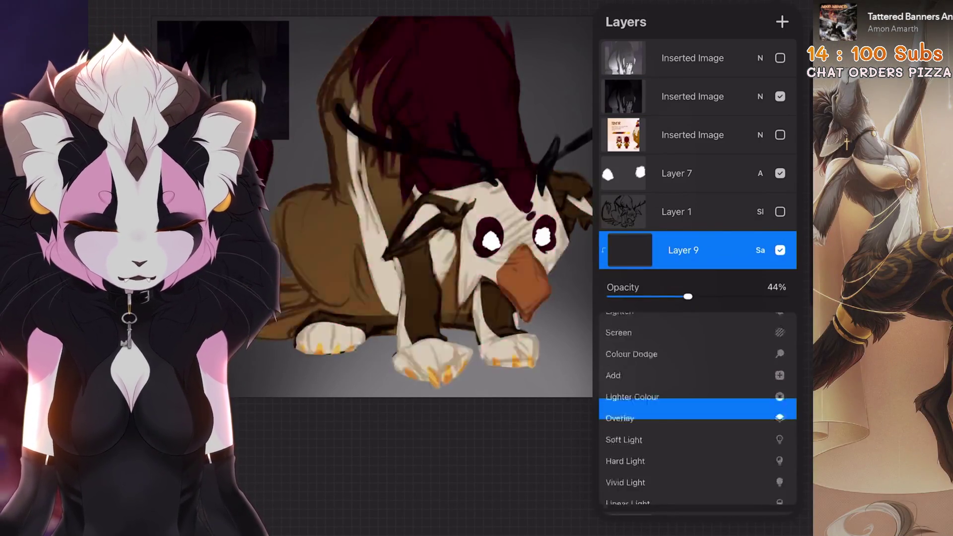
left_click(618, 399)
left_click(620, 356)
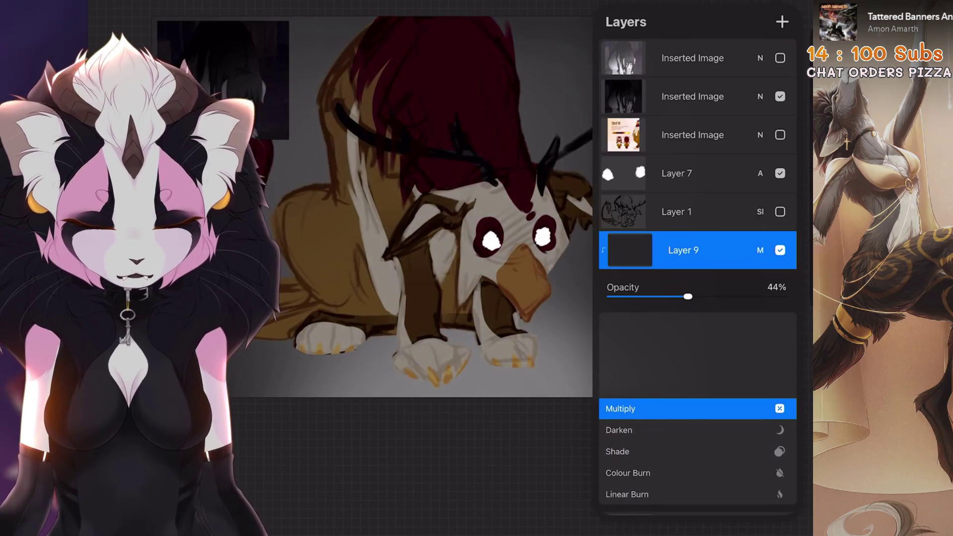
left_click(447, 447)
left_click_drag(397, 198, 472, 248)
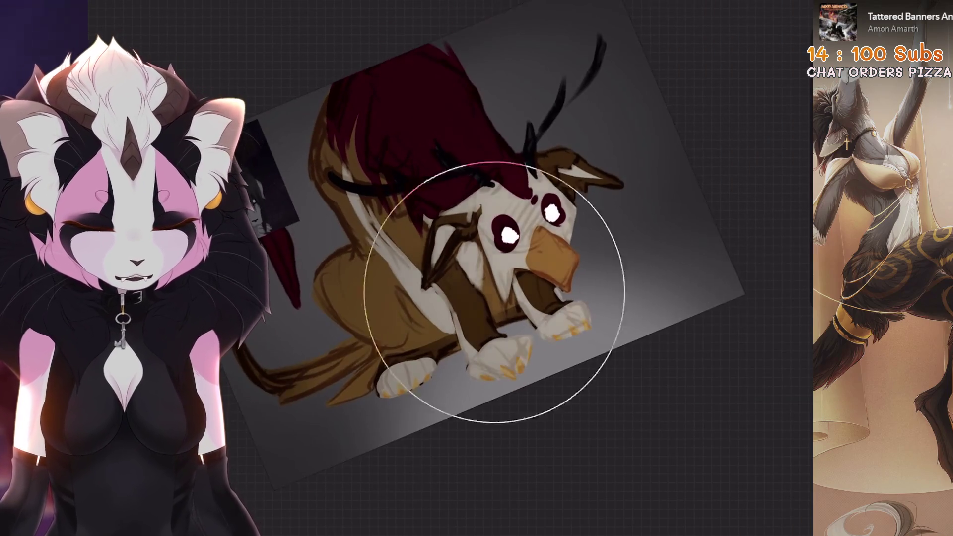
Step: Shrink the brush to 1%, undo the last erase, and select the Saturation tone layer
left_click_drag(97, 198, 97, 238)
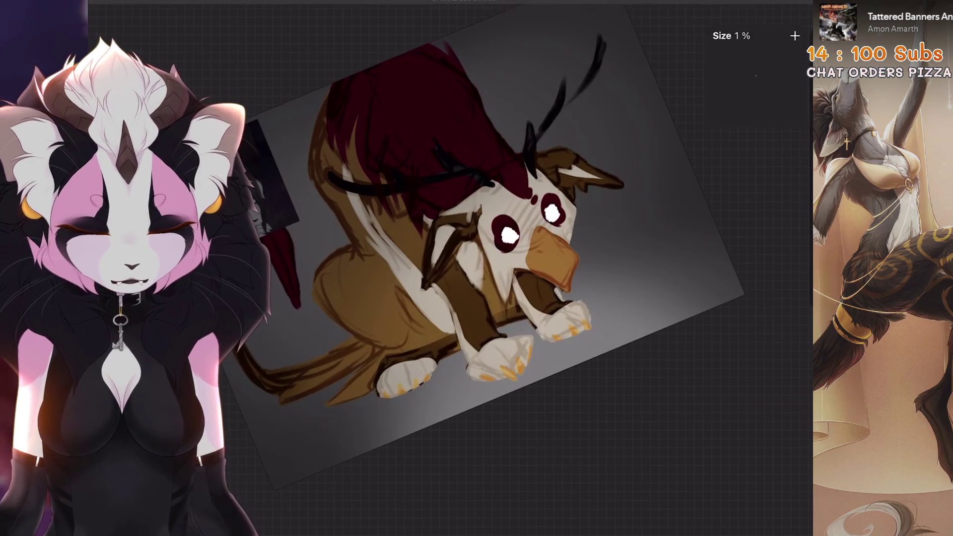
key("ctrl+z")
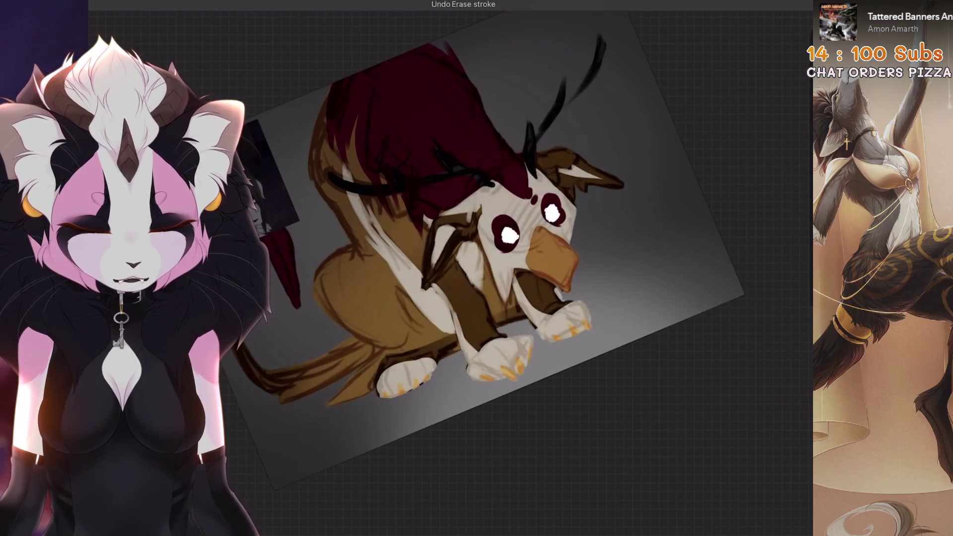
key("ctrl+0")
scroll(437, 278, "up", 5)
key("l")
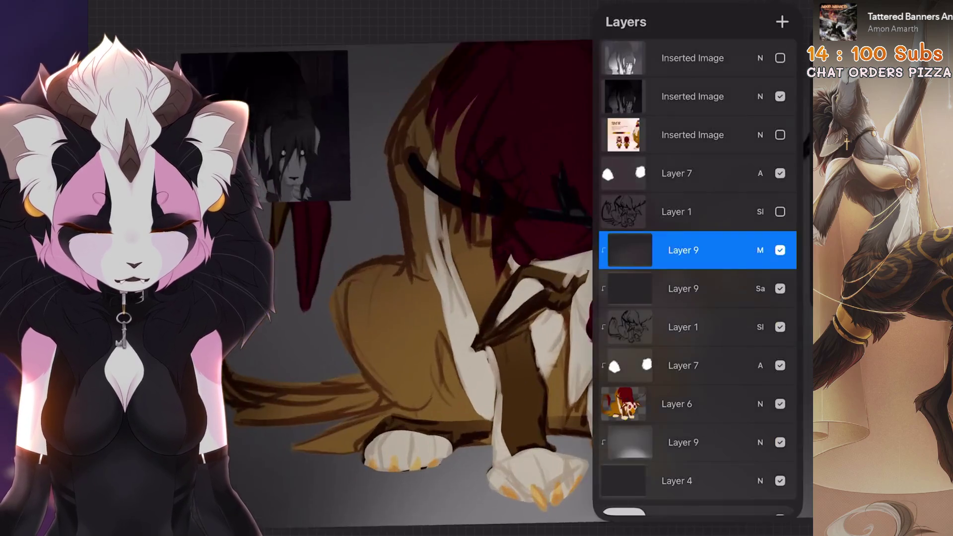
scroll(436, 278, "down", 3)
left_click(683, 327)
left_click(683, 288)
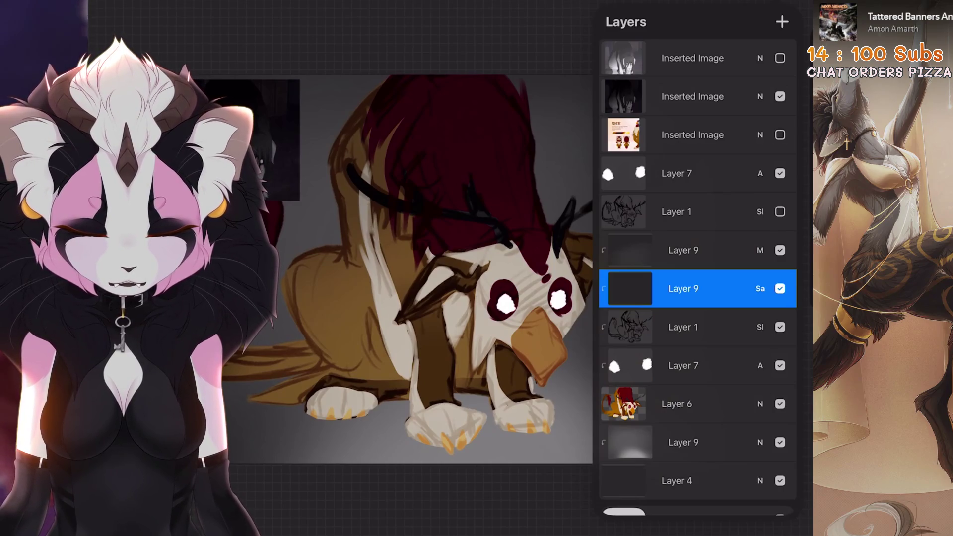
Step: Add a new empty layer and choose a colour and brush for shading
left_click(782, 22)
left_click(795, 6)
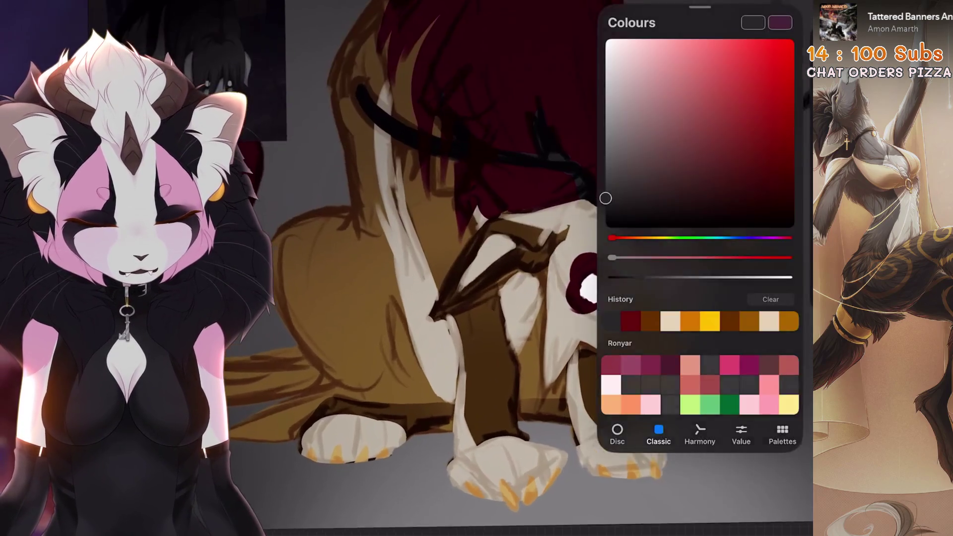
scroll(536, 268, "up", 3)
left_click(718, 7)
scroll(536, 268, "down", 3)
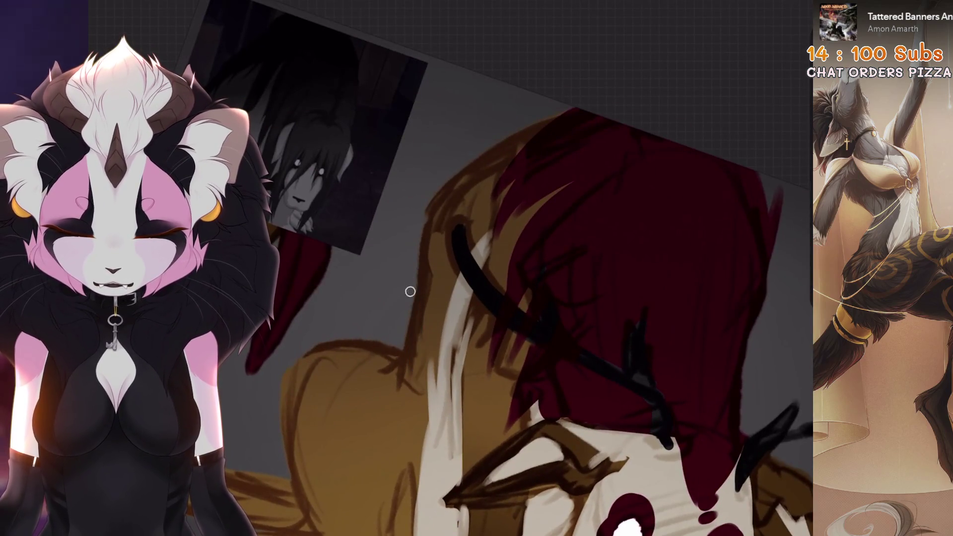
scroll(410, 292, "down", 3)
scroll(477, 268, "up", 3)
Step: Paint a dark grey shadow under the belly, undoing the rejected trial strokes
left_click_drag(442, 312, 615, 218)
key("ctrl+z")
scroll(504, 268, "up", 3)
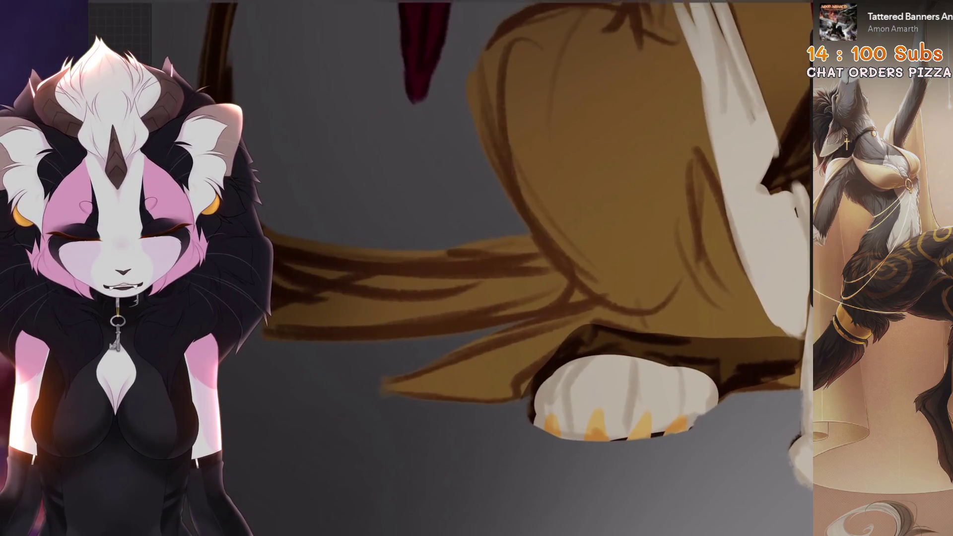
scroll(546, 268, "down", 2)
mouse_move(446, 189)
left_mouse_down()
mouse_move(436, 238)
mouse_move(447, 367)
left_mouse_up()
key("ctrl+z")
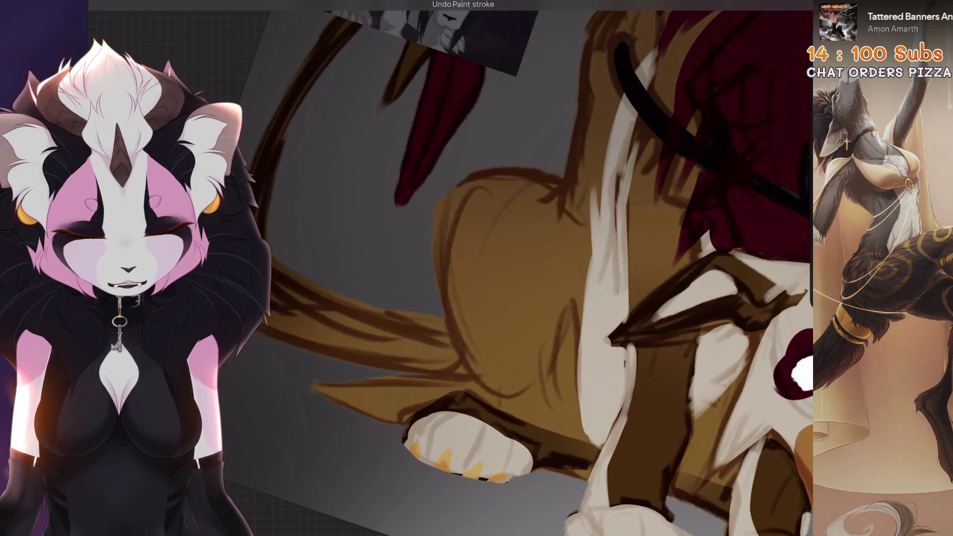
scroll(427, 273, "up", 3)
mouse_move(547, 230)
left_mouse_down()
mouse_move(496, 298)
mouse_move(477, 214)
left_mouse_up()
left_click_drag(546, 226, 462, 362)
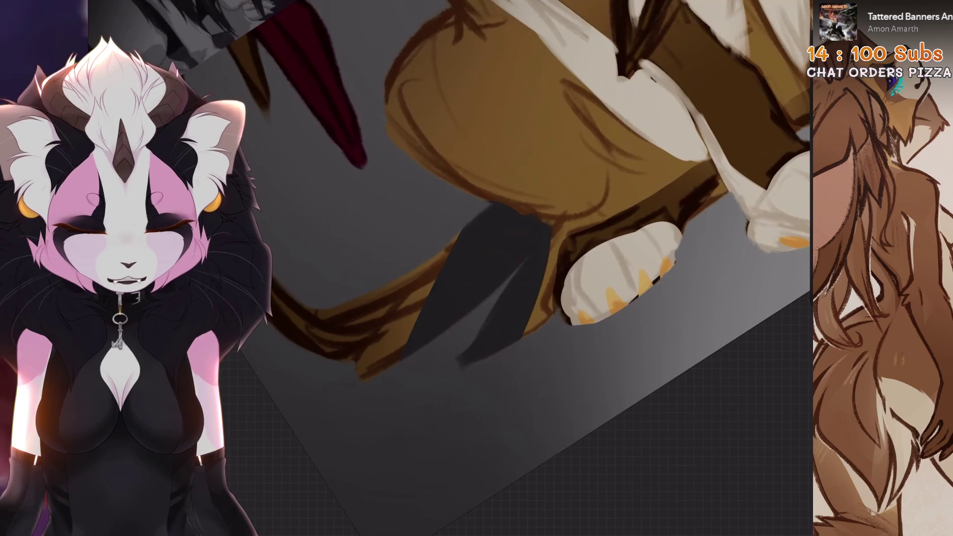
key("ctrl+z")
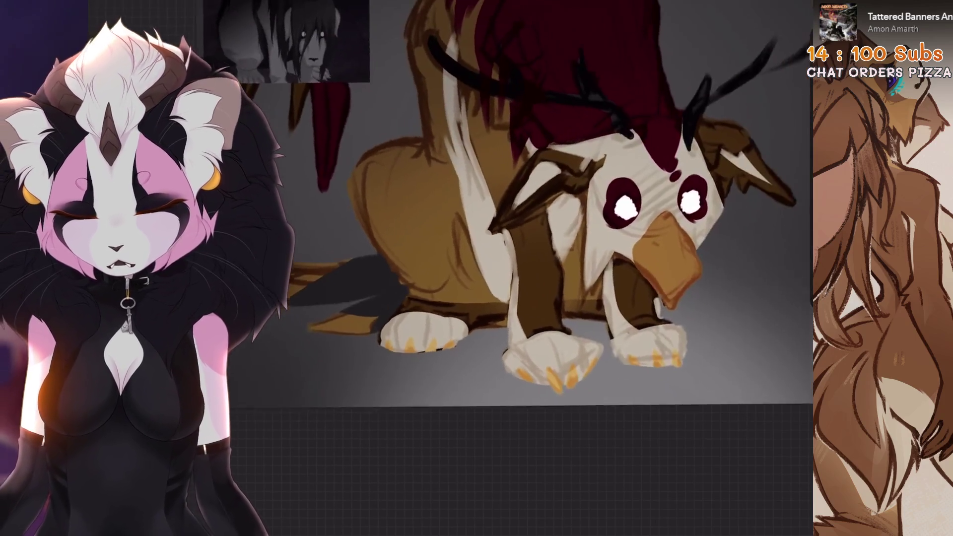
Step: Lower Layer 13's opacity to about 40% and ColorDrop a brighter red
key("l")
left_click(760, 254)
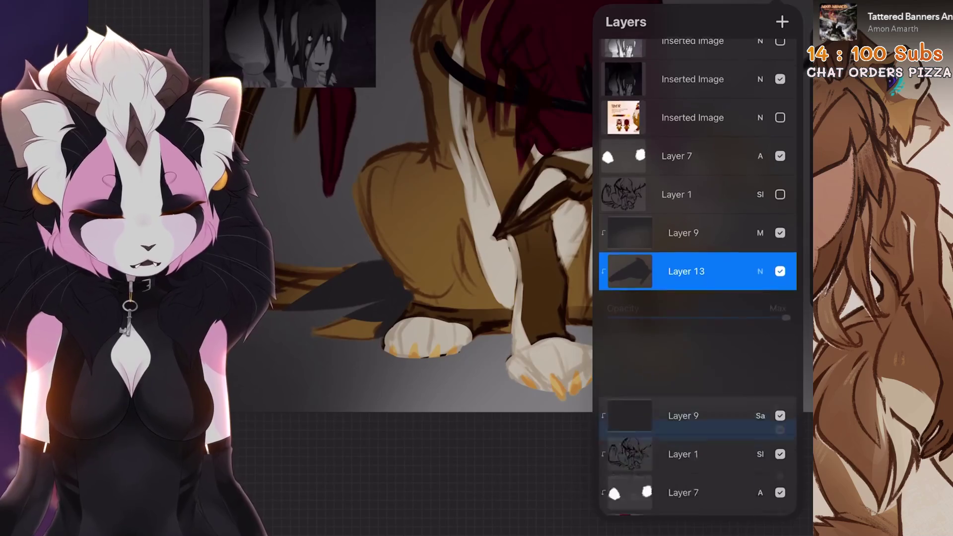
scroll(697, 462, "down", 3)
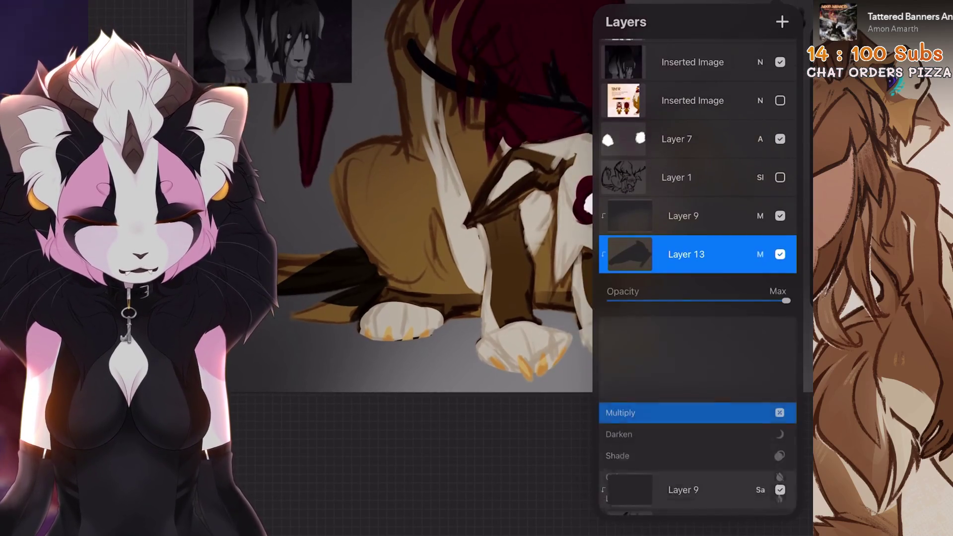
scroll(697, 412, "down", 5)
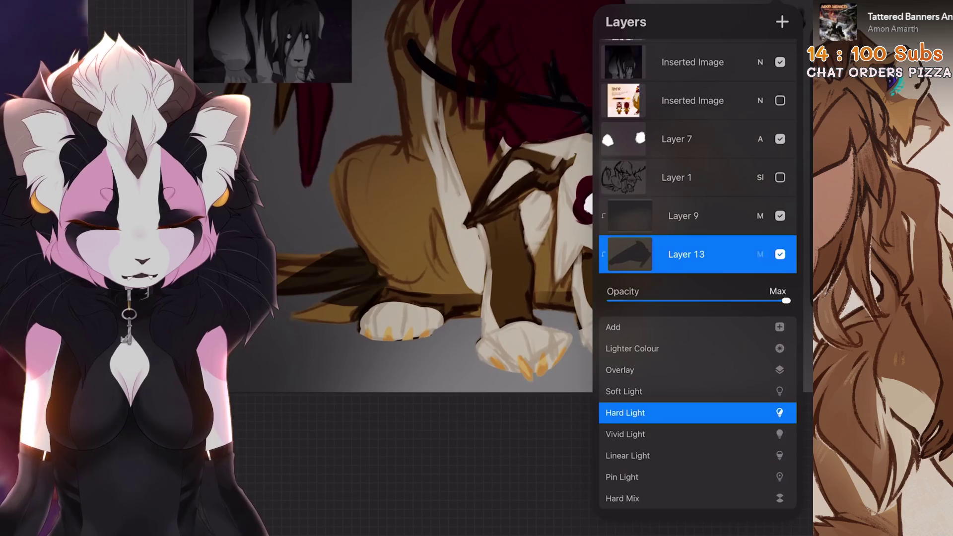
left_click_drag(786, 301, 679, 300)
key("c")
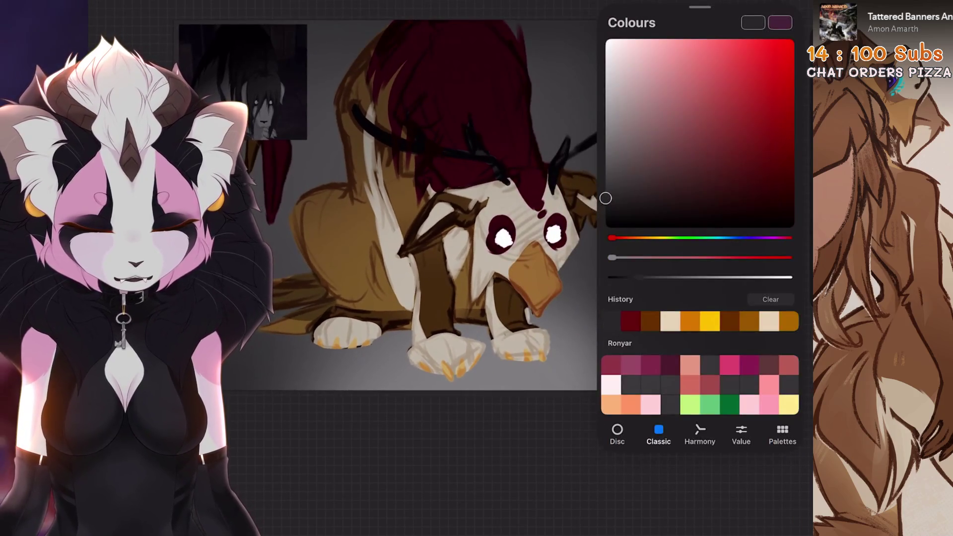
left_click(791, 157)
left_click_drag(780, 22, 496, 199)
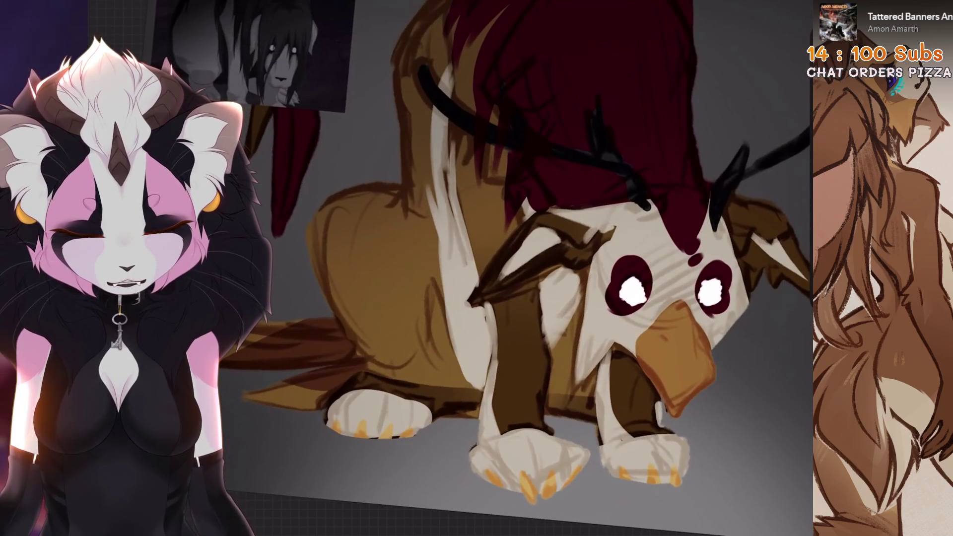
Step: Move Layer 13 below Layer 9 and undo the last paint stroke
key("l")
mouse_move(685, 277)
left_mouse_down()
mouse_move(694, 301)
mouse_move(685, 315)
left_mouse_up()
key("l")
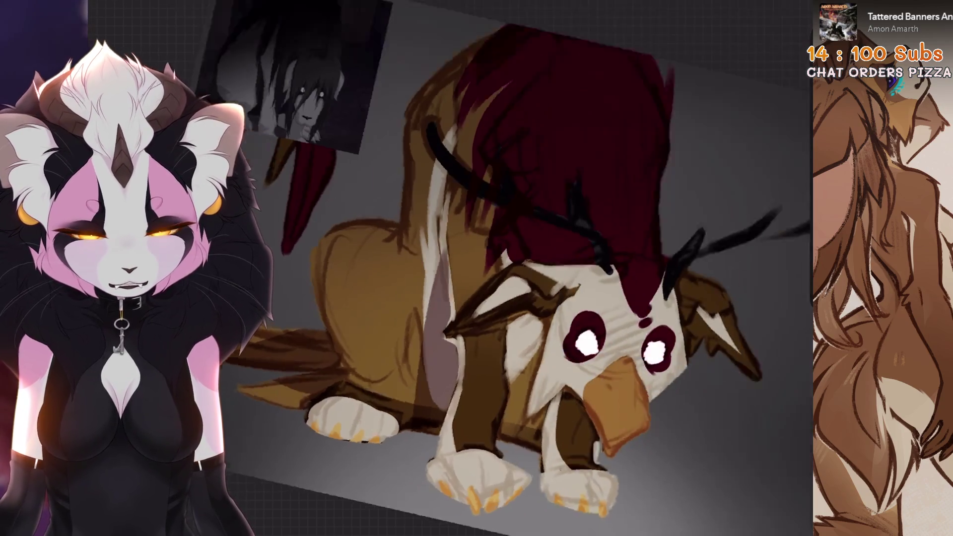
key("ctrl+z")
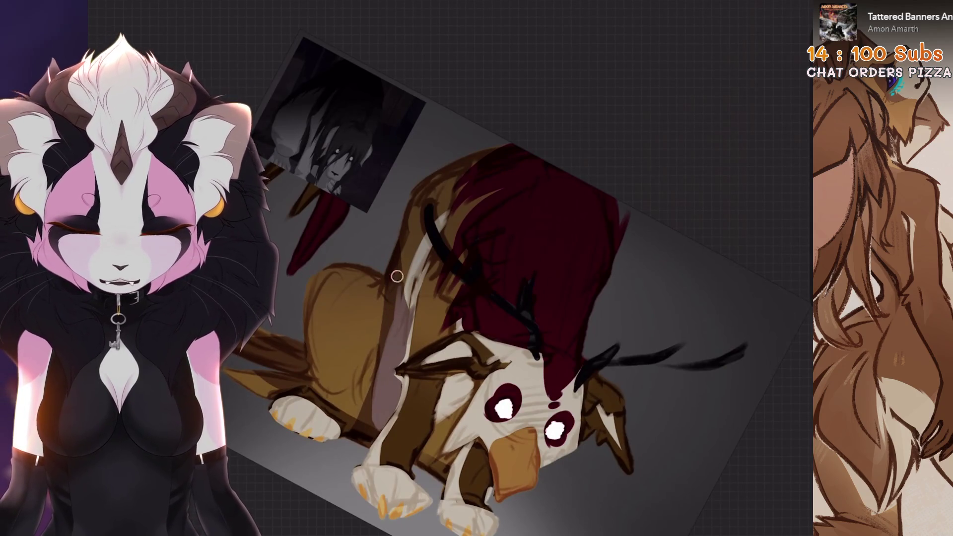
Step: Paint dark marks along the griffin's neck
scroll(397, 276, "up", 3)
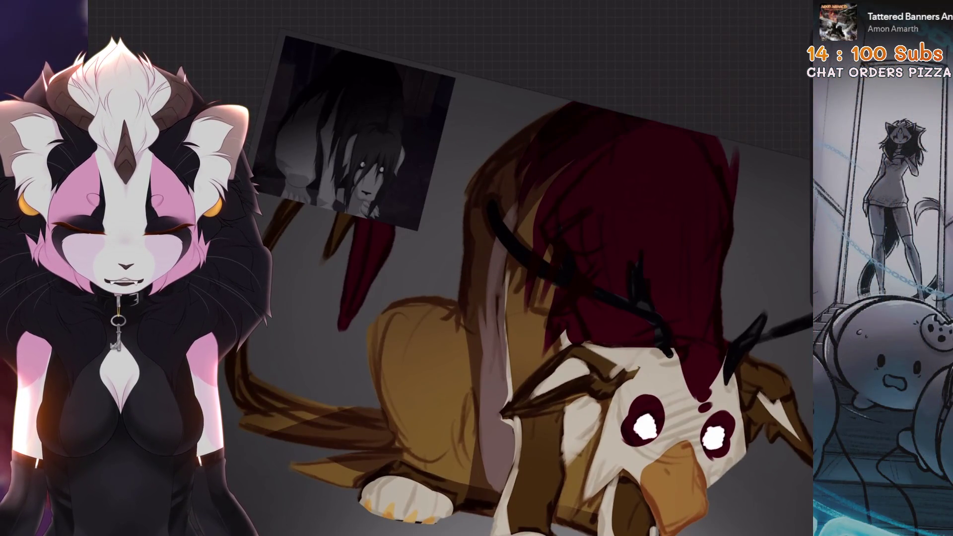
scroll(536, 278, "down", 3)
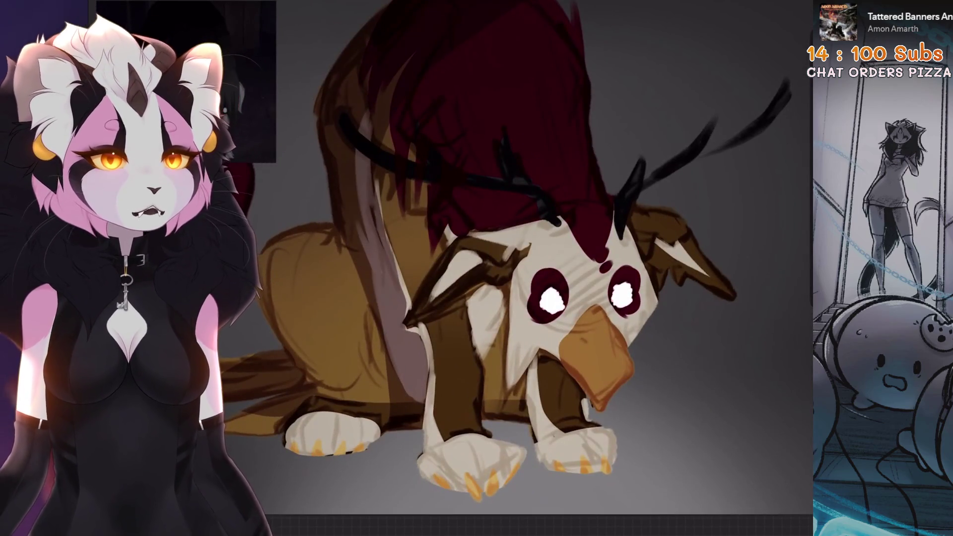
scroll(497, 268, "up", 3)
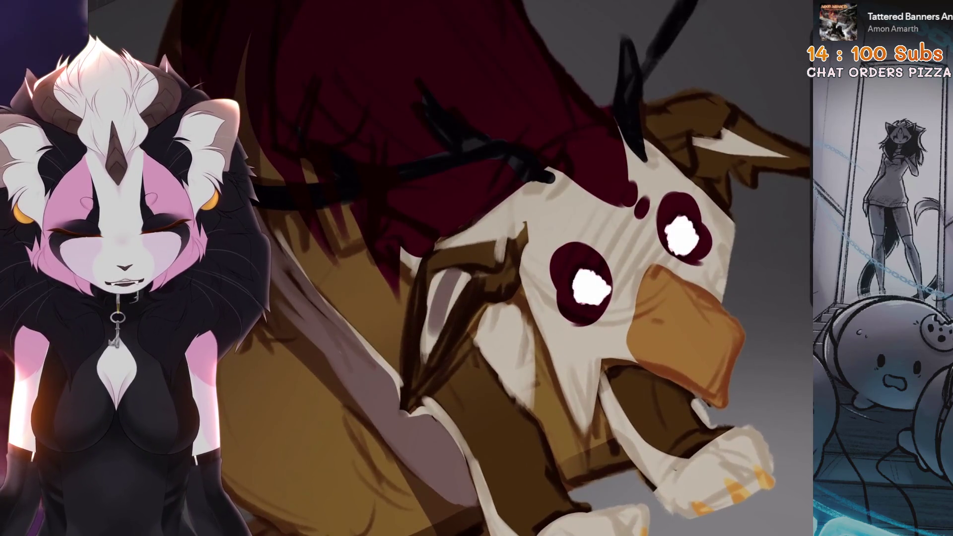
scroll(454, 310, "down", 3)
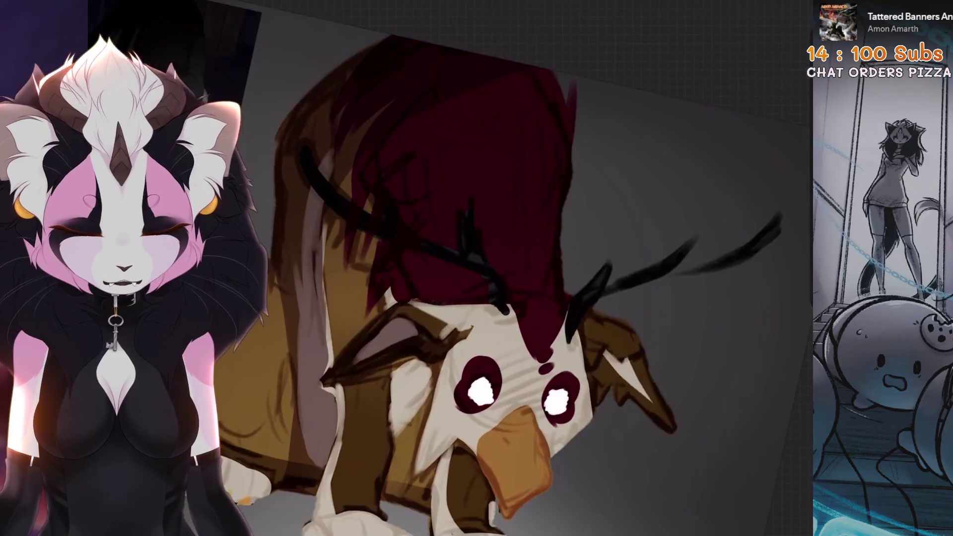
scroll(390, 300, "up", 5)
mouse_move(439, 192)
left_mouse_down()
mouse_move(440, 228)
mouse_move(512, 218)
left_mouse_up()
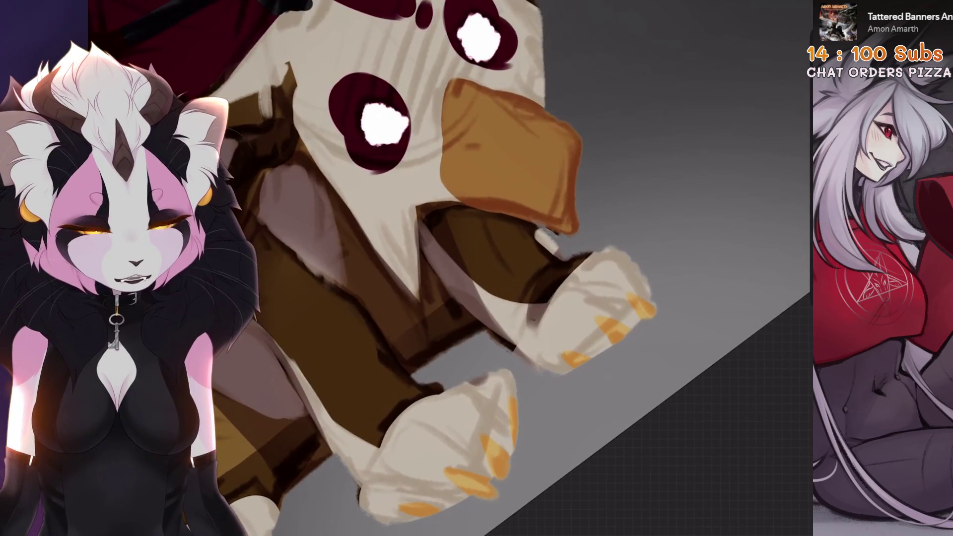
Step: Undo the light wrist stroke, rotate the canvas so the paws point upward, and open the brush library
scroll(544, 294, "down", 5)
scroll(544, 295, "up", 5)
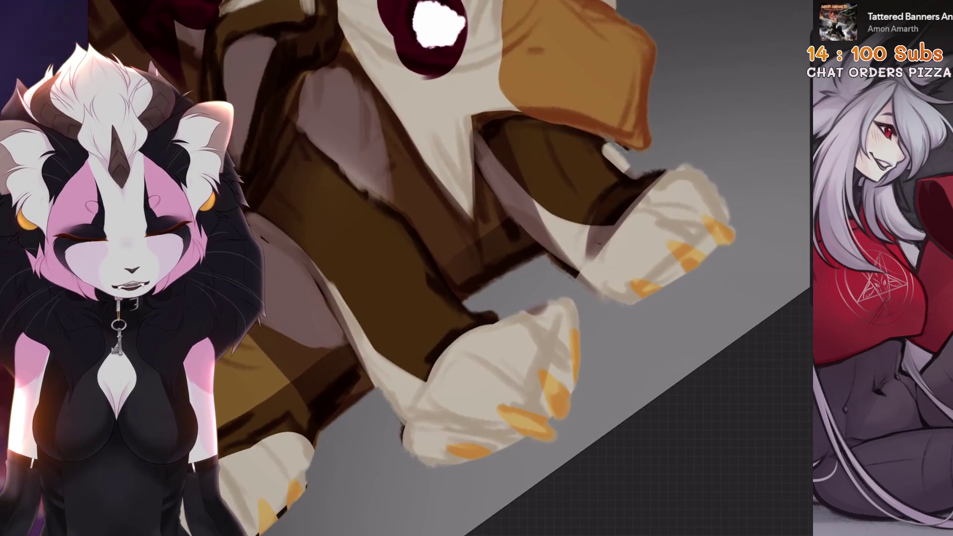
key("ctrl+z")
mouse_move(497, 268)
left_mouse_down()
mouse_move(447, 298)
mouse_move(497, 268)
left_mouse_up()
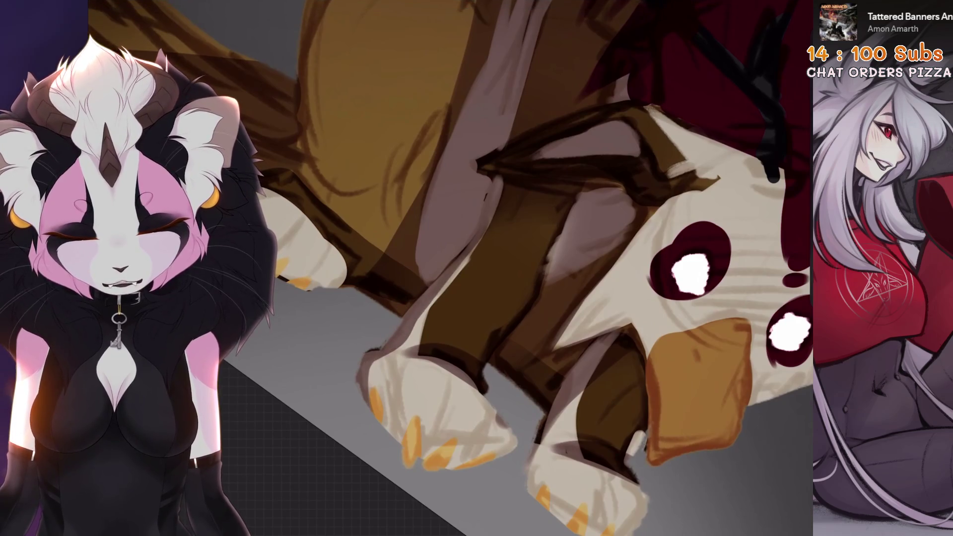
left_click_drag(496, 268, 387, 328)
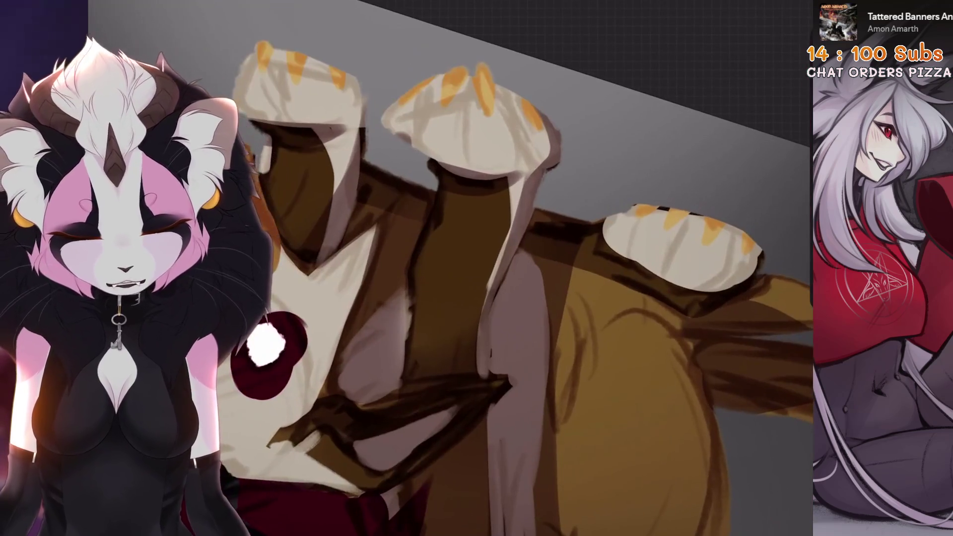
left_click_drag(496, 268, 432, 293)
left_click(713, 4)
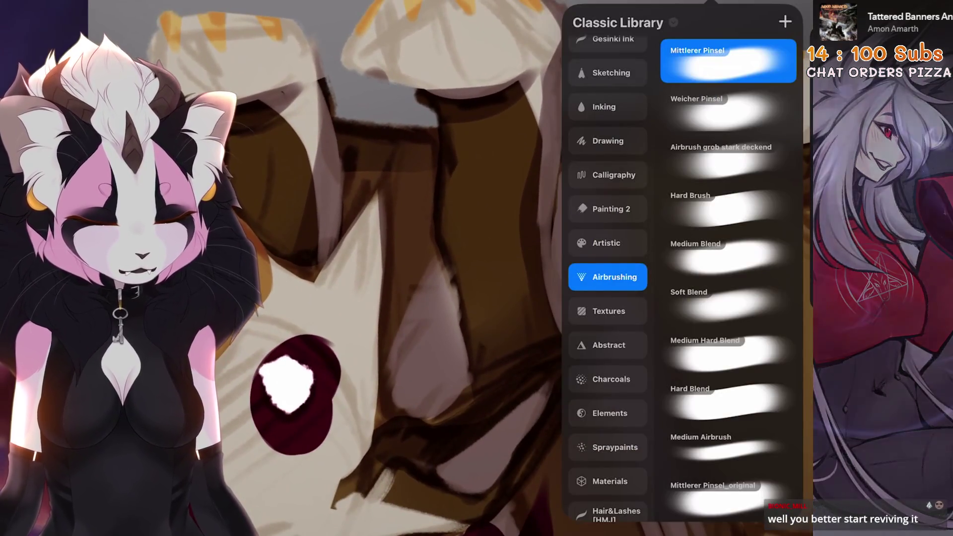
Step: Close the brush library, undo the smudge and claw strokes, and zoom onto the paws
left_click(539, 265)
key("ctrl+z")
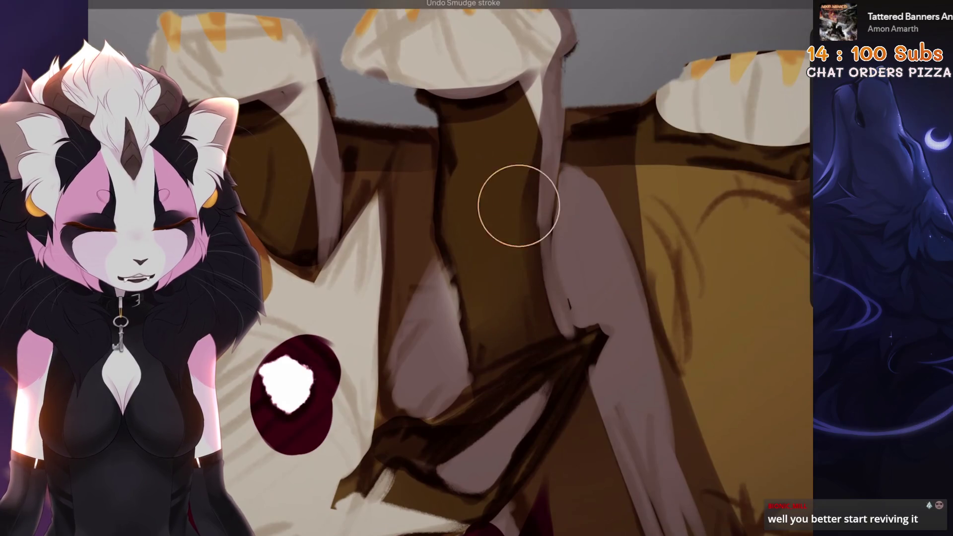
left_click_drag(497, 268, 457, 308)
left_click_drag(482, 226, 462, 268)
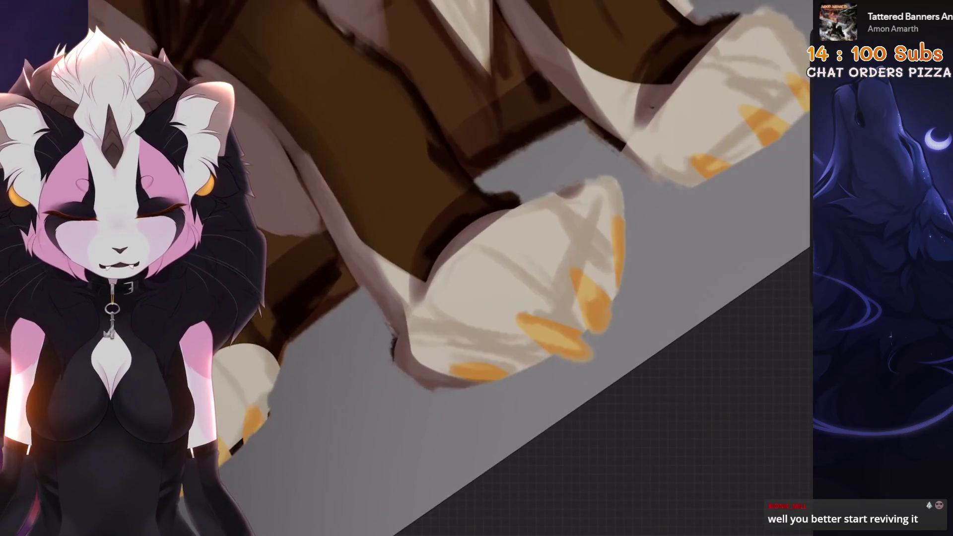
key("ctrl+z")
key("ctrl+z")
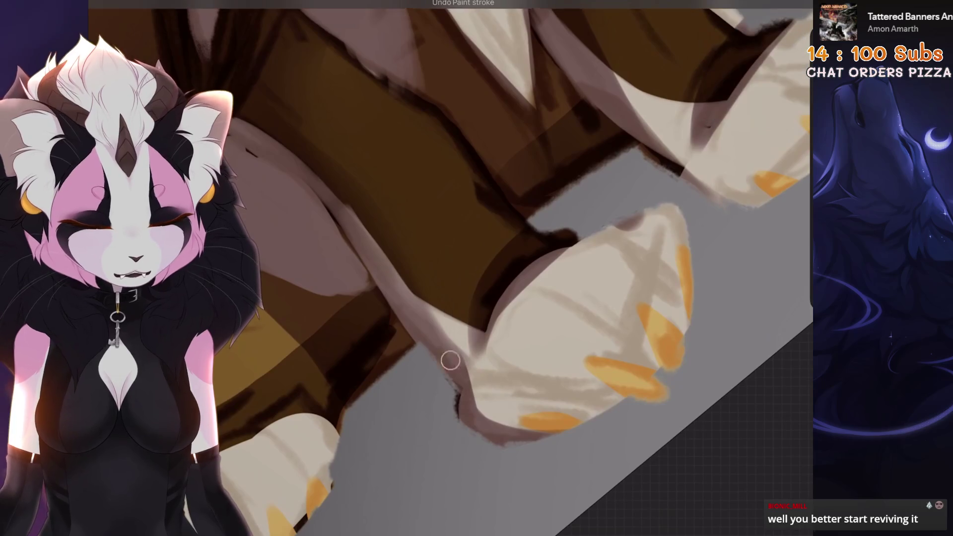
mouse_move(446, 304)
left_mouse_down()
mouse_move(436, 283)
mouse_move(481, 258)
mouse_move(466, 234)
left_mouse_up()
left_click_drag(476, 268, 447, 239)
left_click_drag(487, 268, 466, 248)
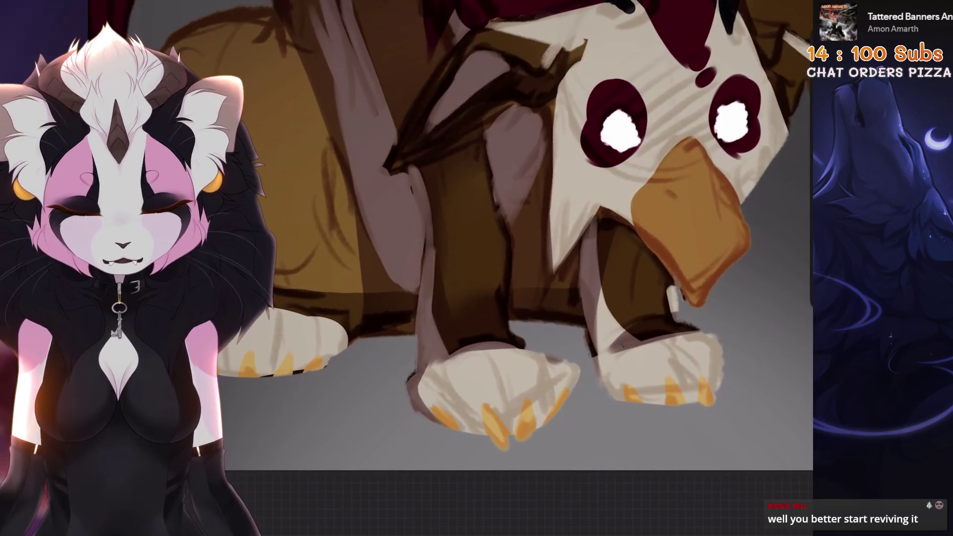
scroll(496, 223, "down", 2)
Step: Rotate around the front paw and try a paint stroke on it, then undo it
left_click_drag(533, 340, 516, 237)
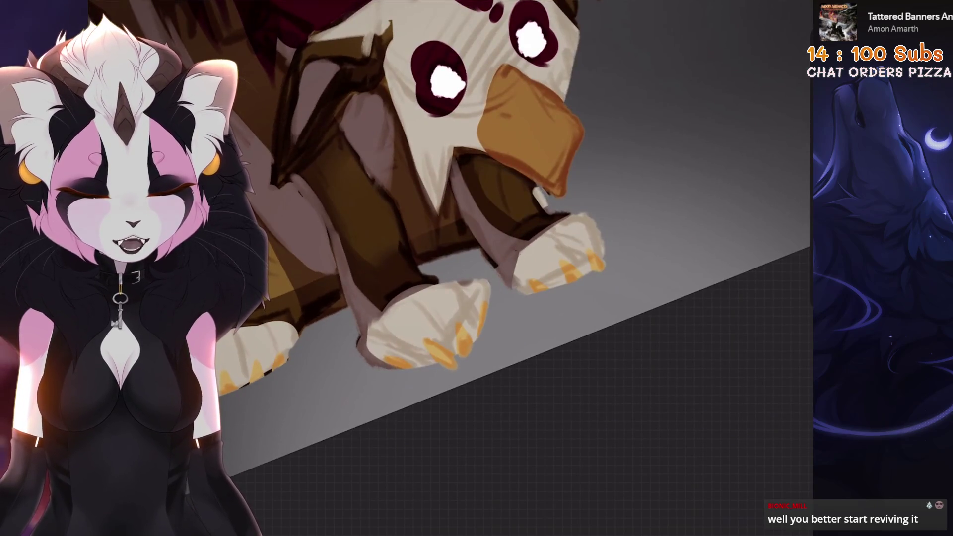
scroll(497, 248, "up", 3)
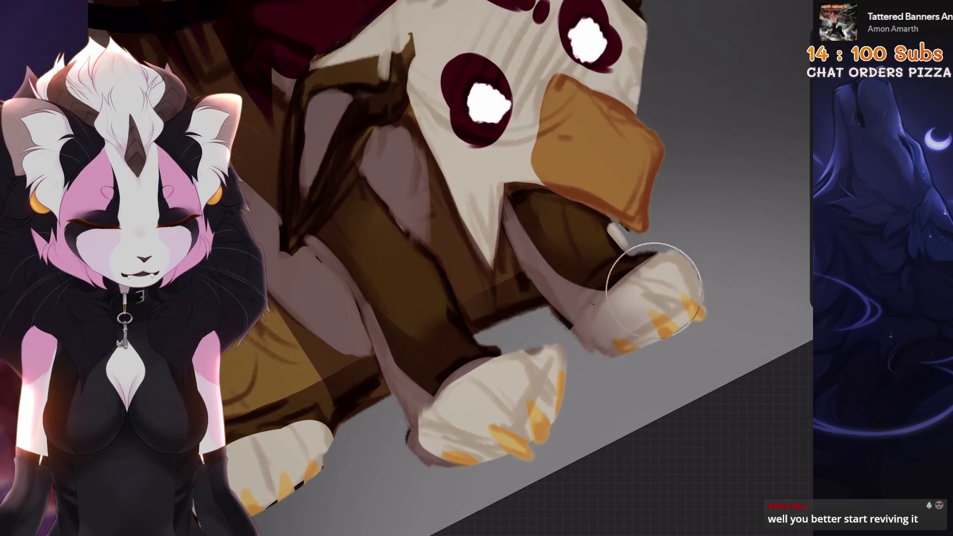
mouse_move(502, 258)
left_mouse_down()
mouse_move(472, 303)
mouse_move(546, 238)
left_mouse_up()
scroll(497, 248, "down", 3)
left_click_drag(497, 318, 593, 238)
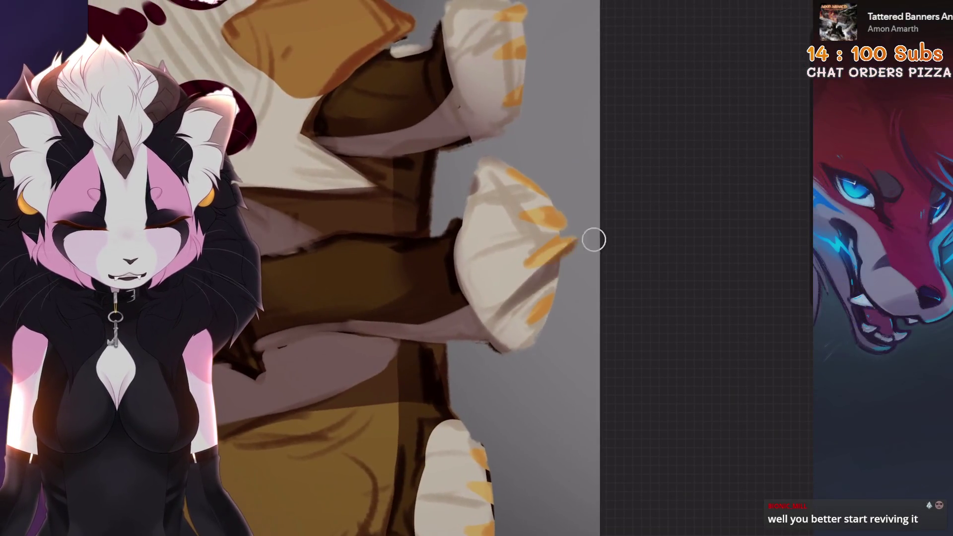
key("ctrl+z")
scroll(496, 248, "up", 3)
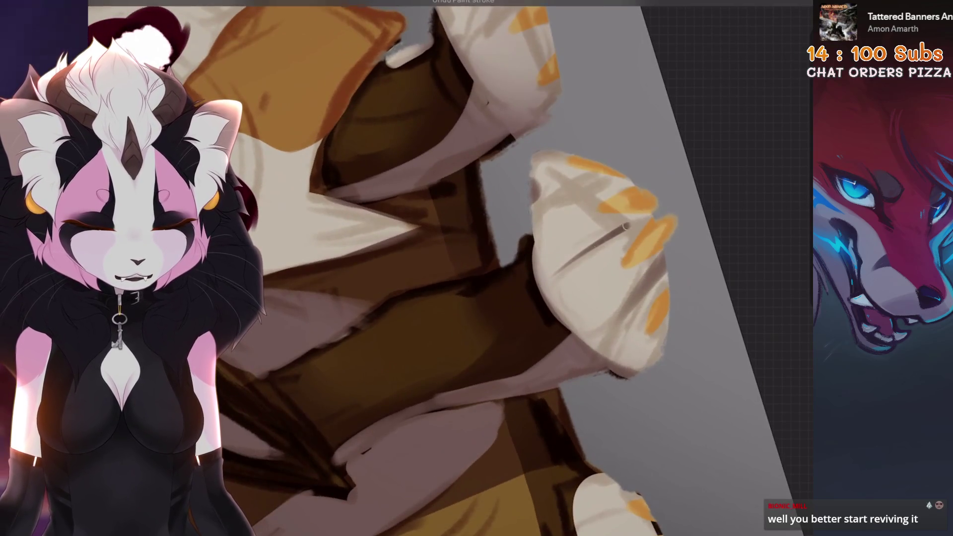
scroll(545, 219, "down", 3)
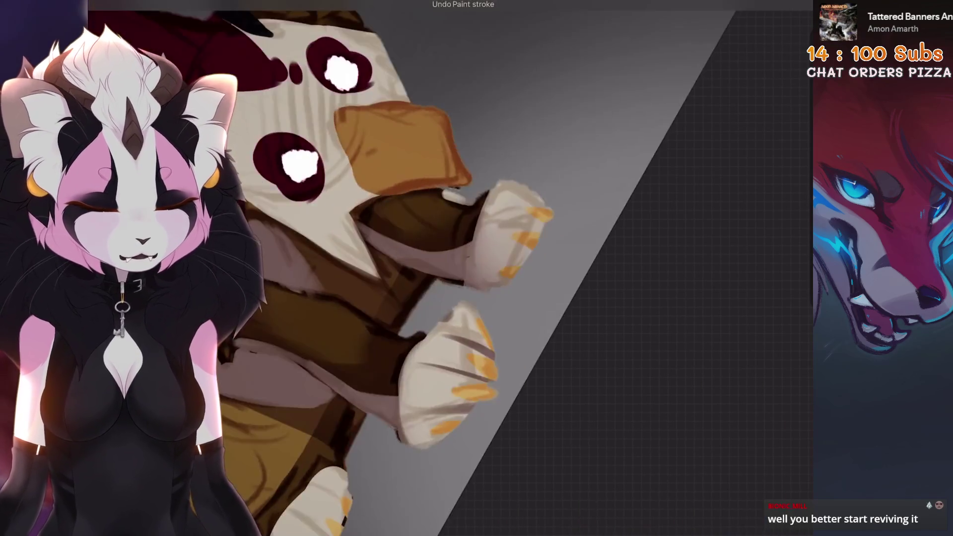
scroll(546, 219, "up", 3)
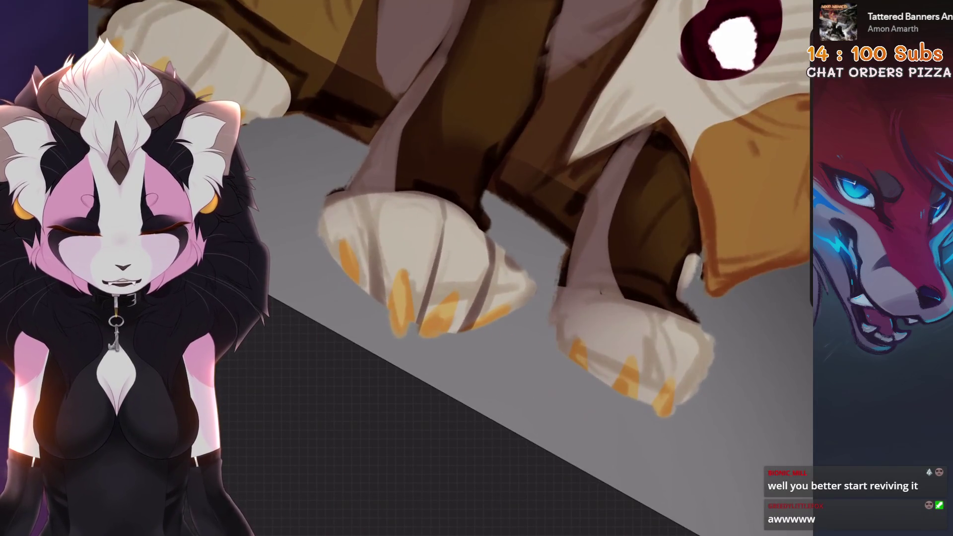
Step: Rotate the view so the paws point left and start a freehand selection of the front paw
left_click_drag(496, 224, 397, 373)
left_click_drag(497, 249, 546, 223)
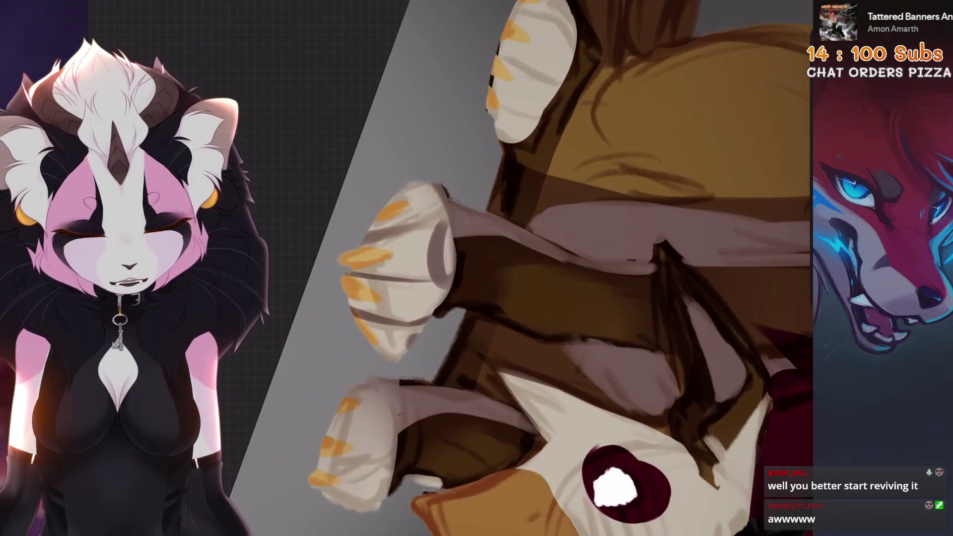
key("s")
left_click_drag(457, 210, 453, 187)
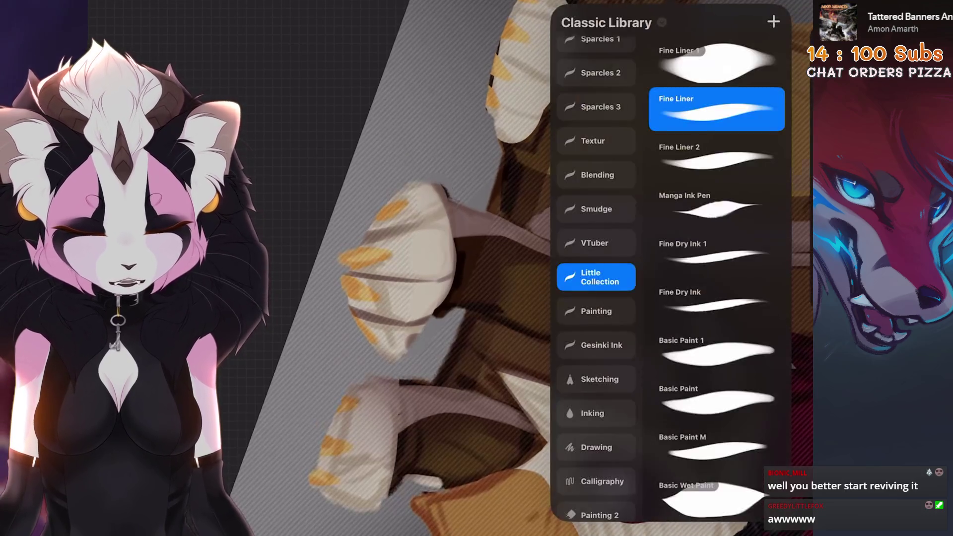
Step: Pick the Mittlerer Pinsel airbrush from the Airbrushing set
scroll(595, 249, "down", 3)
left_click(596, 184)
left_click(716, 399)
left_click(595, 298)
left_click(723, 42)
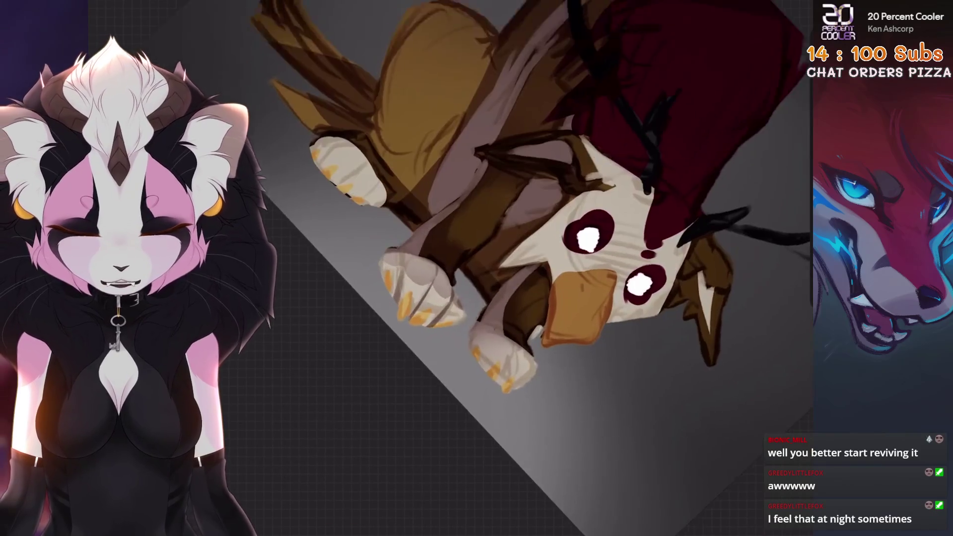
Step: Undo a stray stroke and freehand-select the paw to paint inside it
key("s")
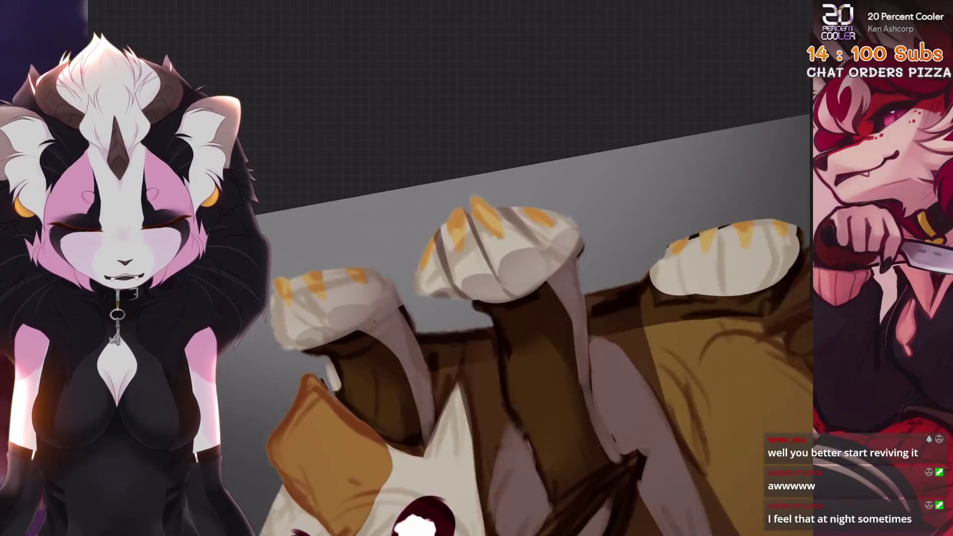
key("ctrl+z")
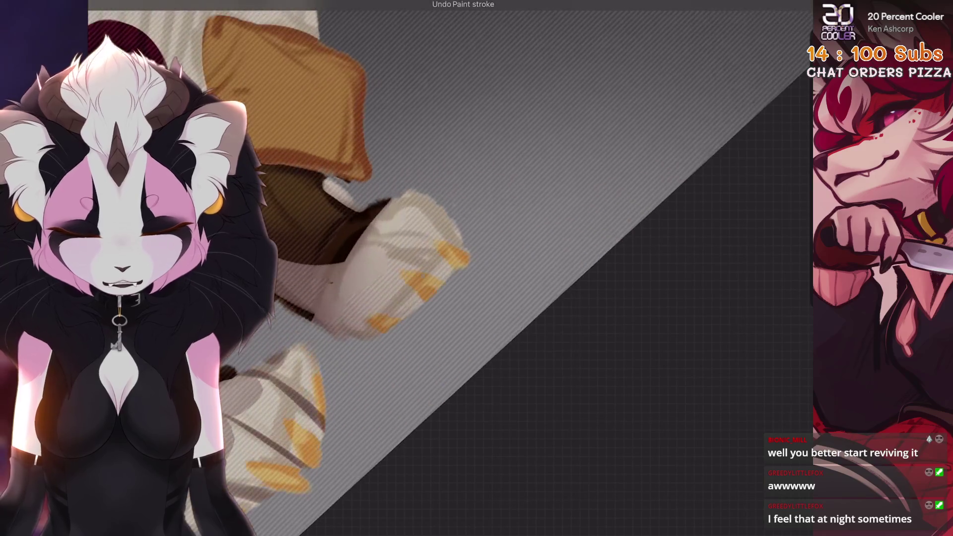
key("s")
left_click(378, 199)
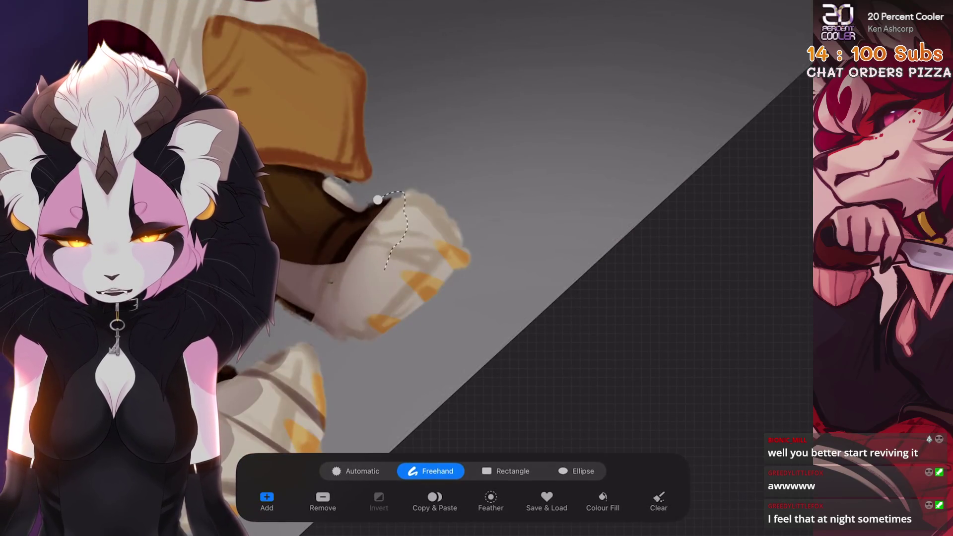
key("b")
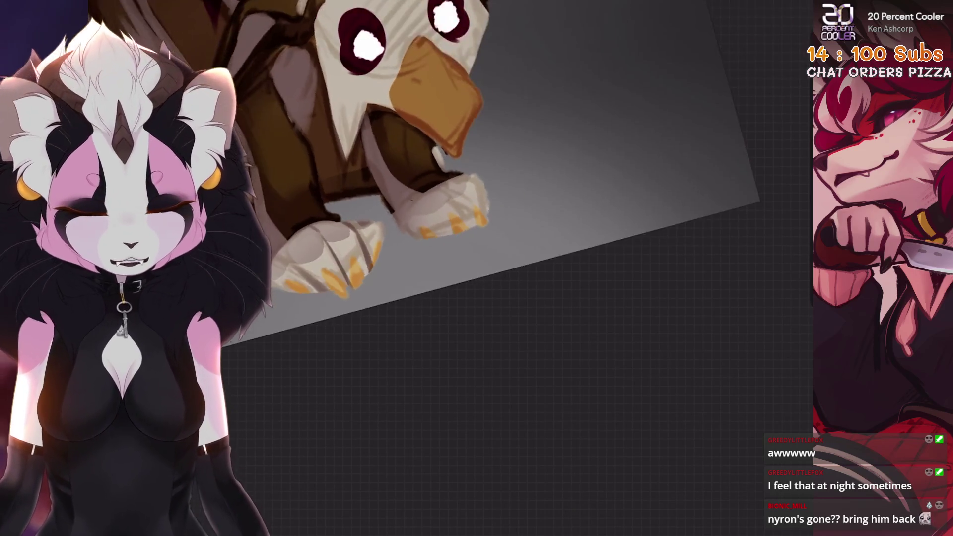
Step: Browse the Sketching and Gesinki Ink sets, then choose an Airbrushing brush for the claws
scroll(596, 249, "up", 2)
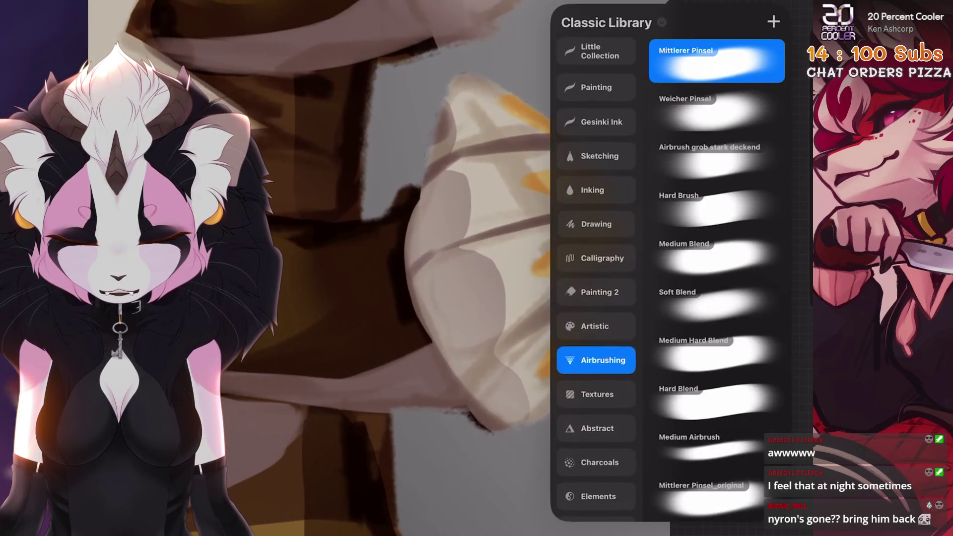
left_click(595, 150)
left_click(595, 115)
scroll(595, 273, "down", 2)
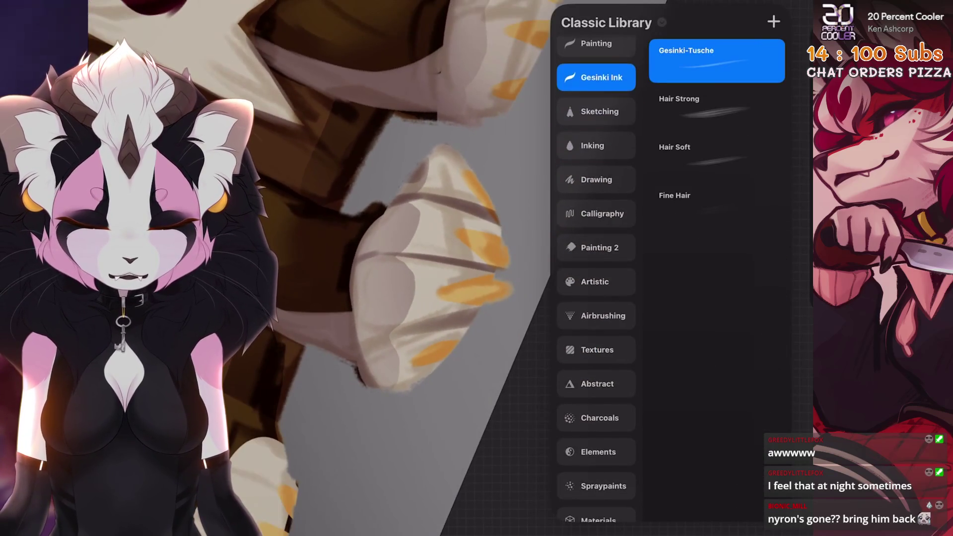
left_click(595, 314)
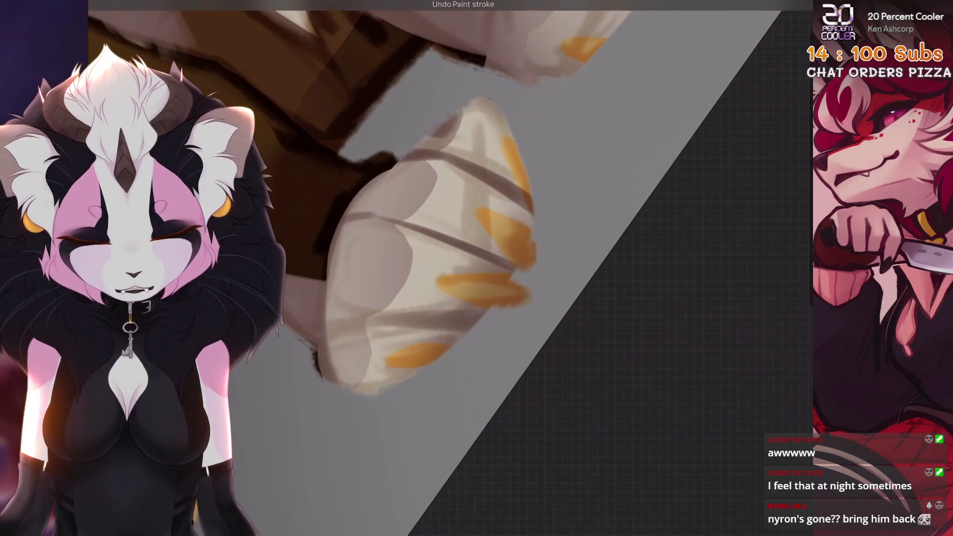
left_click(672, 6)
scroll(596, 278, "down", 2)
scroll(596, 278, "up", 2)
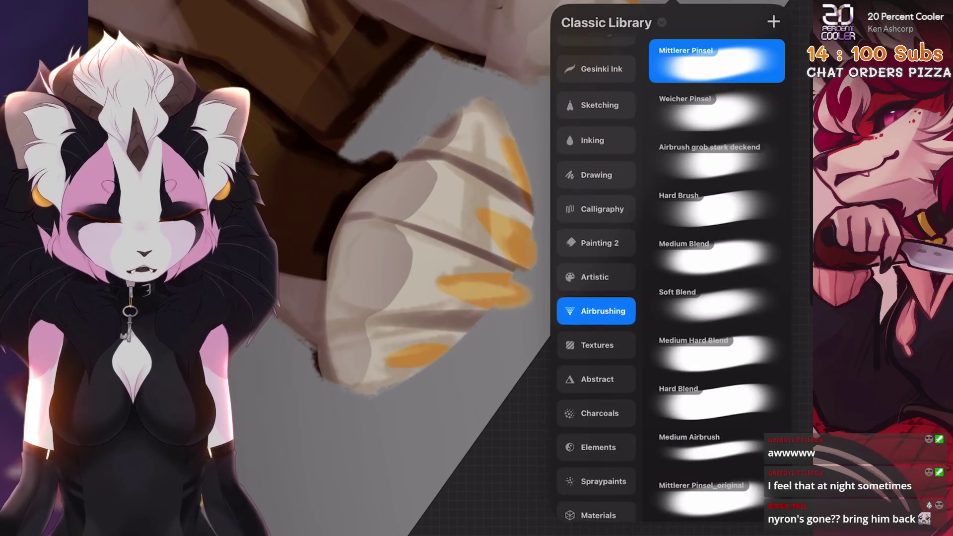
left_click(596, 164)
scroll(596, 278, "up", 2)
left_click(715, 104)
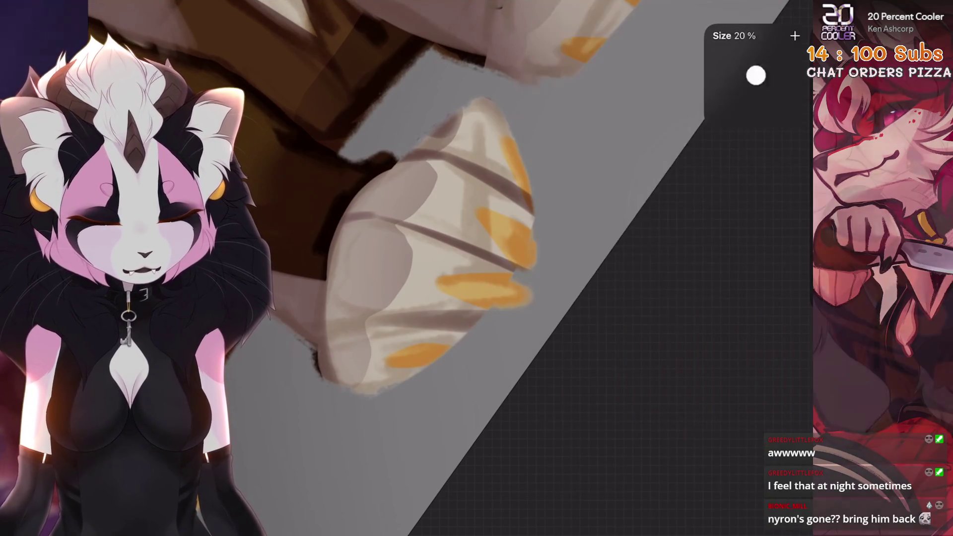
left_click(673, 6)
left_click(715, 50)
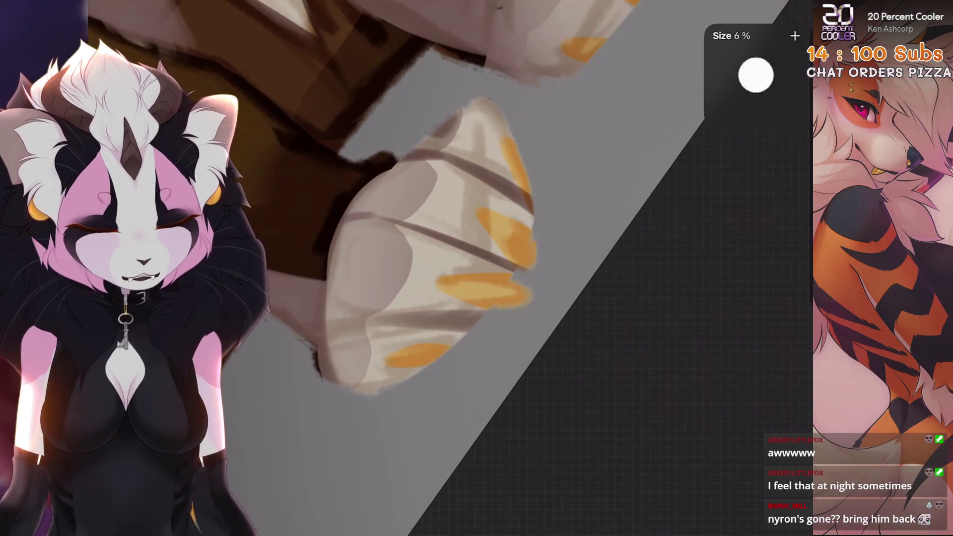
Step: Paint a claw on the left paw, undoing strokes that don't work
key("ctrl+z")
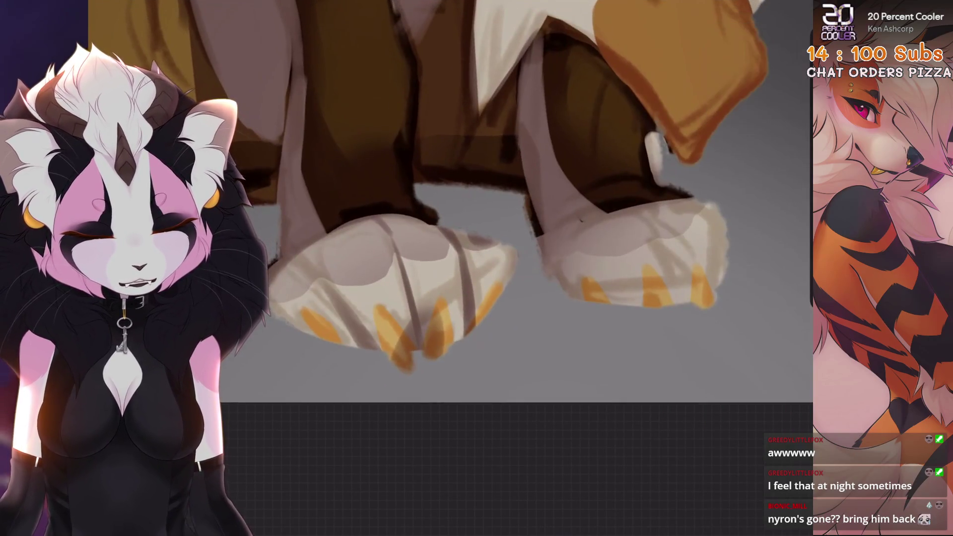
left_click_drag(428, 308, 426, 354)
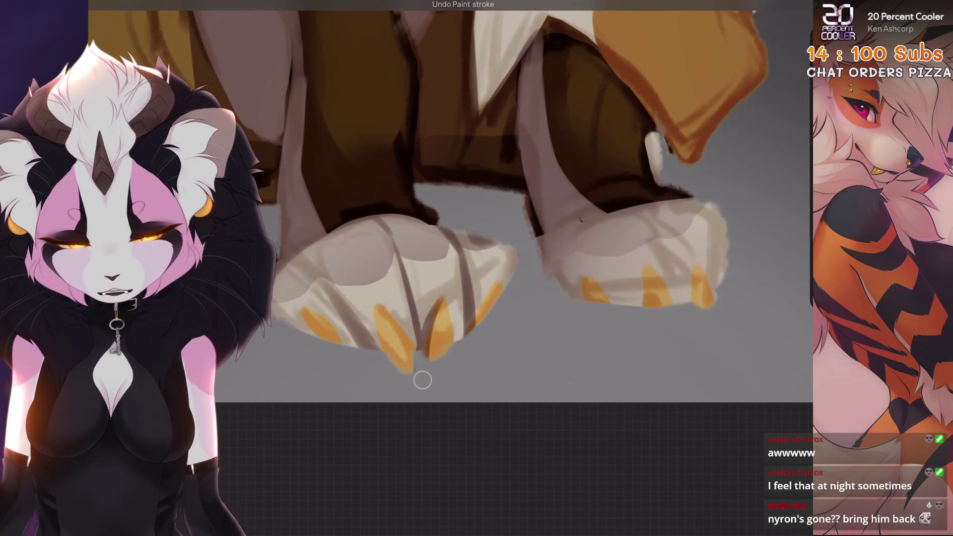
scroll(495, 187, "up", 3)
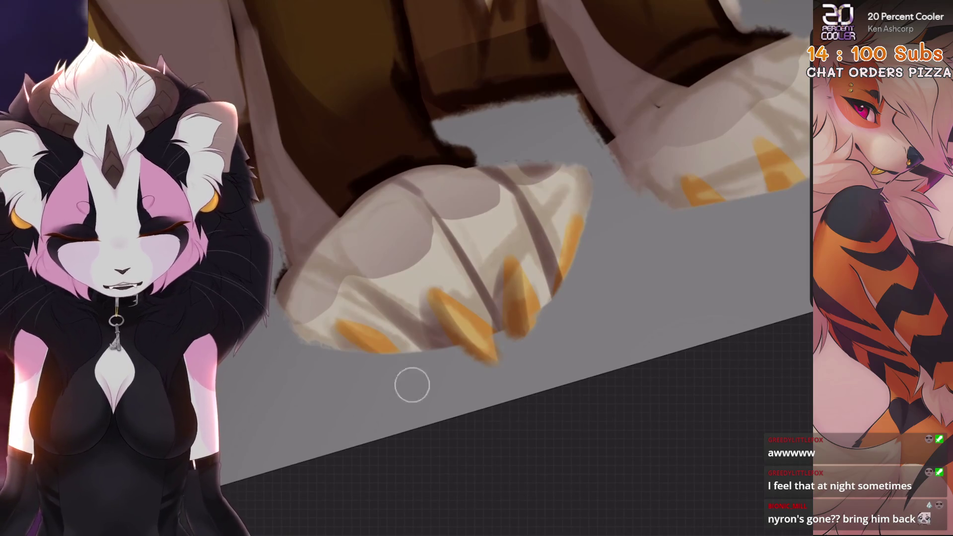
key("ctrl+z")
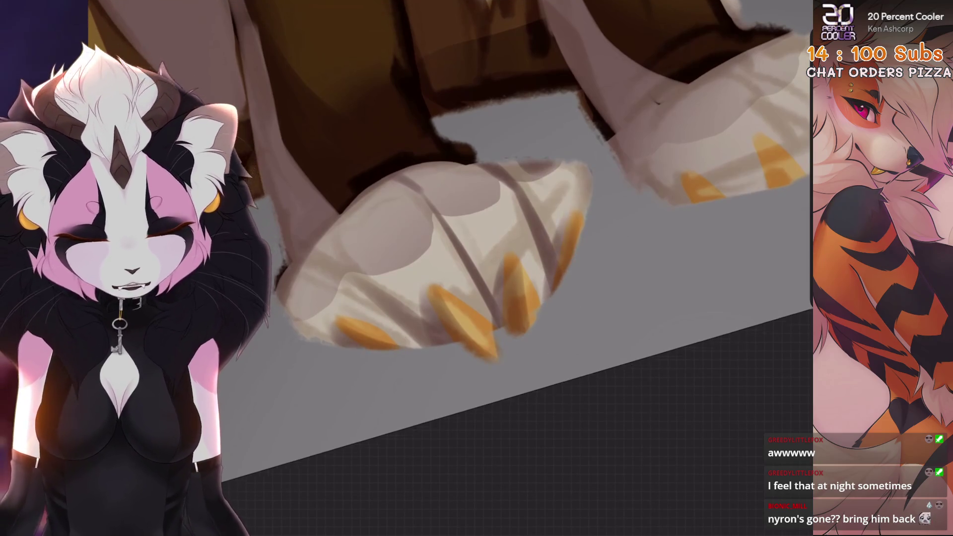
scroll(476, 268, "down", 3)
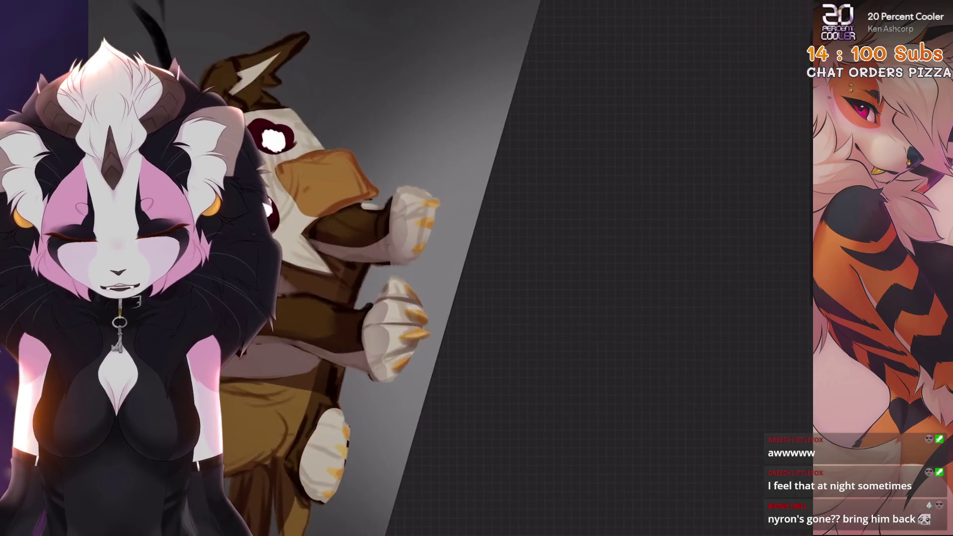
Step: Enlarge the brush and repaint the front leg, undoing two unwanted strokes
key("bracketright")
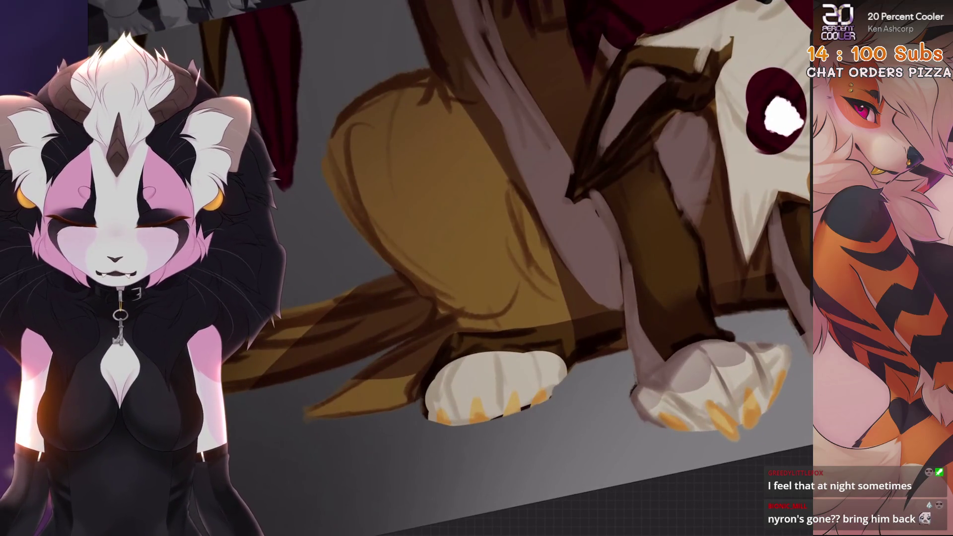
key("ctrl+z")
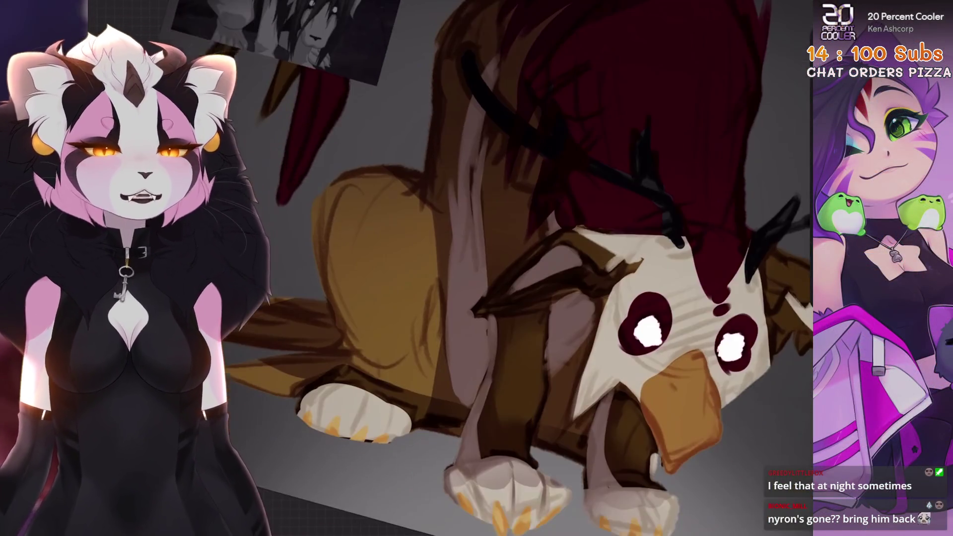
key("ctrl+z")
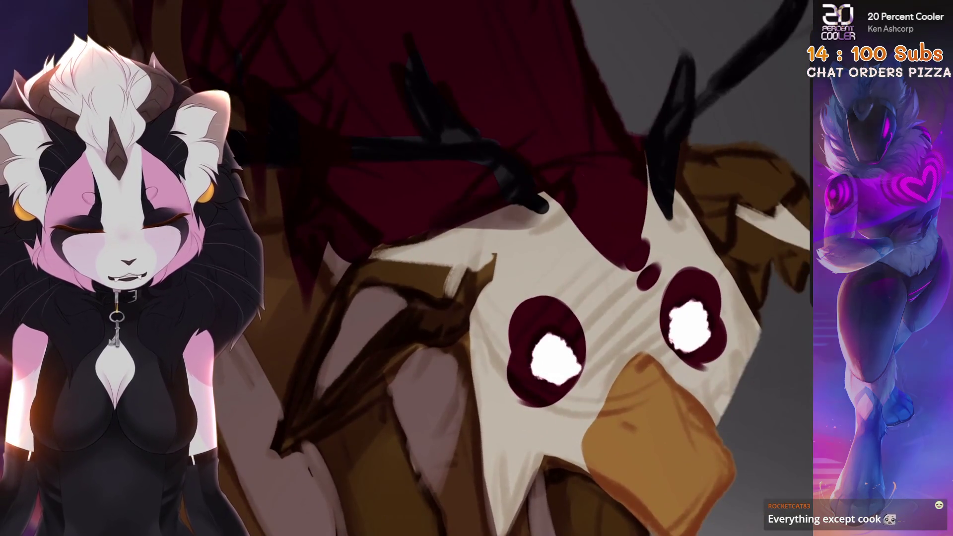
Step: Undo the stray stroke near the head, reframe the canvas on the upper body, and enlarge the brush
key("ctrl+z")
key("6")
key("6")
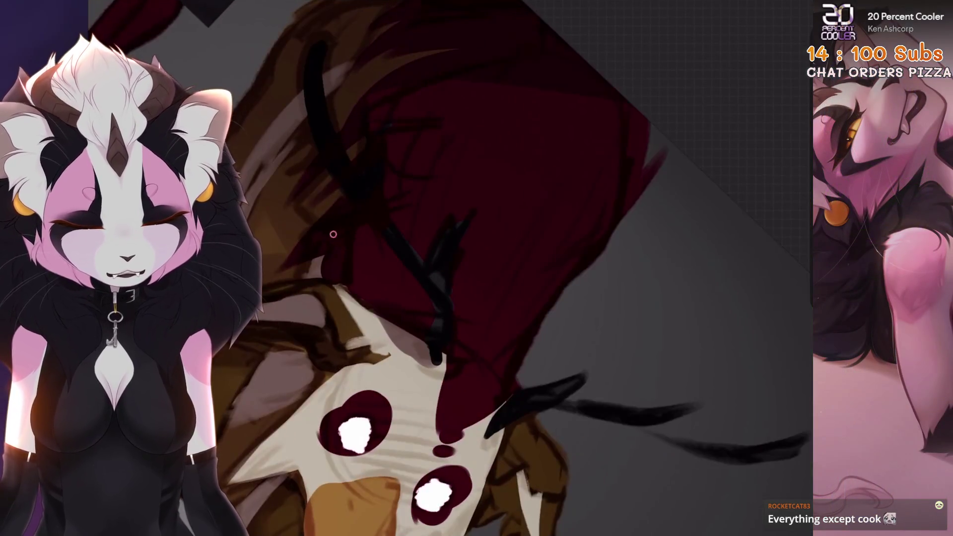
left_click_drag(420, 330, 447, 392)
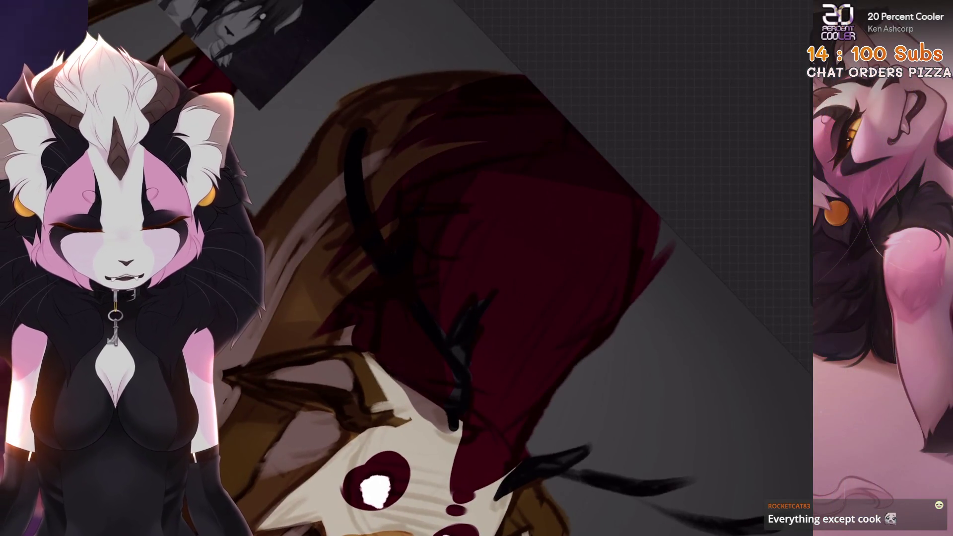
mouse_move(377, 489)
left_mouse_down()
mouse_move(389, 351)
mouse_move(507, 421)
mouse_move(431, 445)
left_mouse_up()
key("bracketright")
key("bracketright")
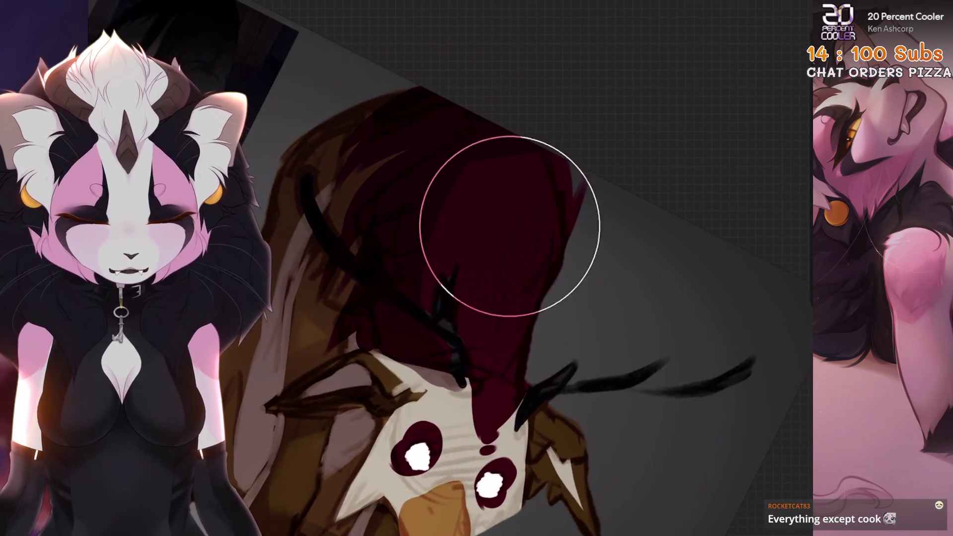
left_click_drag(496, 297, 457, 278)
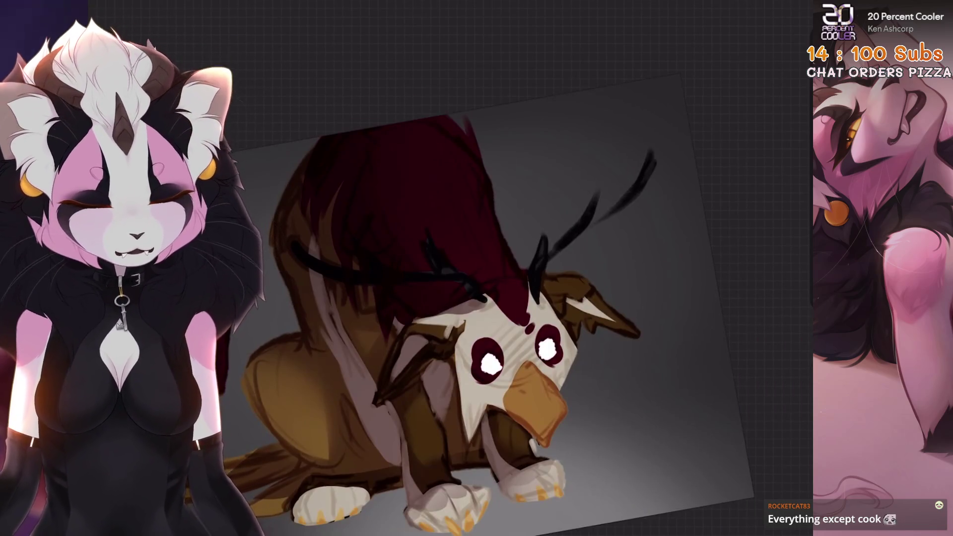
Step: Dismiss the system overlay, zoom onto the head and switch to Freehand selection
left_click_drag(775, 2, 774, 149)
left_click(447, 298)
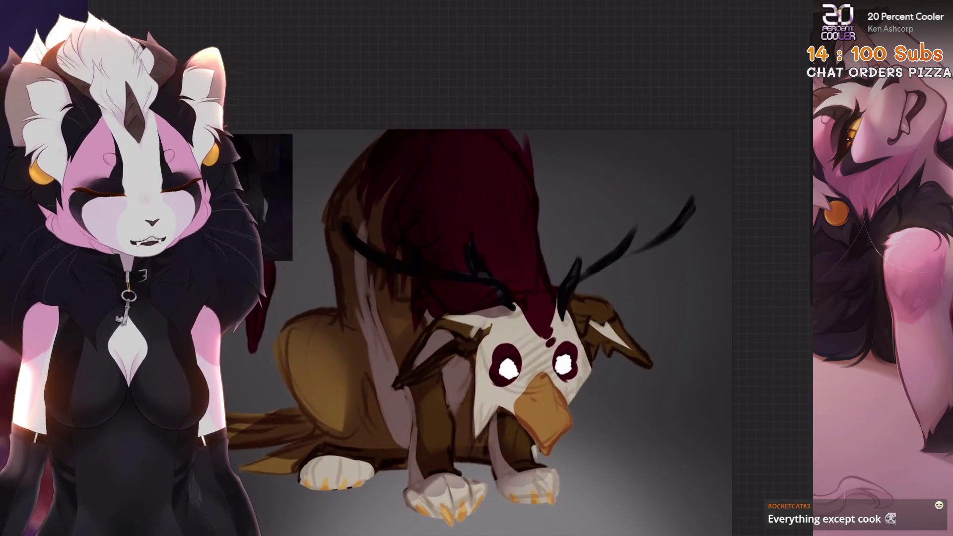
scroll(497, 347, "up", 5)
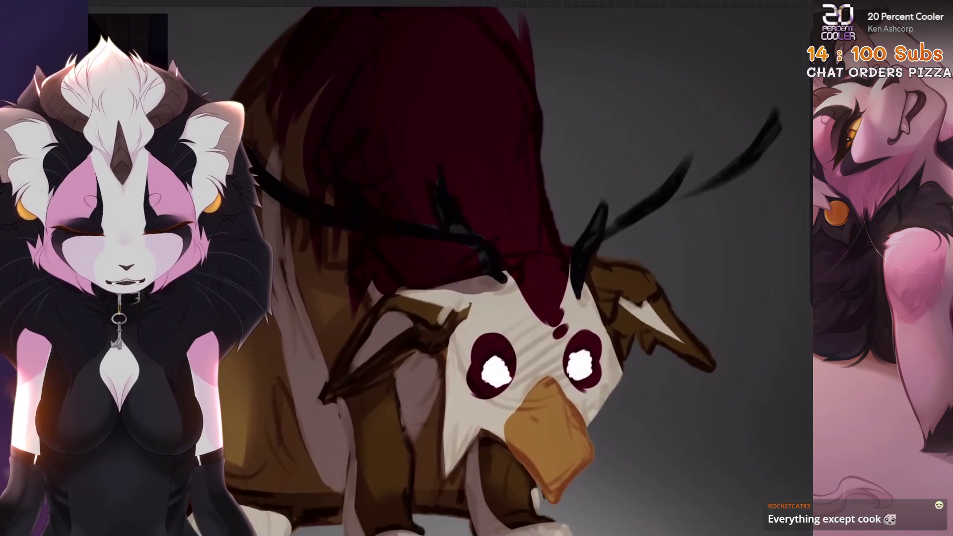
key("s")
scroll(496, 298, "up", 3)
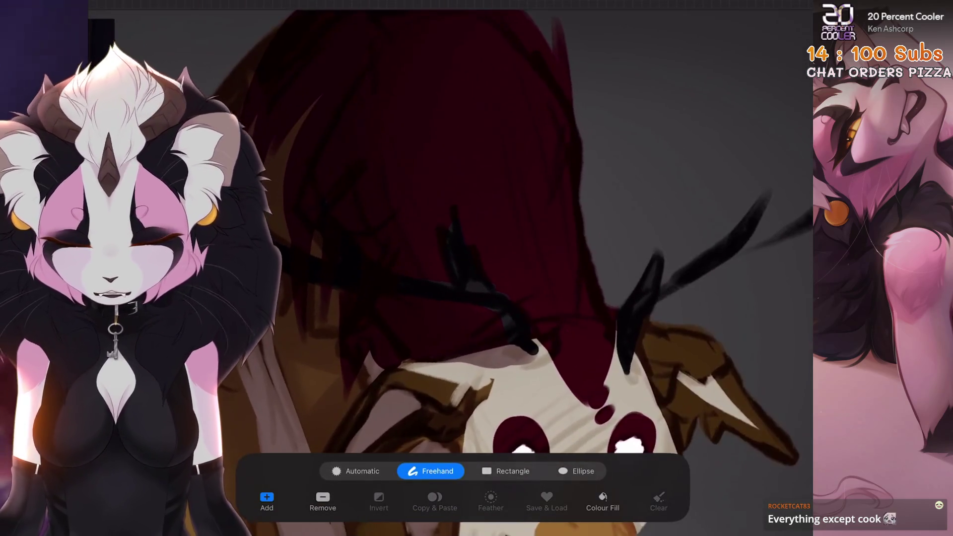
Step: Lasso the right edge of the dark-red back with a freehand selection and confirm it
scroll(496, 273, "down", 2)
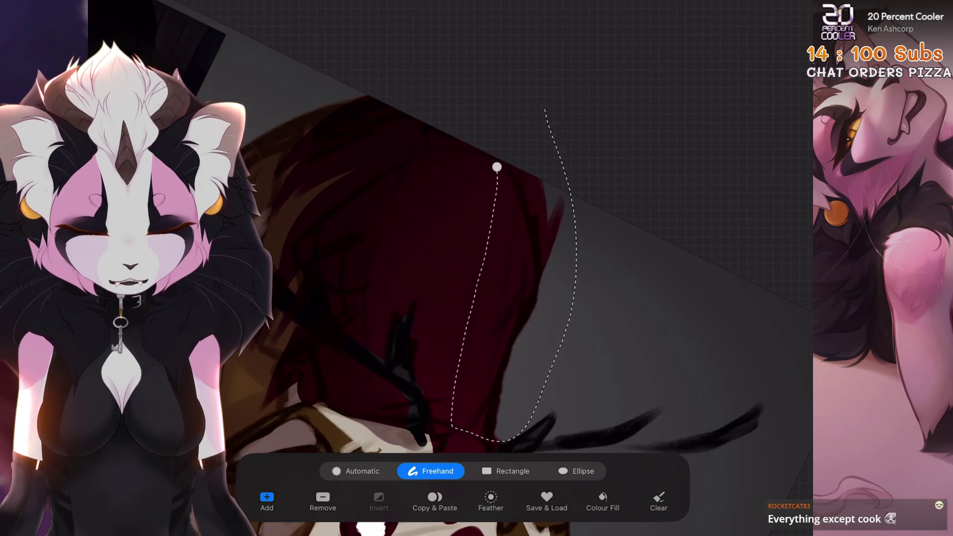
key("b")
scroll(497, 273, "up", 3)
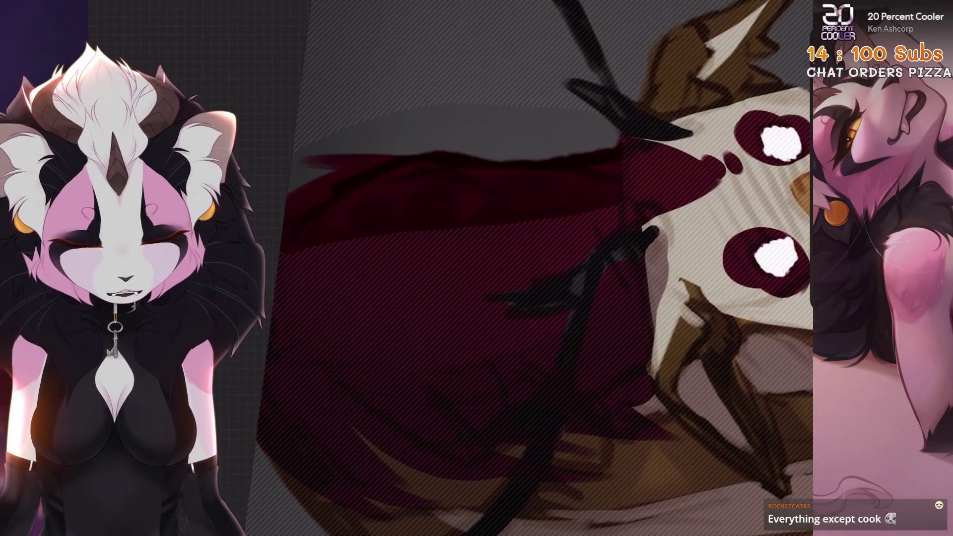
scroll(496, 273, "down", 3)
scroll(496, 273, "up", 3)
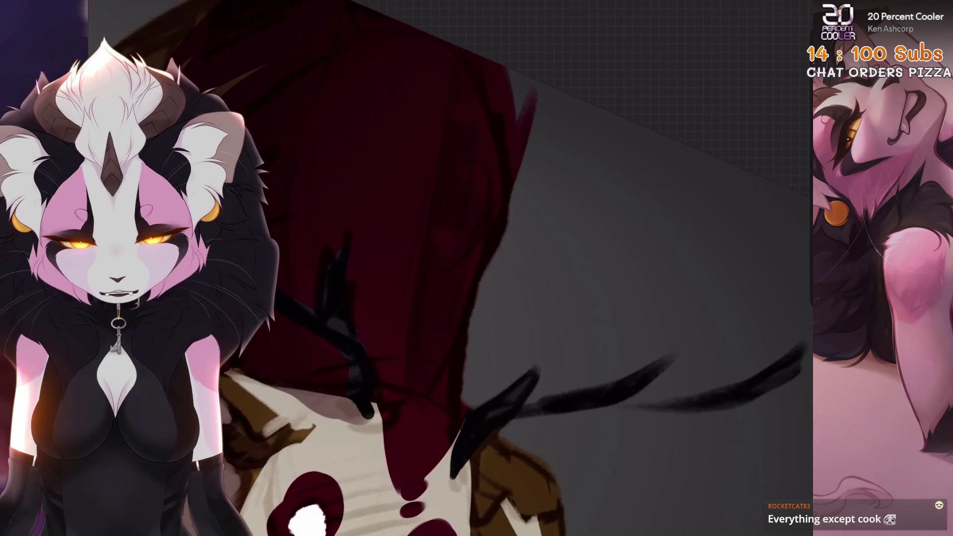
scroll(496, 248, "down", 2)
left_click_drag(499, 97, 487, 262)
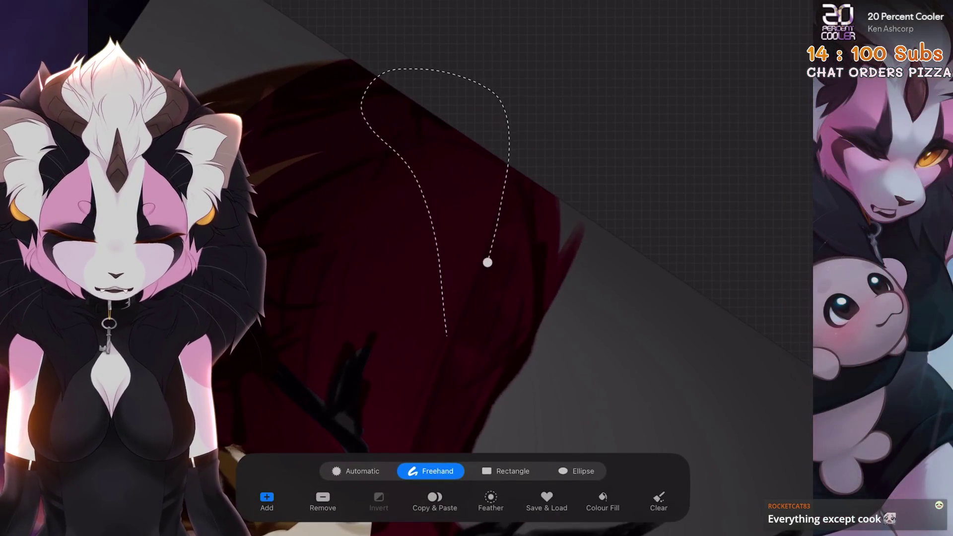
key("b")
Step: Shrink the brush and turn the canvas along the back until the face sits upright
scroll(450, 238, "up", 2)
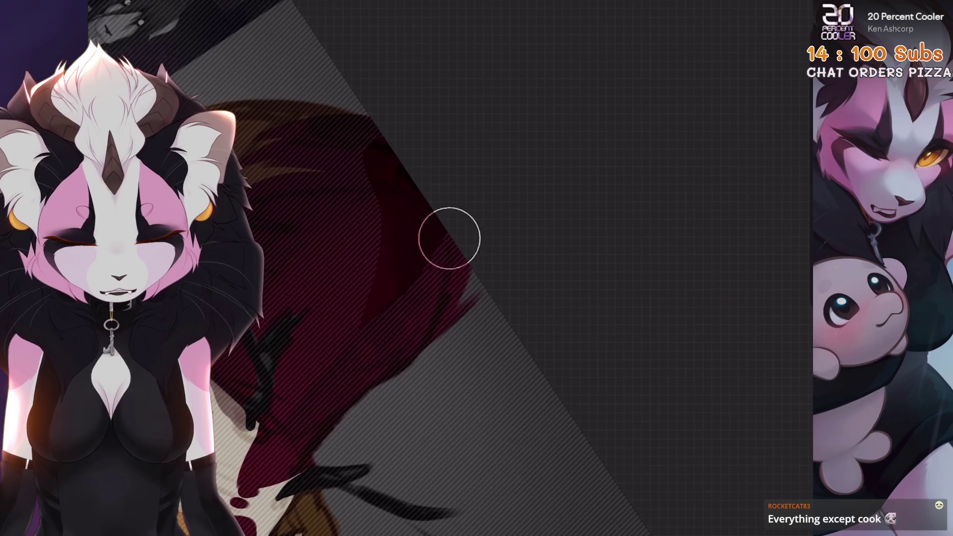
scroll(450, 238, "up", 5)
key("bracketleft")
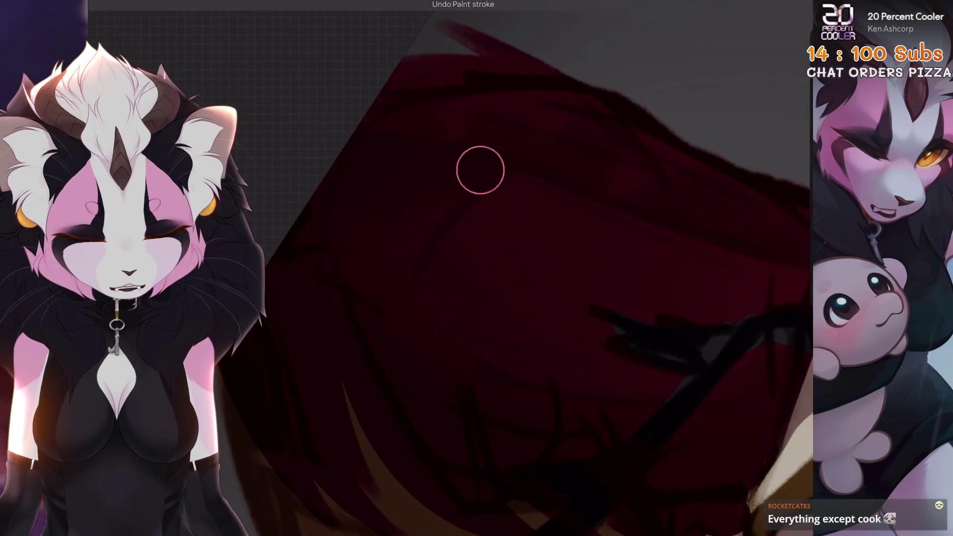
scroll(539, 268, "down", 5)
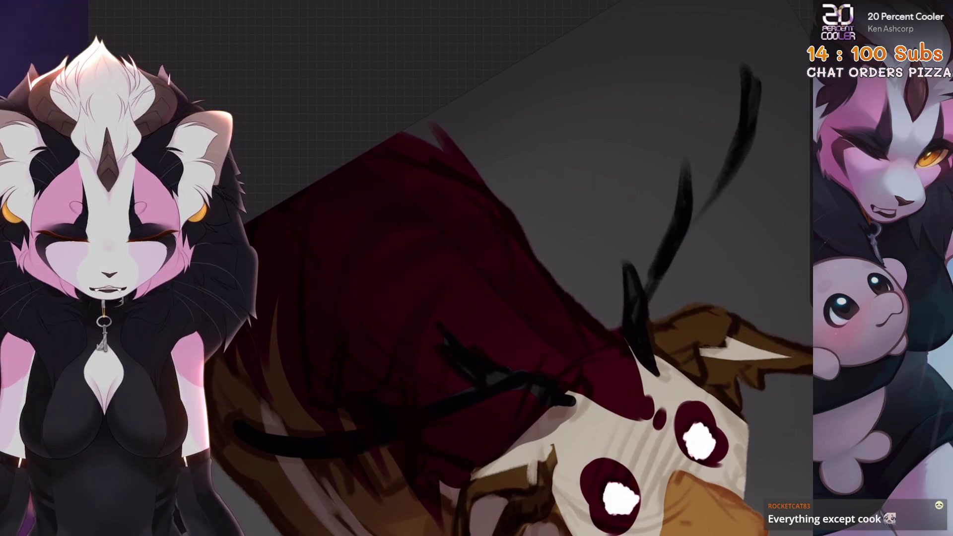
mouse_move(497, 268)
left_mouse_down()
mouse_move(447, 298)
mouse_move(397, 298)
left_mouse_up()
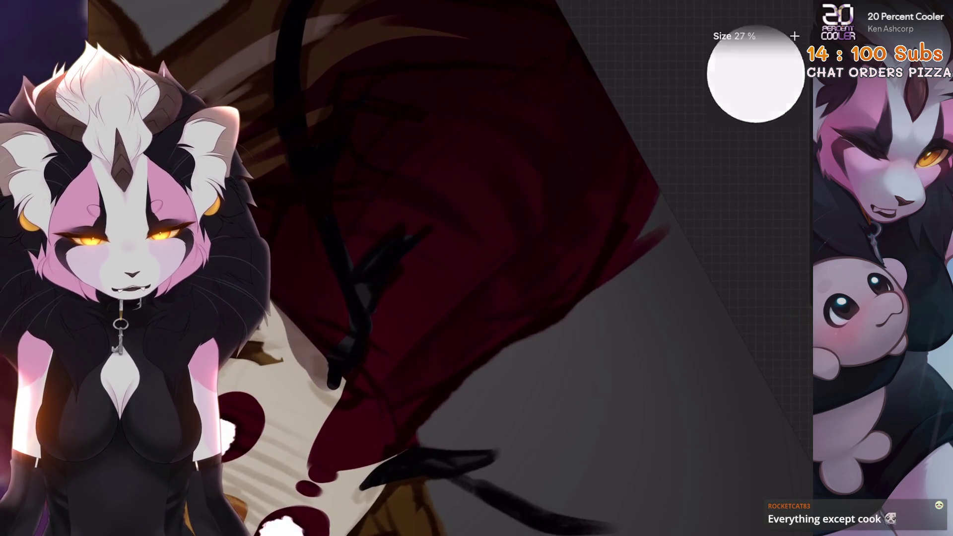
scroll(496, 268, "down", 2)
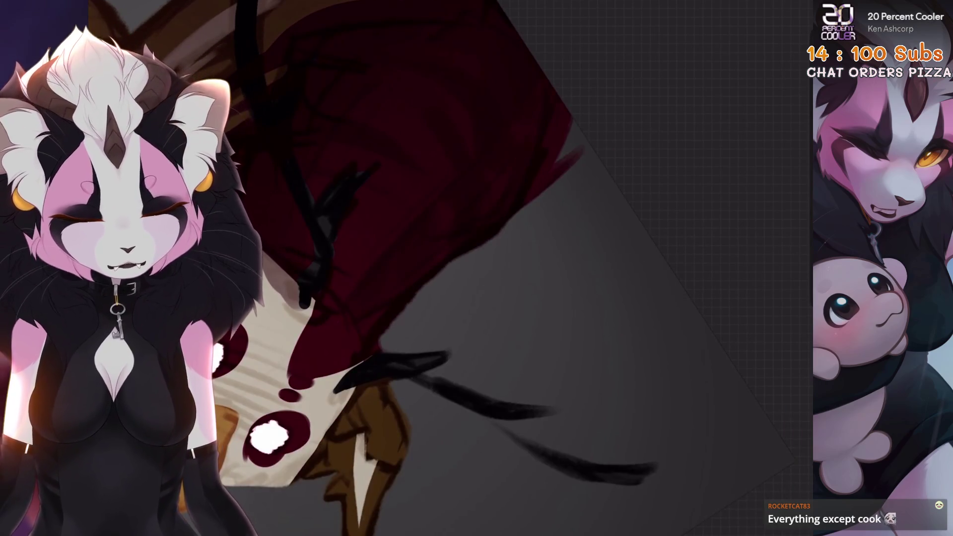
left_click_drag(356, 324, 397, 298)
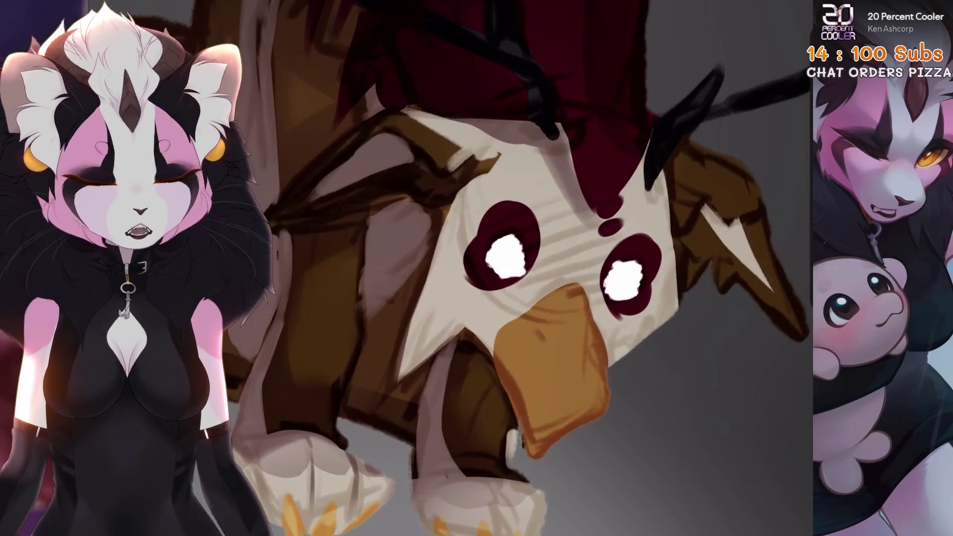
Step: Lasso a freehand area around the eye and beak, undo a stray stroke, and reopen Selection
key("s")
left_click_drag(497, 228, 461, 273)
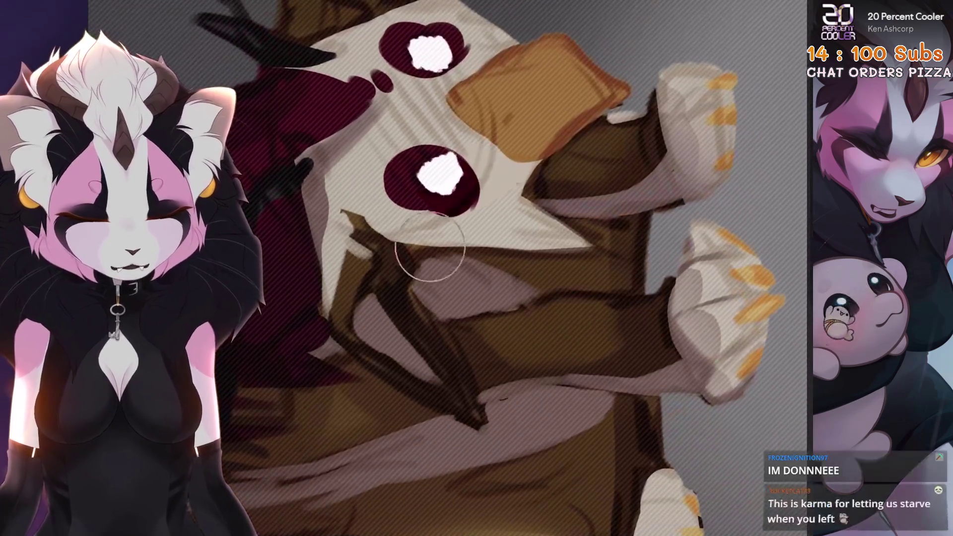
key("ctrl+z")
scroll(546, 177, "down", 5)
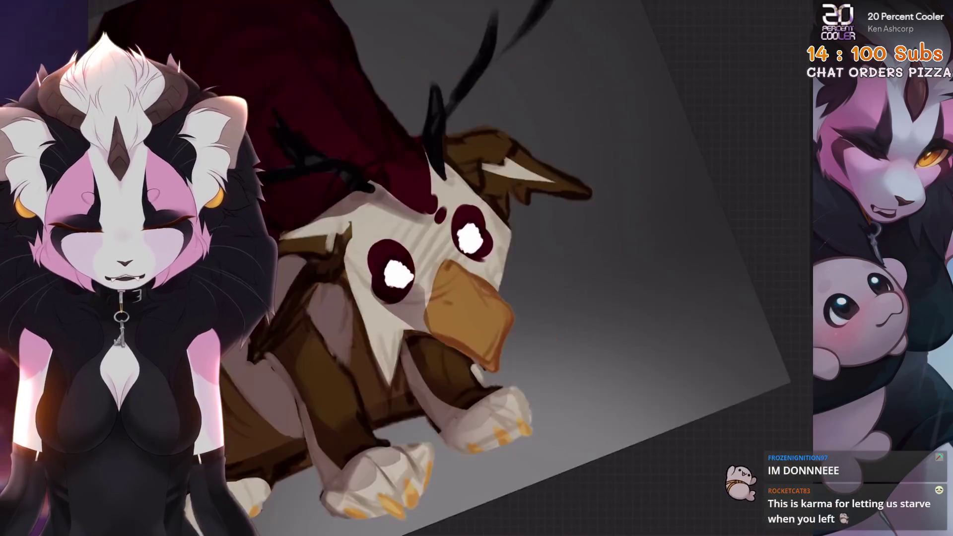
scroll(476, 248, "up", 5)
key("s")
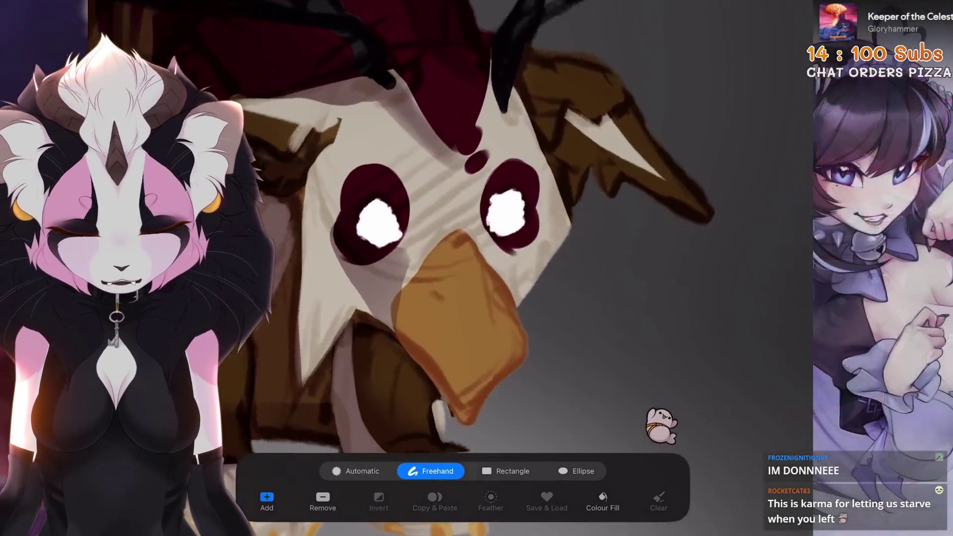
left_click_drag(571, 218, 546, 295)
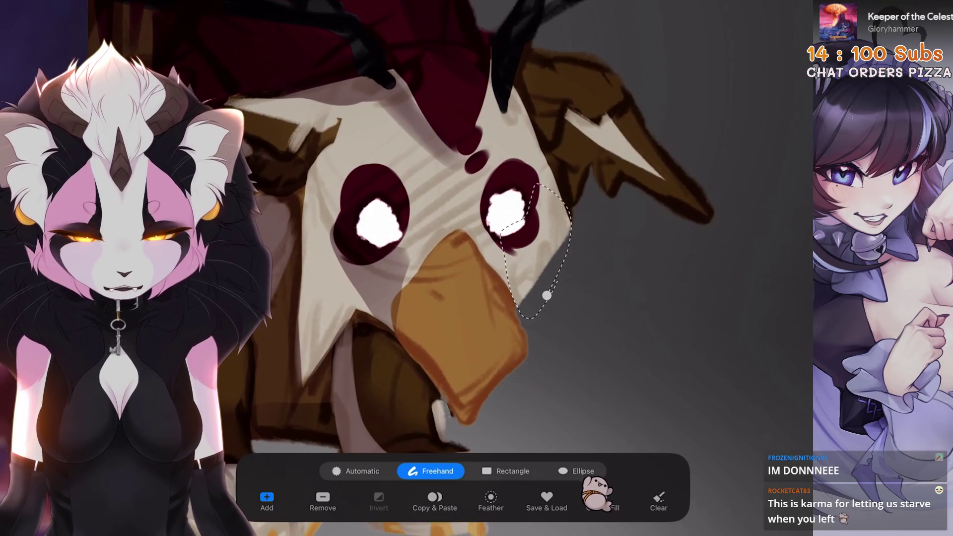
key("ctrl+z")
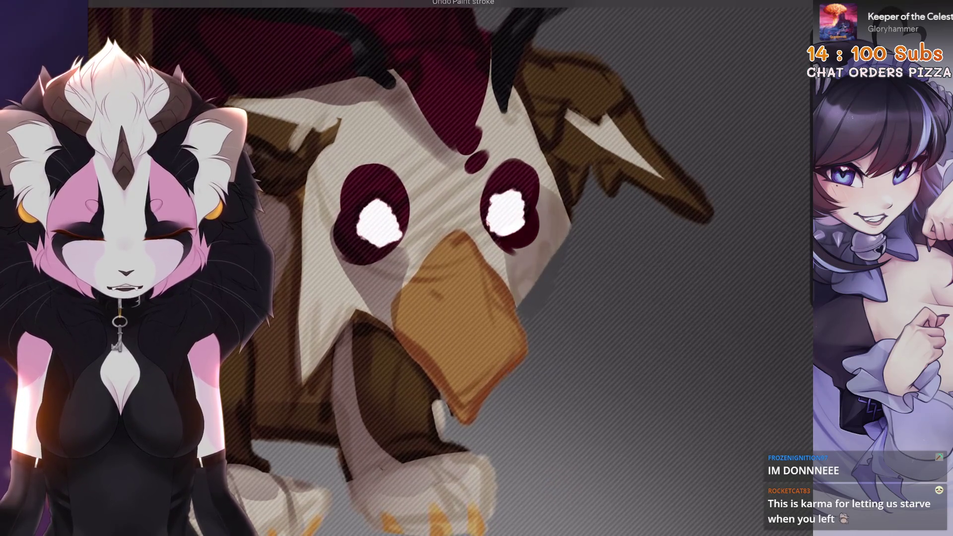
key("s")
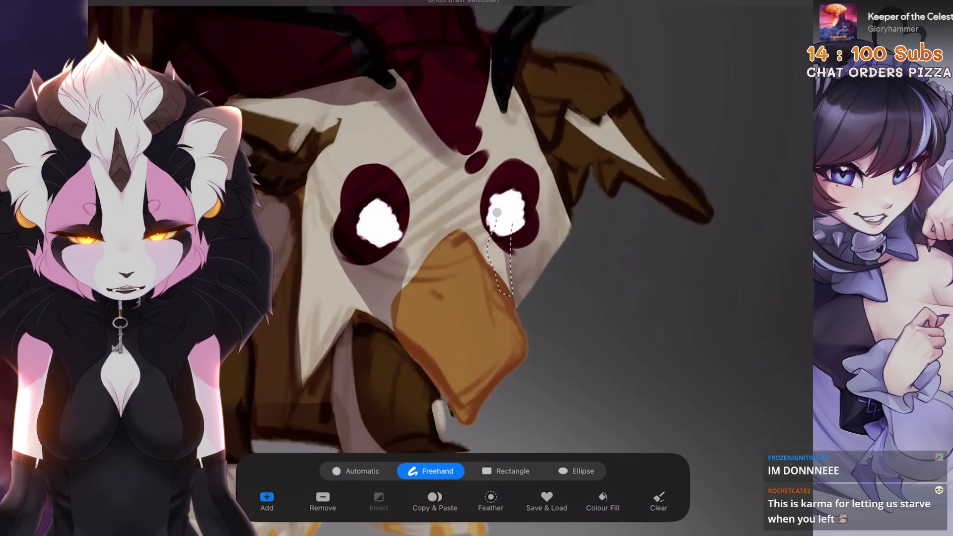
scroll(476, 248, "down", 5)
left_click_drag(476, 249, 447, 278)
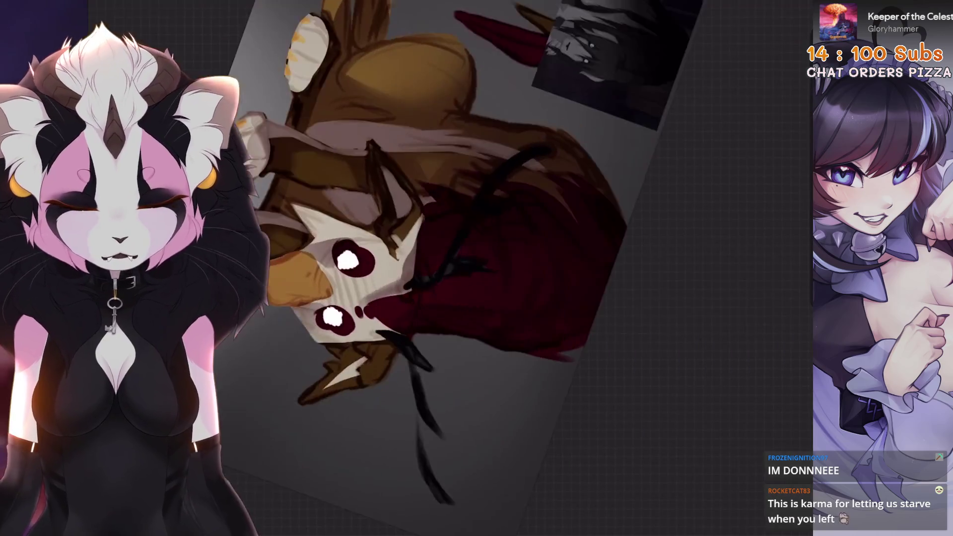
scroll(447, 248, "up", 5)
scroll(601, 266, "up", 2)
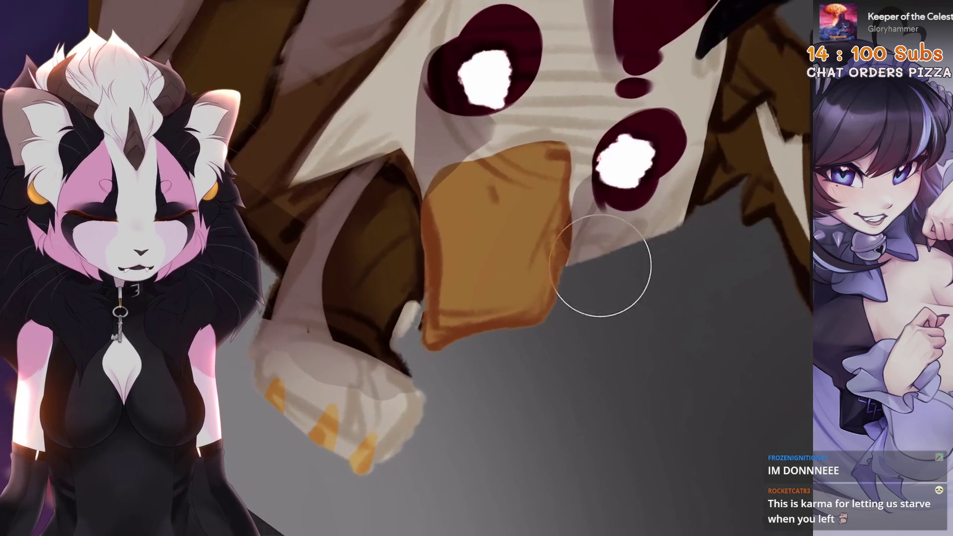
scroll(496, 248, "down", 2)
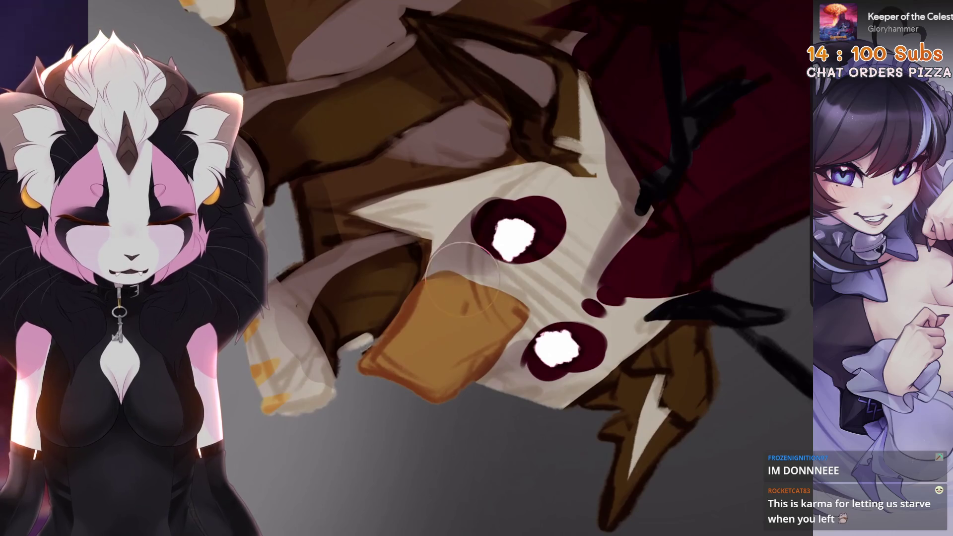
scroll(454, 258, "down", 3)
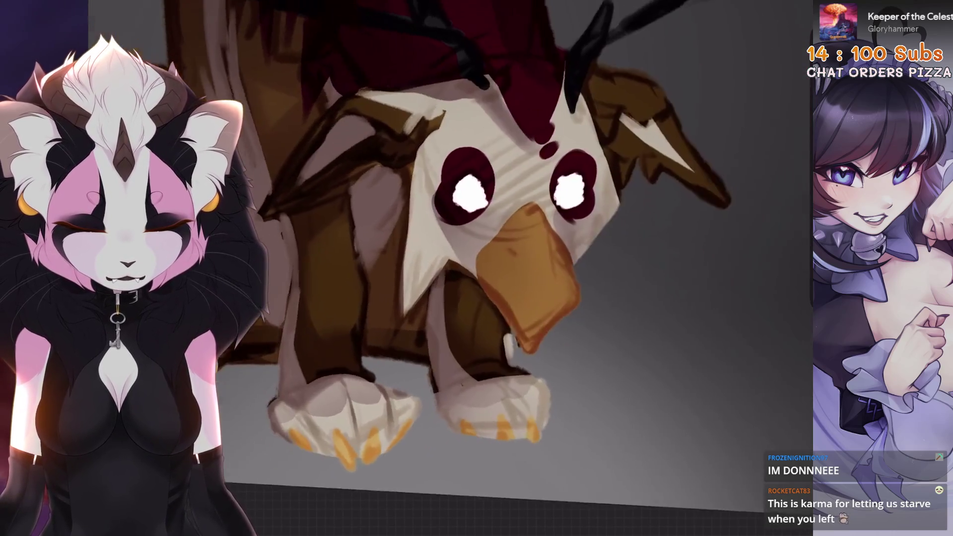
key("s")
left_click_drag(507, 199, 479, 293)
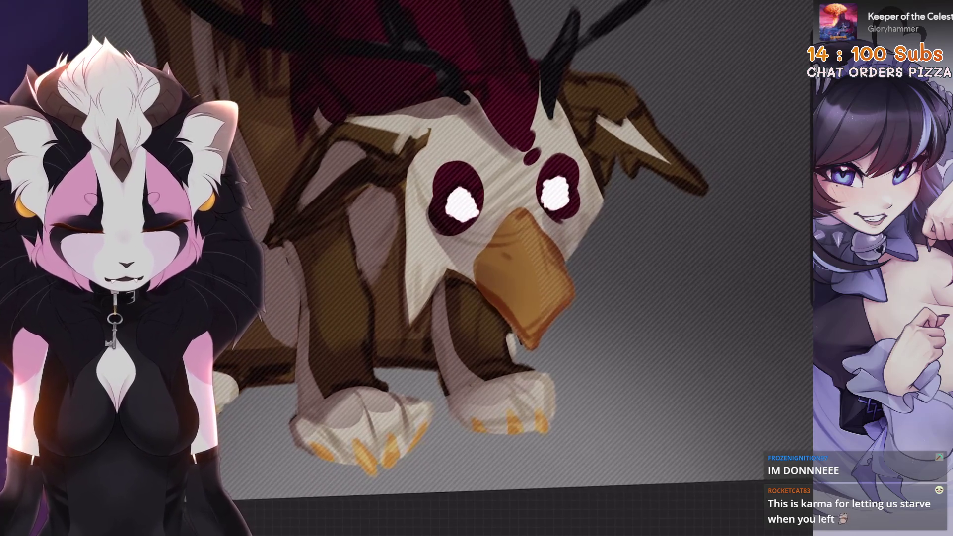
scroll(461, 248, "down", 2)
key("ctrl+z")
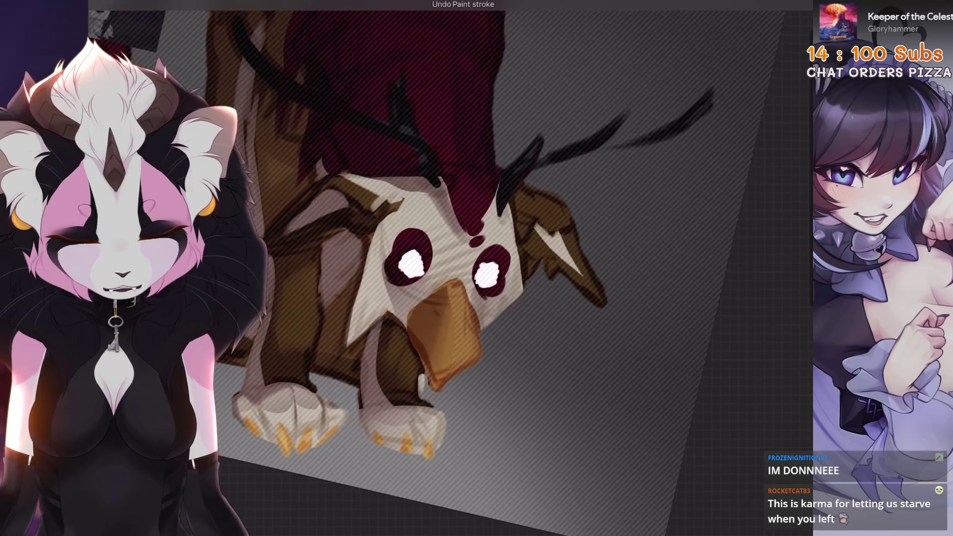
scroll(446, 258, "down", 2)
scroll(462, 268, "up", 3)
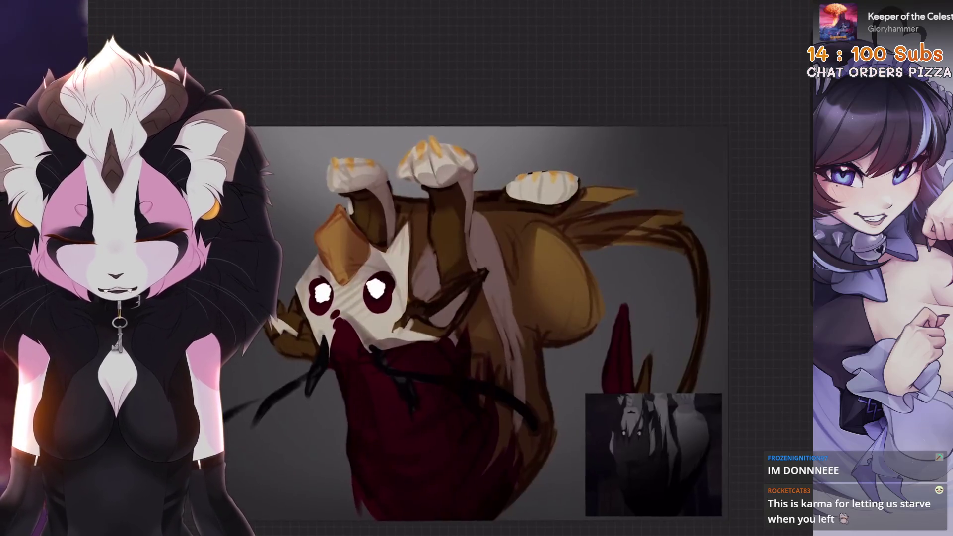
key("ctrl+z")
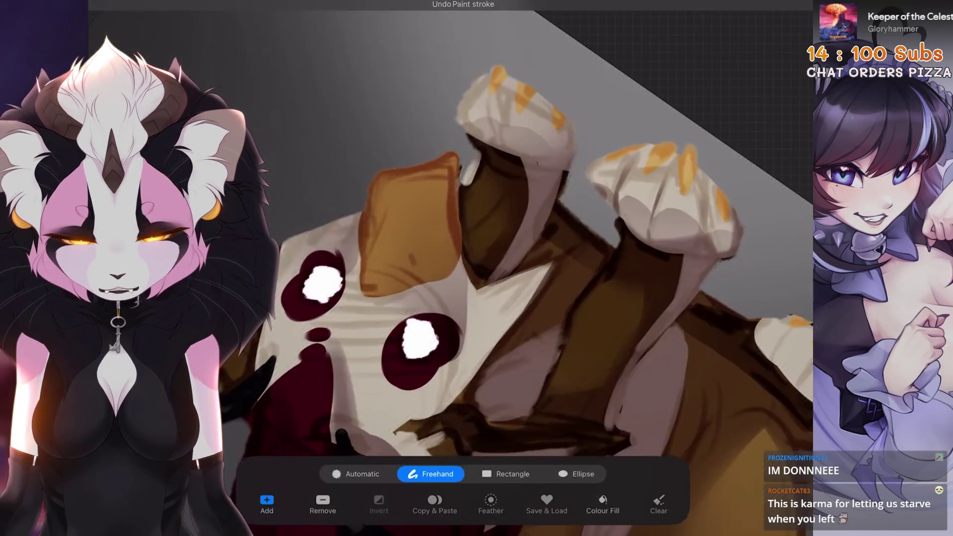
left_click_drag(464, 147, 407, 201)
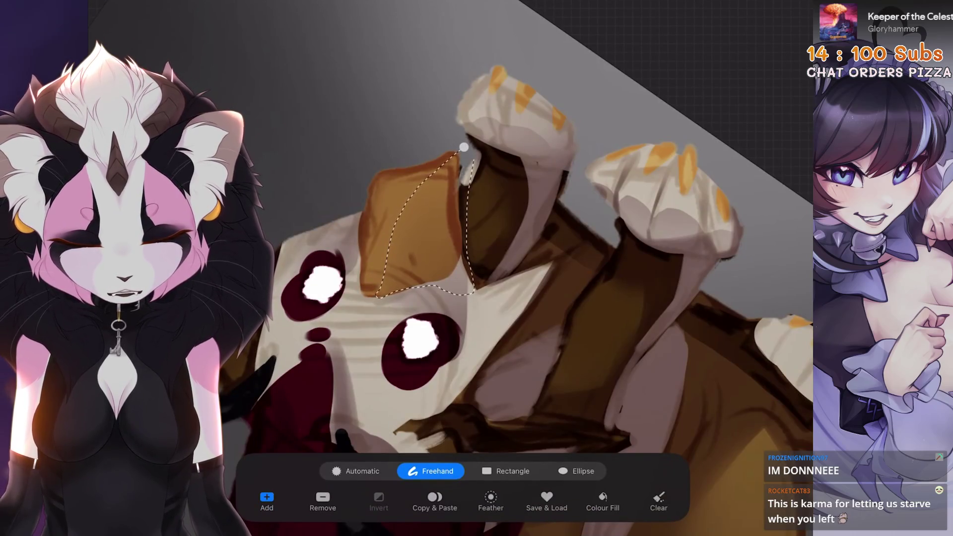
key("b")
key("ctrl+z")
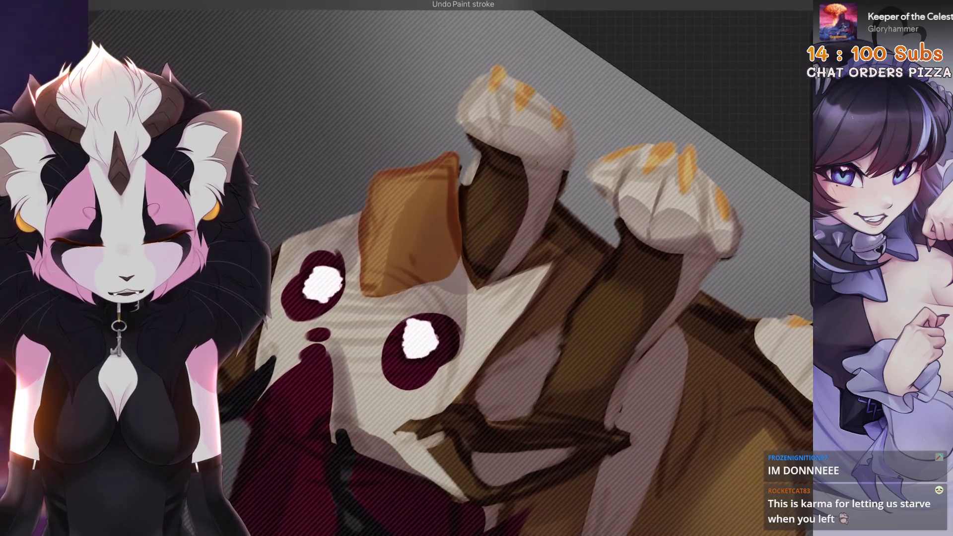
scroll(511, 268, "down", 3)
scroll(511, 268, "up", 3)
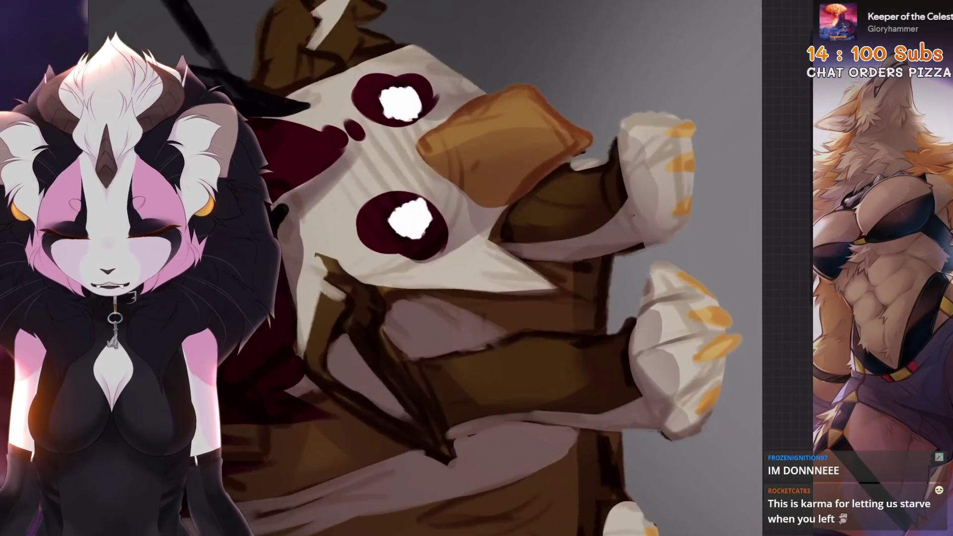
scroll(437, 269, "down", 3)
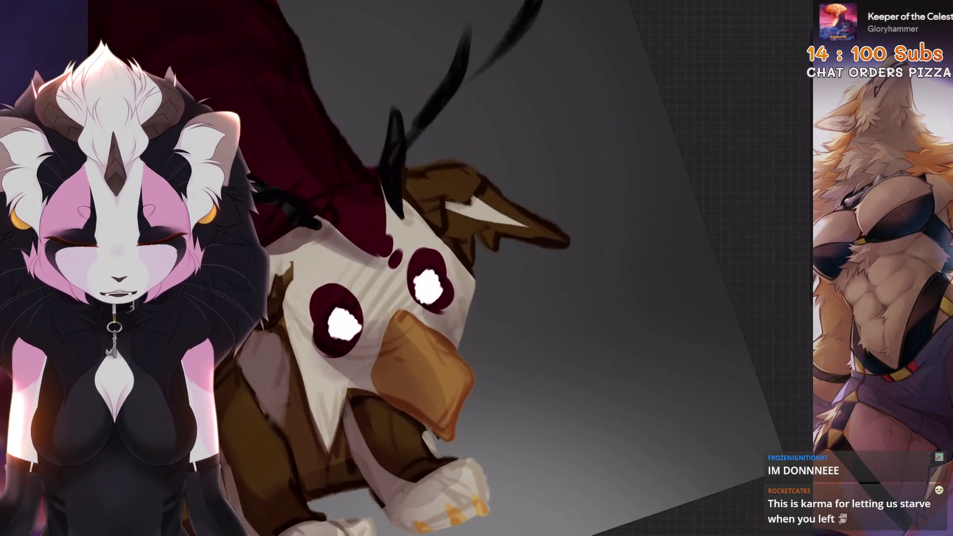
scroll(437, 268, "up", 3)
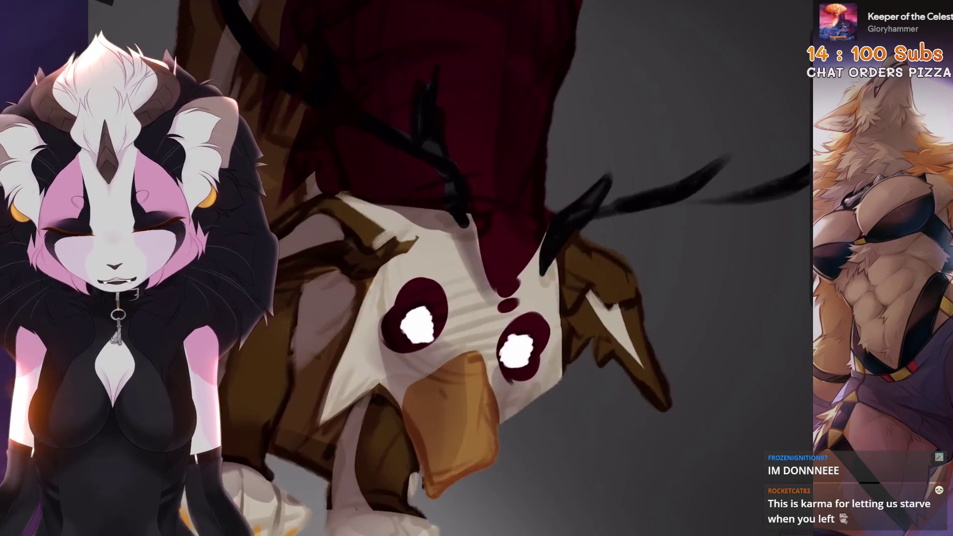
scroll(437, 268, "down", 3)
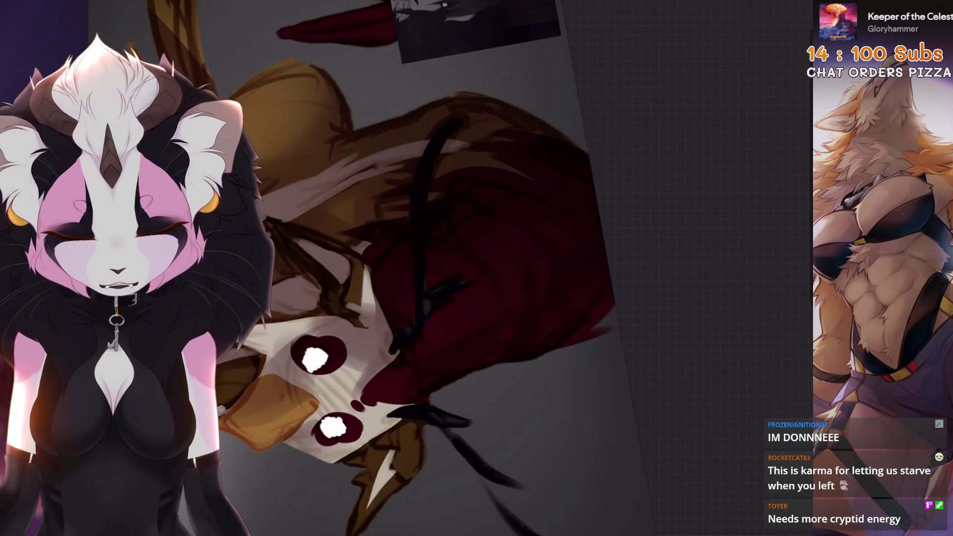
Step: Undo the four latest strokes around the face, including the small stroke on the beak
scroll(436, 268, "up", 3)
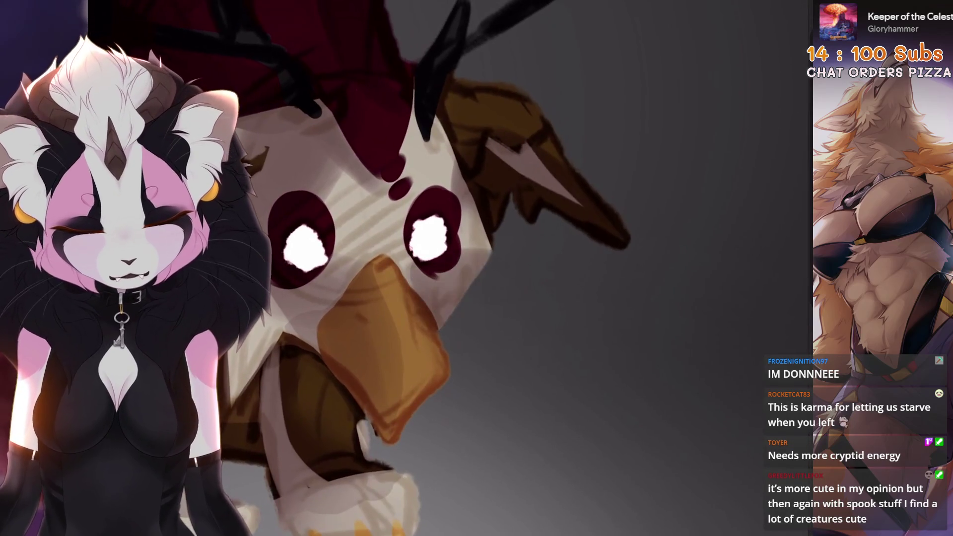
key("ctrl+z")
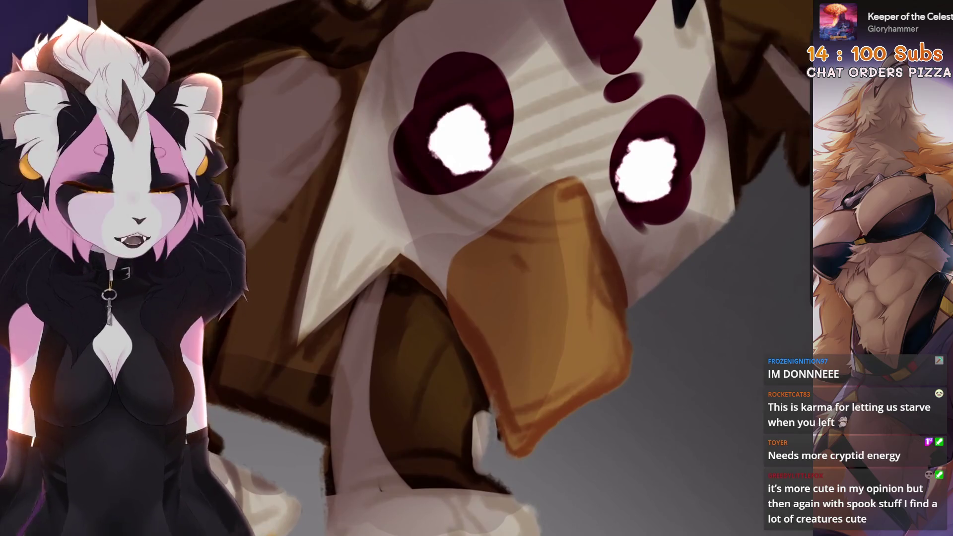
key("ctrl+z")
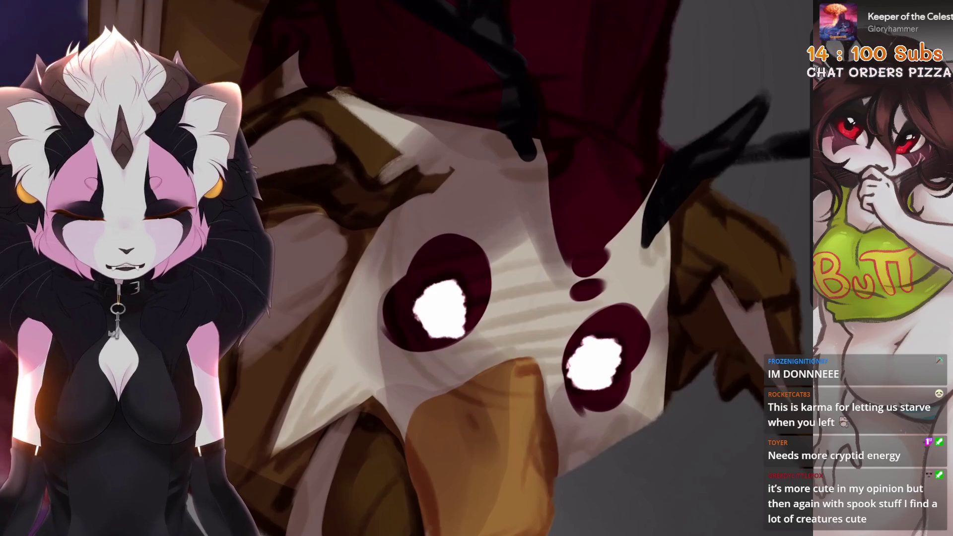
key("ctrl+z")
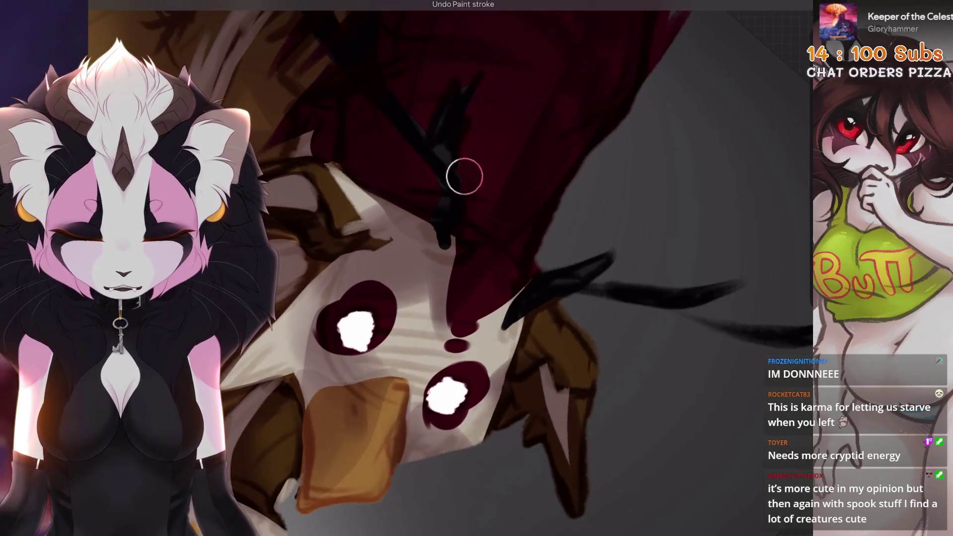
key("ctrl+z")
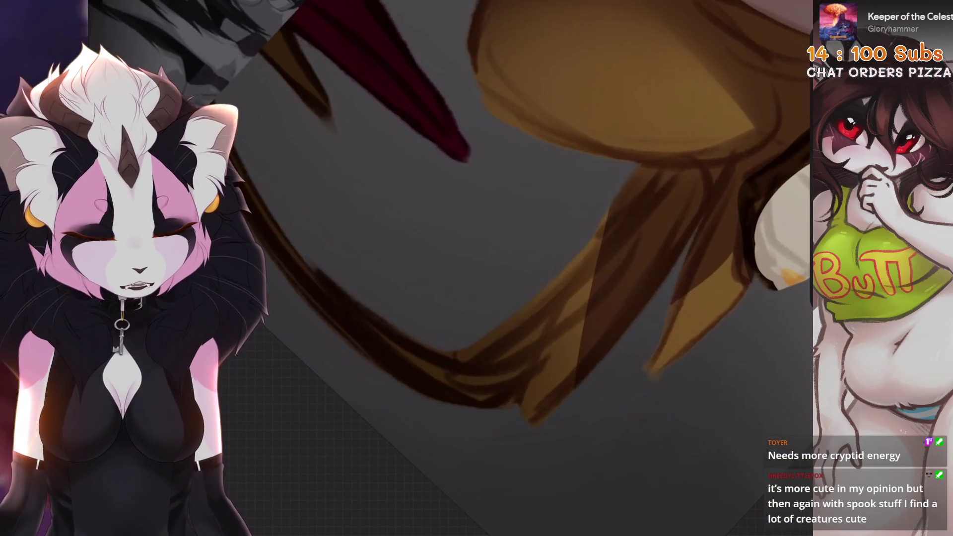
Step: Restore the erased area, hide Layer 1 and make Layer 13 the active layer
key("ctrl+z")
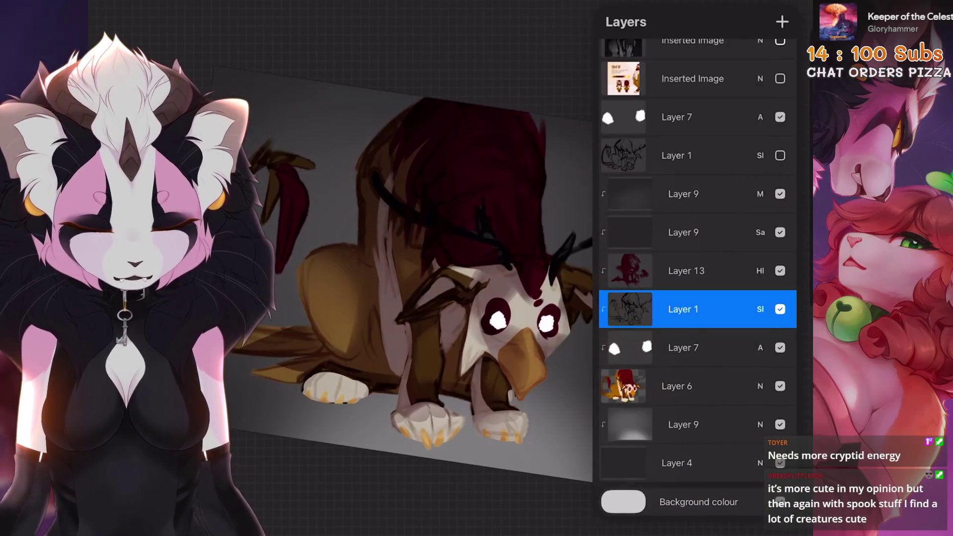
left_click(780, 155)
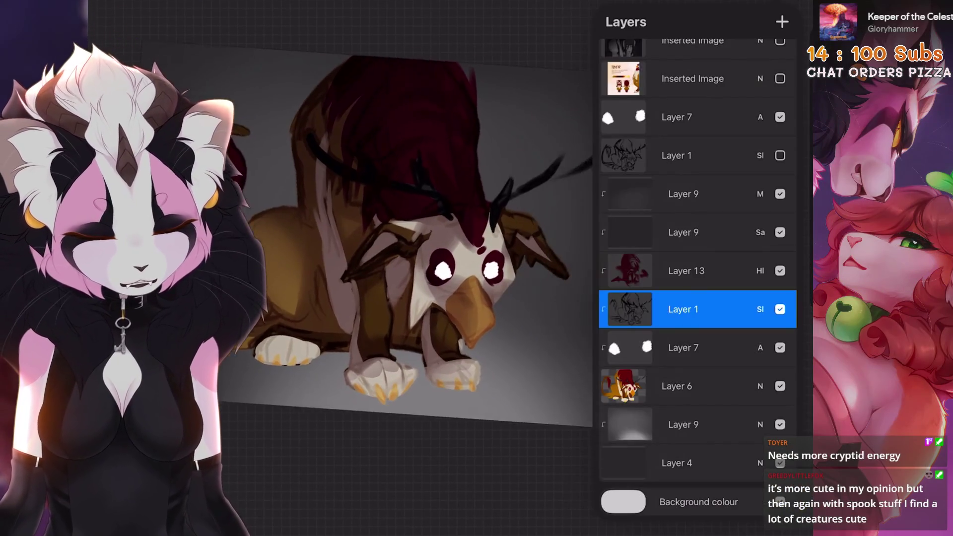
left_click(687, 271)
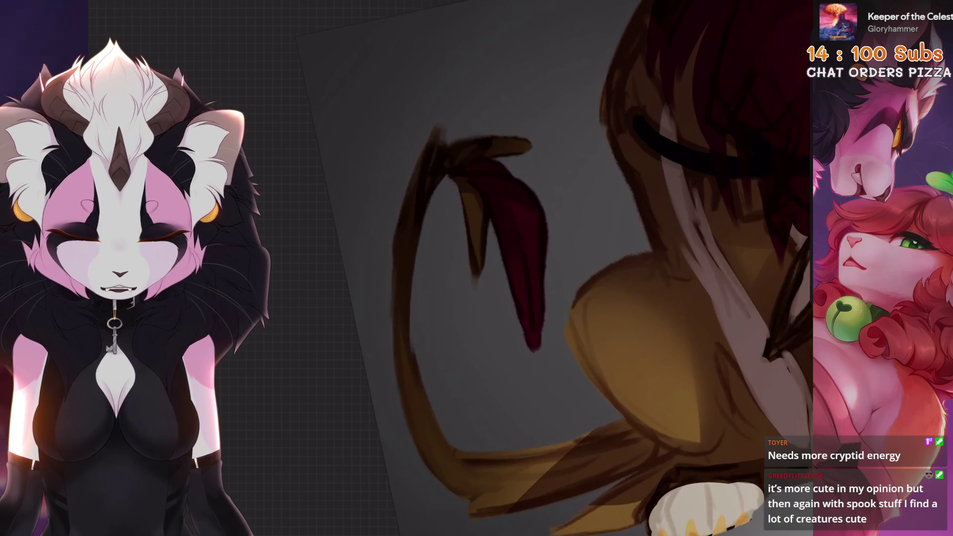
Step: Undo unwanted strokes on the tail and body while enlarging then shrinking the brush
key("ctrl+z")
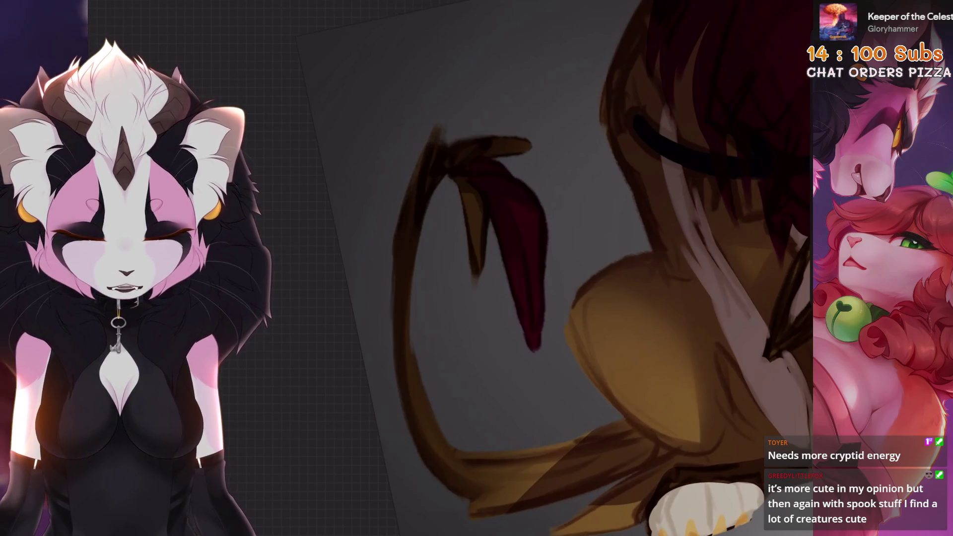
key("bracketright")
key("bracketright")
key("bracketright")
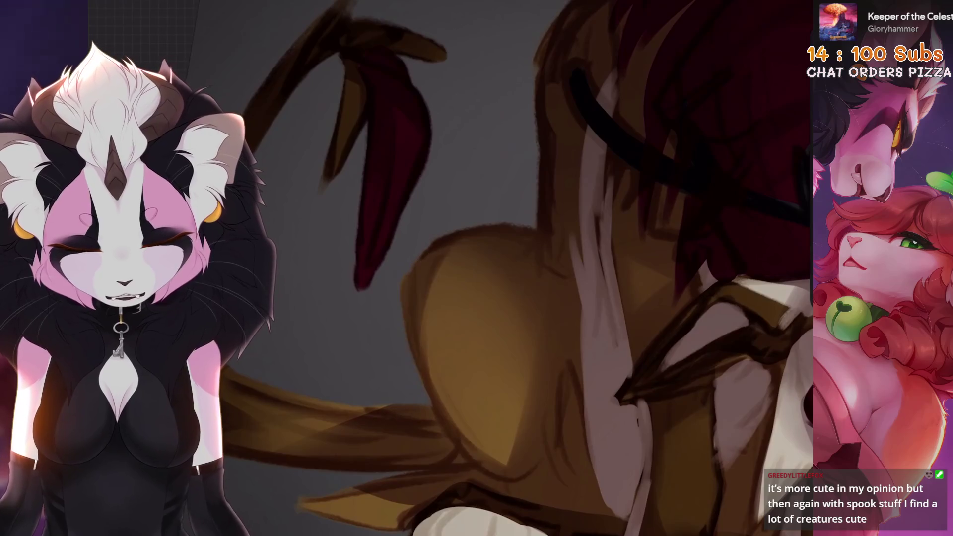
key("ctrl+z")
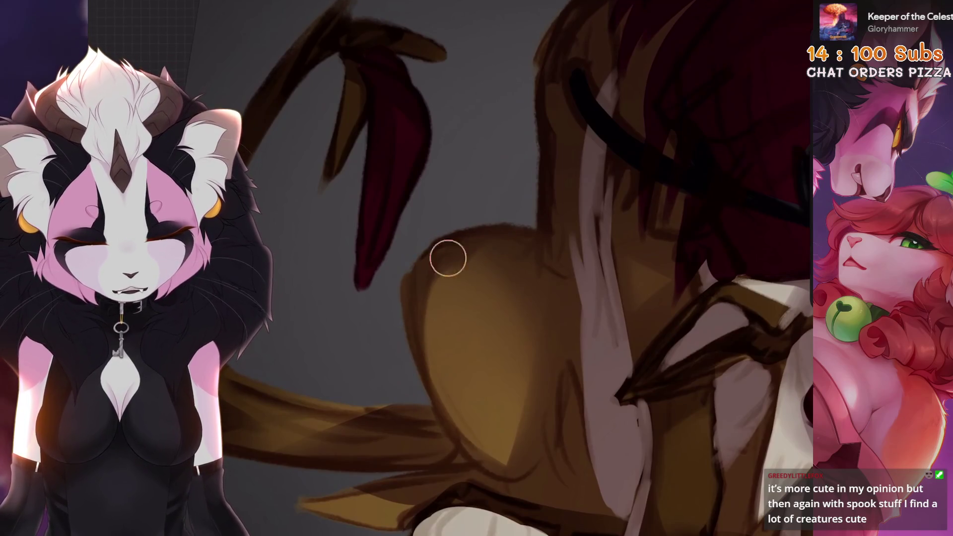
key("[")
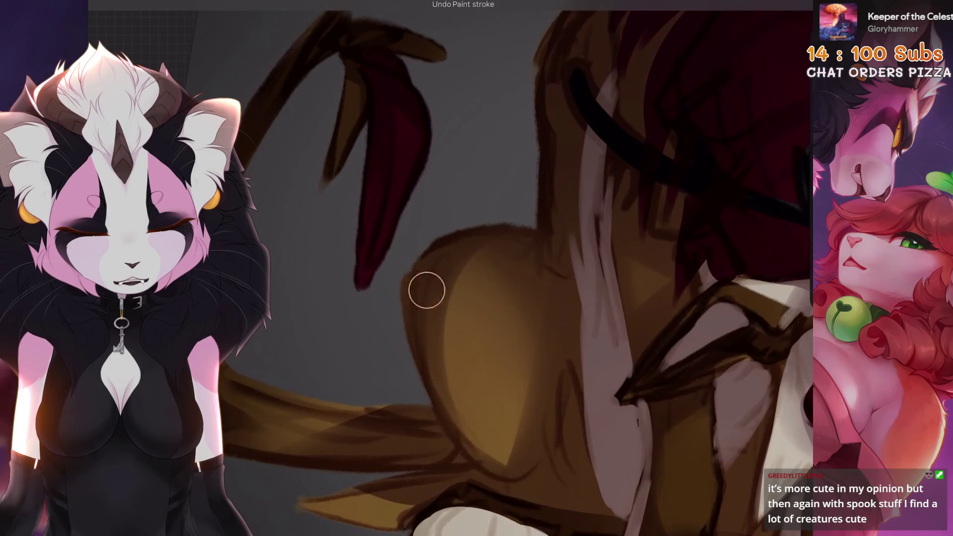
scroll(554, 461, "down", 5)
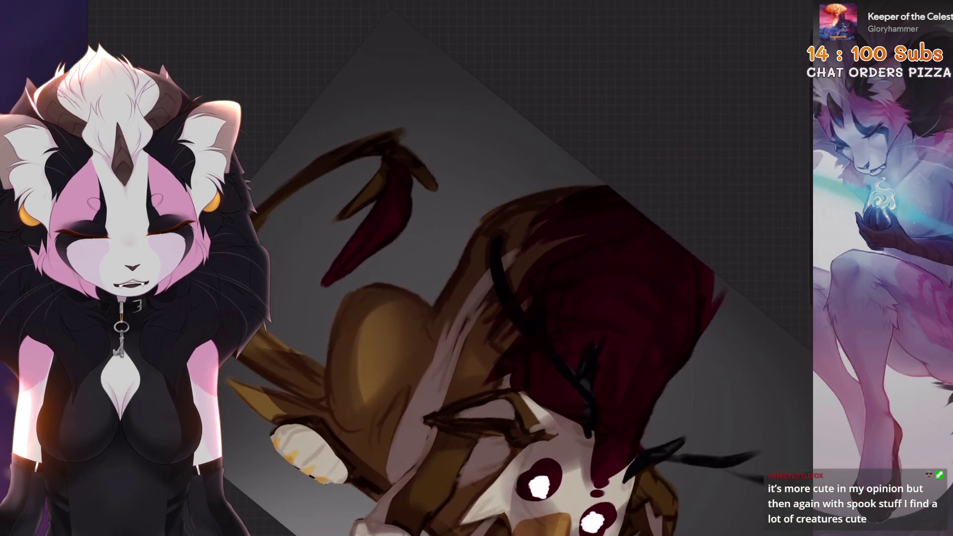
scroll(477, 268, "up", 5)
key("[")
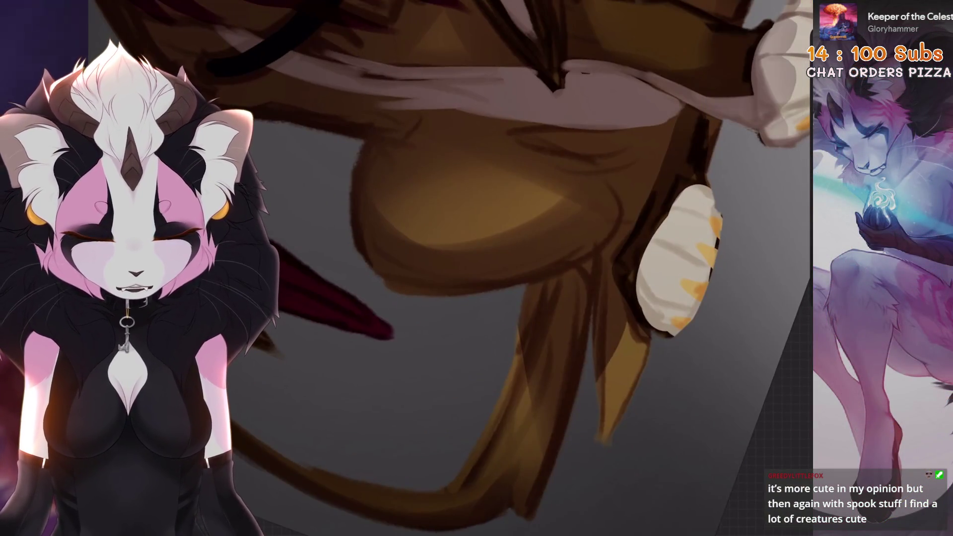
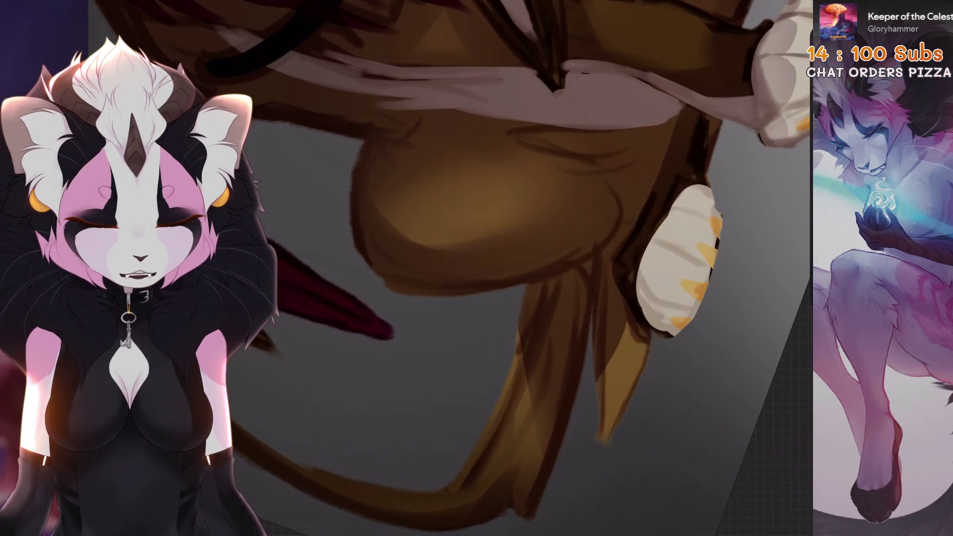
Step: Undo the last stroke on the griffin
scroll(476, 269, "down", 5)
key("ctrl+z")
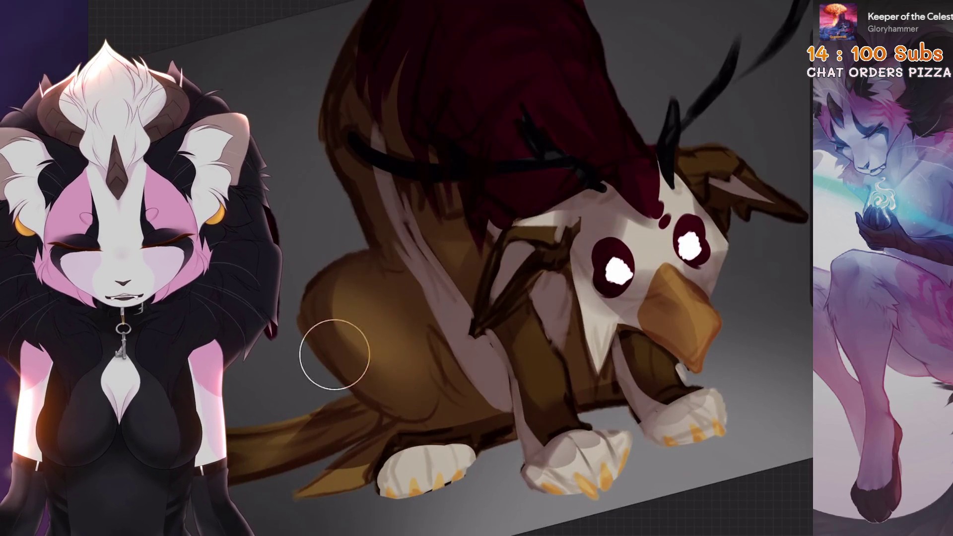
scroll(446, 268, "up", 3)
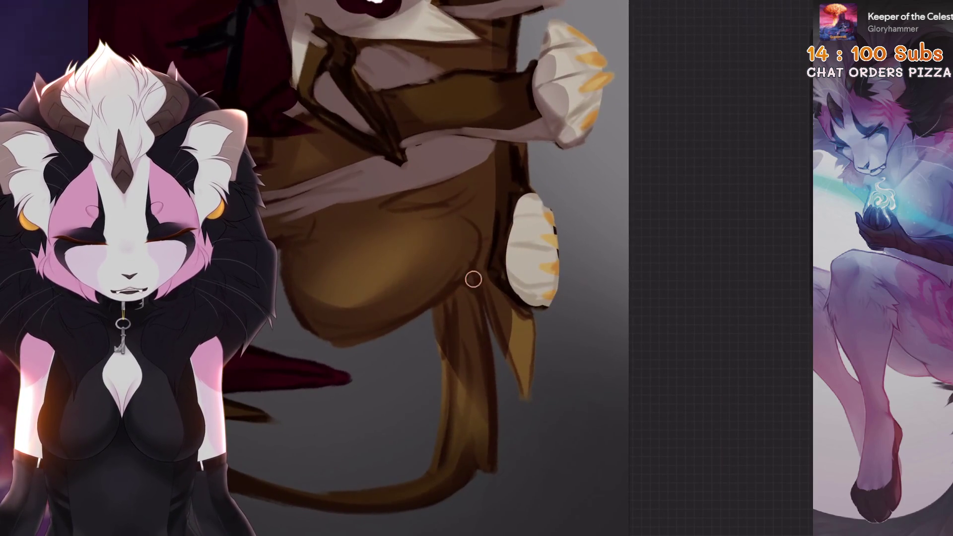
scroll(446, 268, "down", 2)
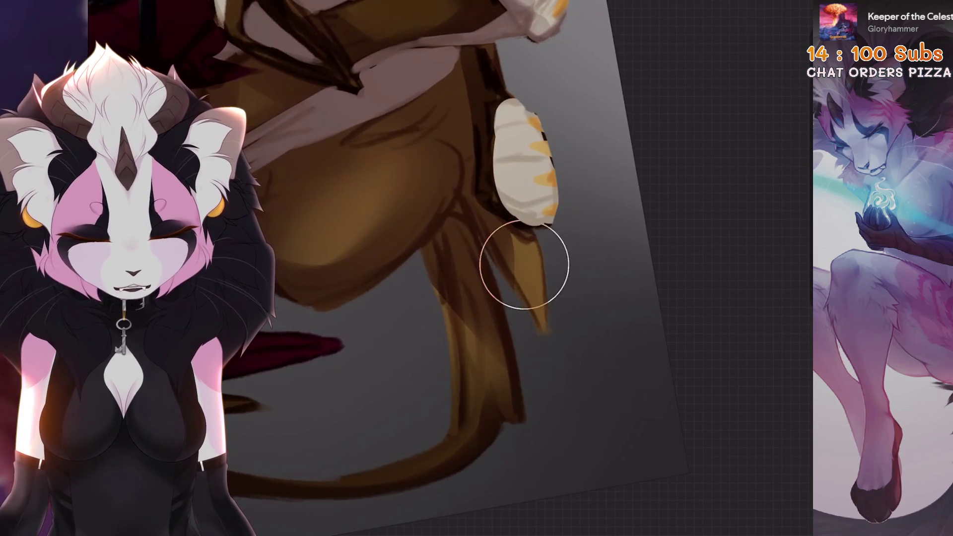
scroll(477, 268, "down", 5)
scroll(477, 269, "up", 5)
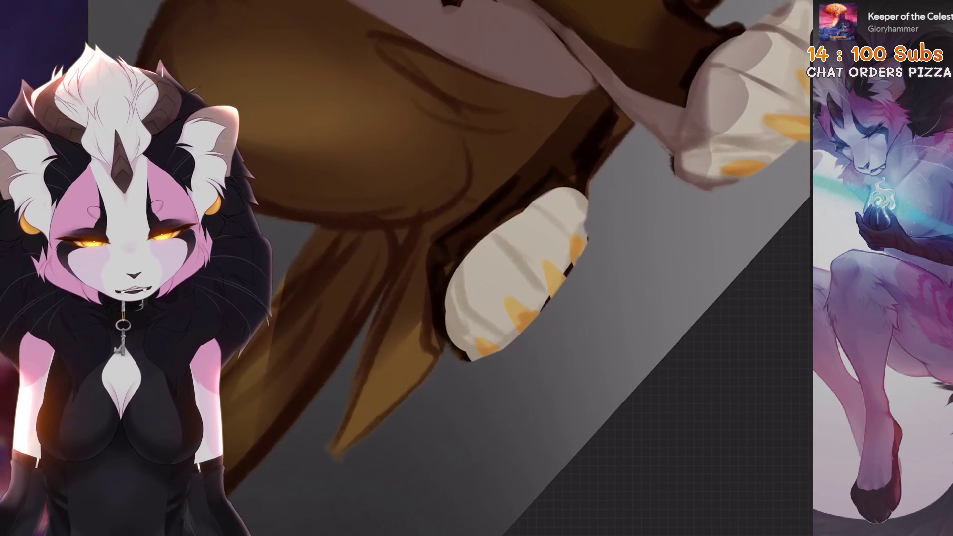
Step: Select the soft Mittlerer Pinsel airbrush from the Airbrushing brush set
key("s")
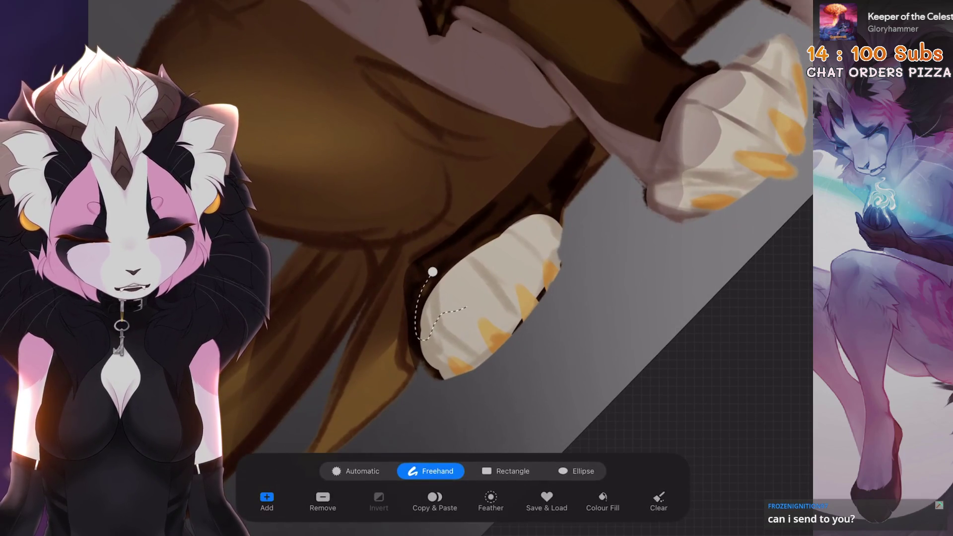
key("b")
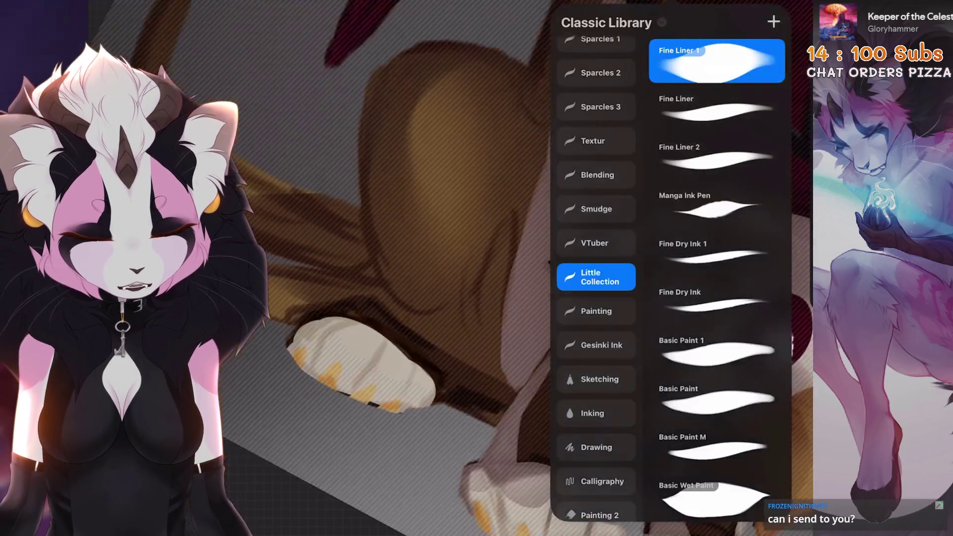
left_click(596, 354)
left_click(714, 59)
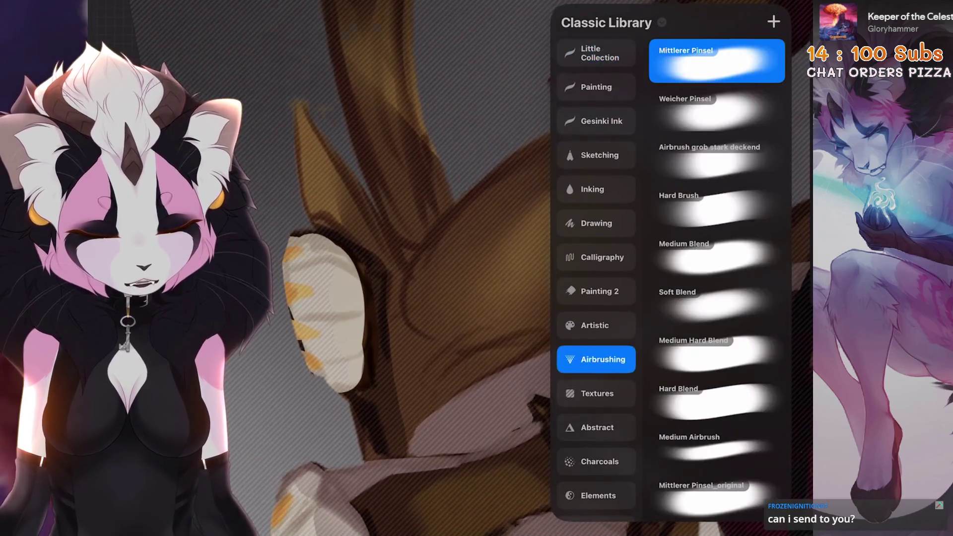
scroll(486, 268, "down", 5)
scroll(347, 268, "down", 3)
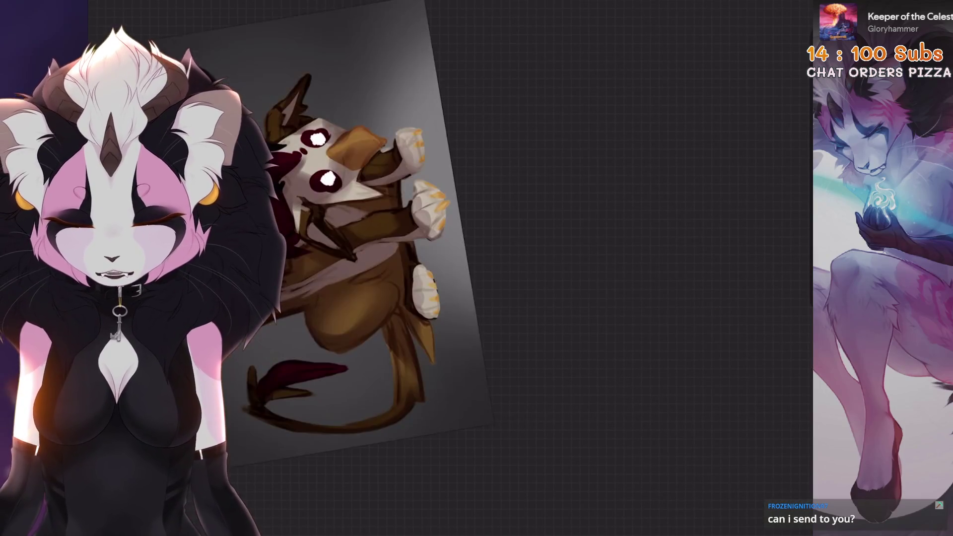
scroll(447, 198, "up", 5)
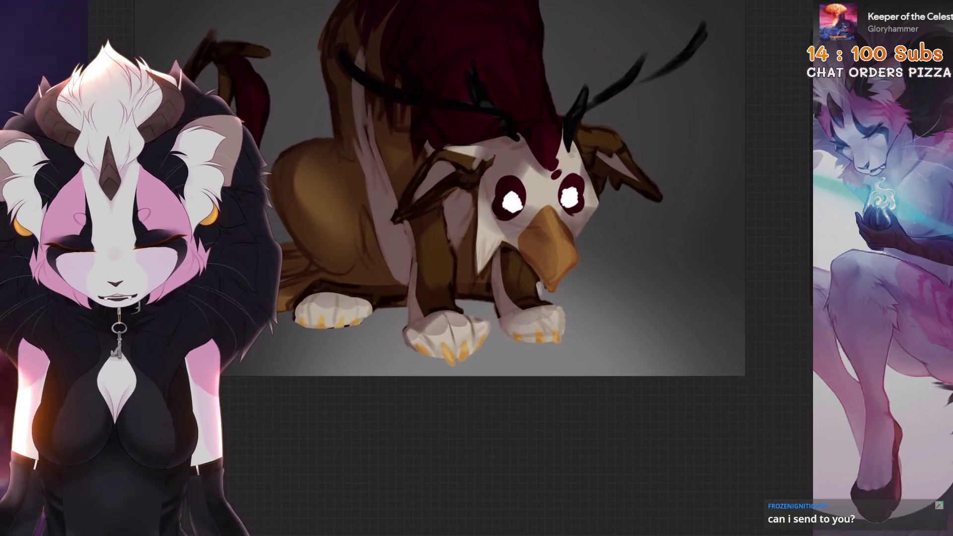
scroll(447, 223, "up", 5)
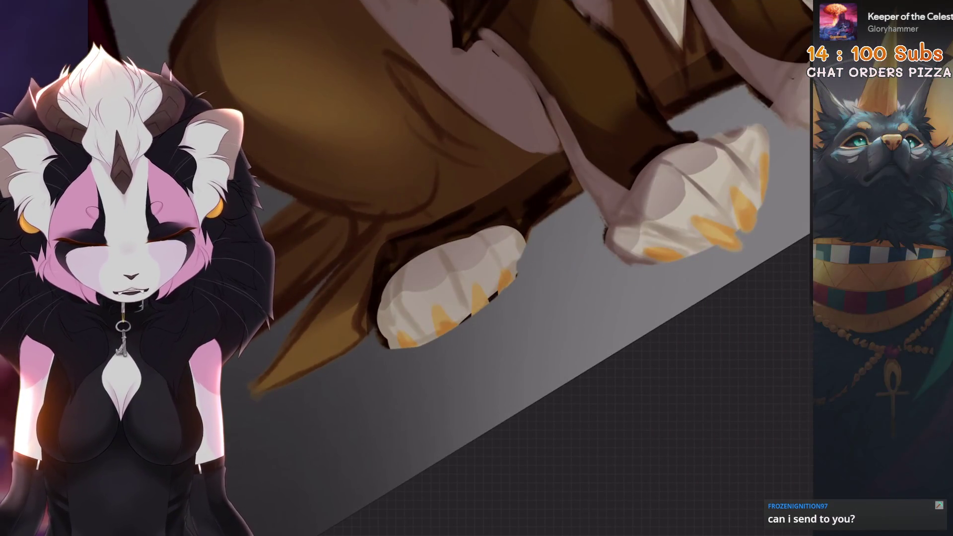
scroll(447, 248, "down", 5)
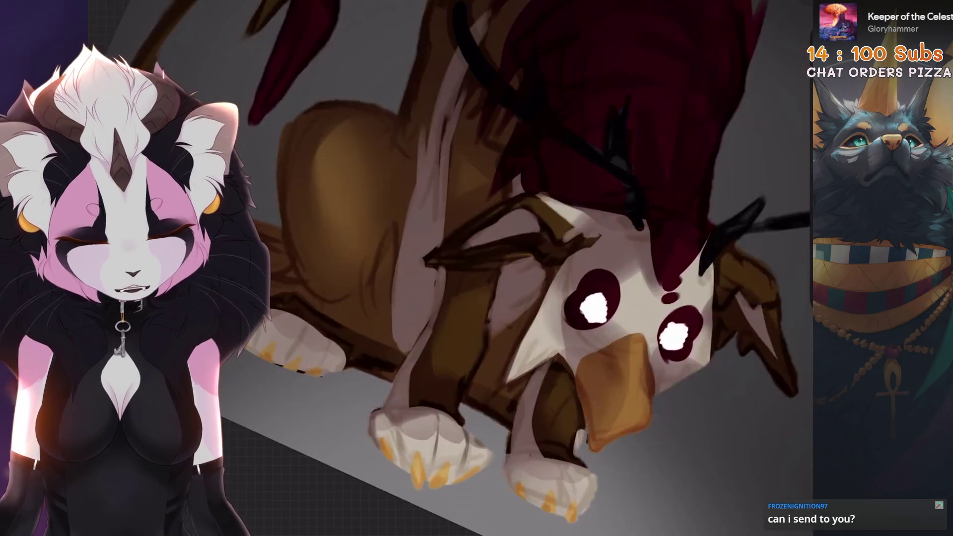
scroll(447, 269, "down", 5)
scroll(447, 268, "up", 8)
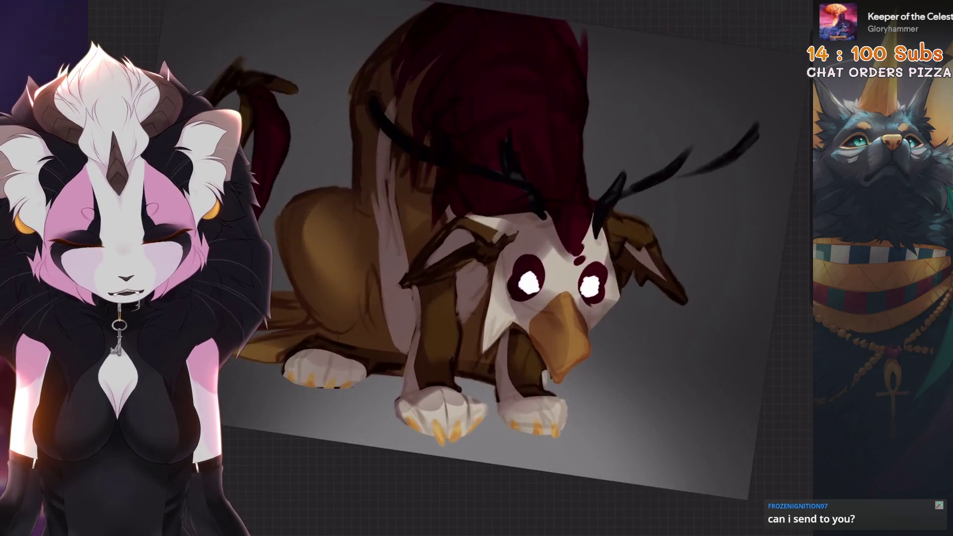
scroll(447, 268, "down", 3)
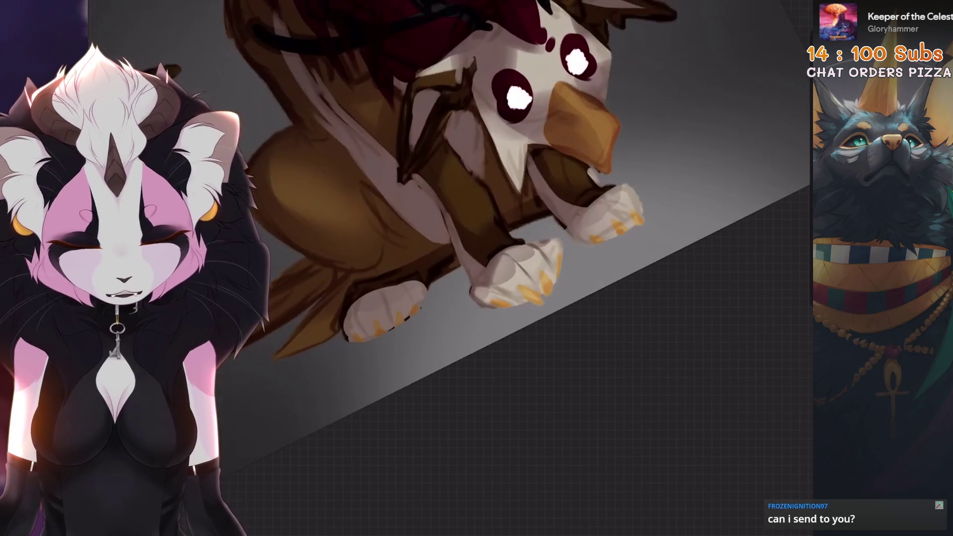
scroll(447, 268, "down", 5)
scroll(446, 268, "up", 5)
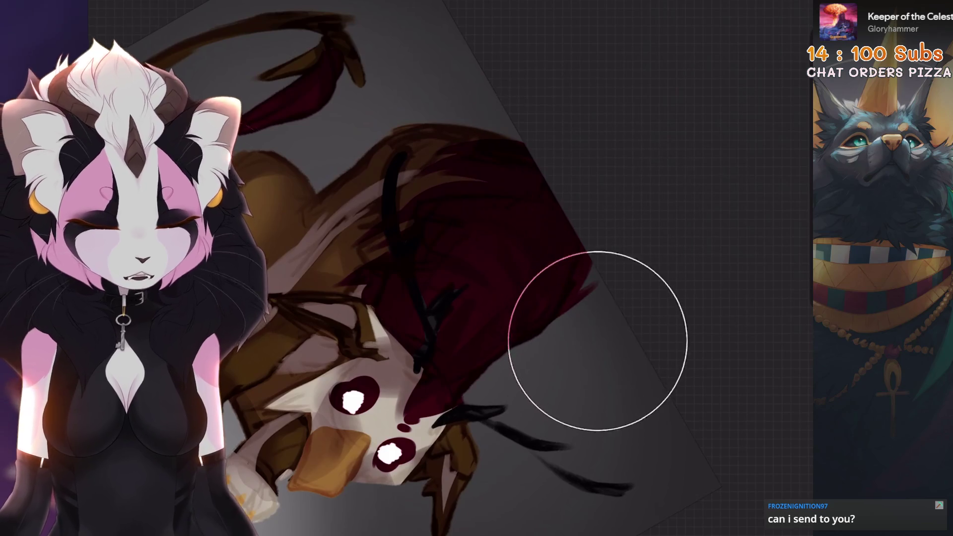
scroll(596, 334, "down", 3)
scroll(447, 268, "up", 2)
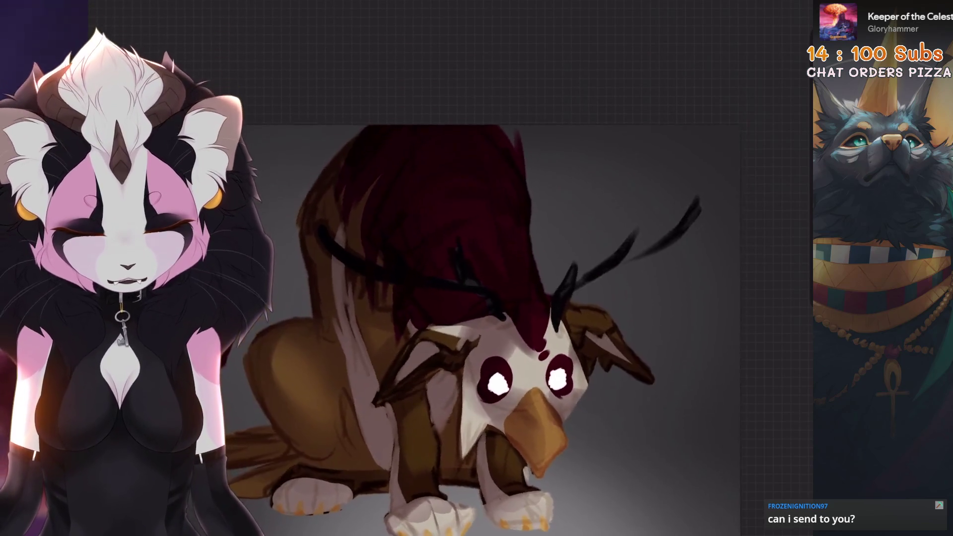
Step: Add a new Layer 14 above Layer 13, clipped to the layer below
key("l")
left_click(782, 21)
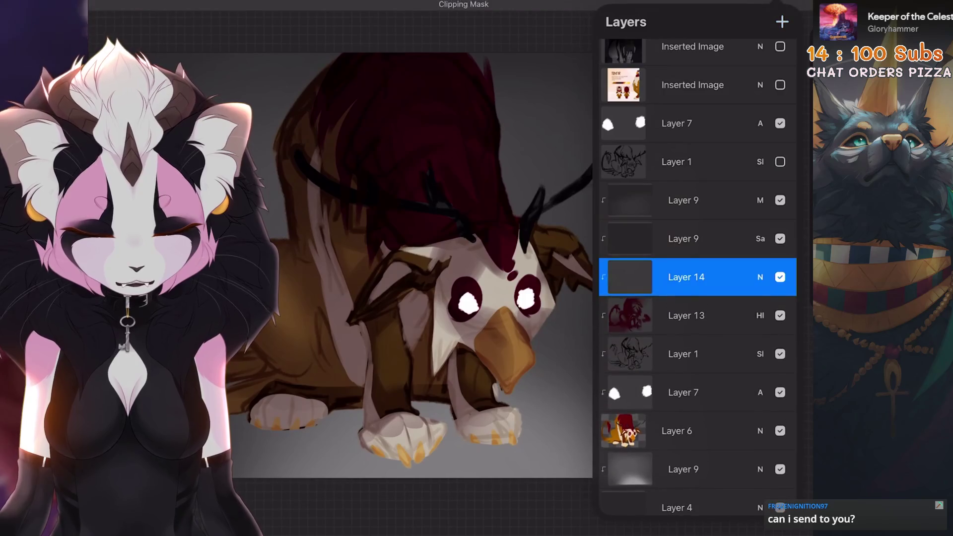
left_click(686, 277)
left_click(547, 307)
key("ctrl+z")
Step: Try Multiply, then Overlay blending on Layer 14
left_click(760, 277)
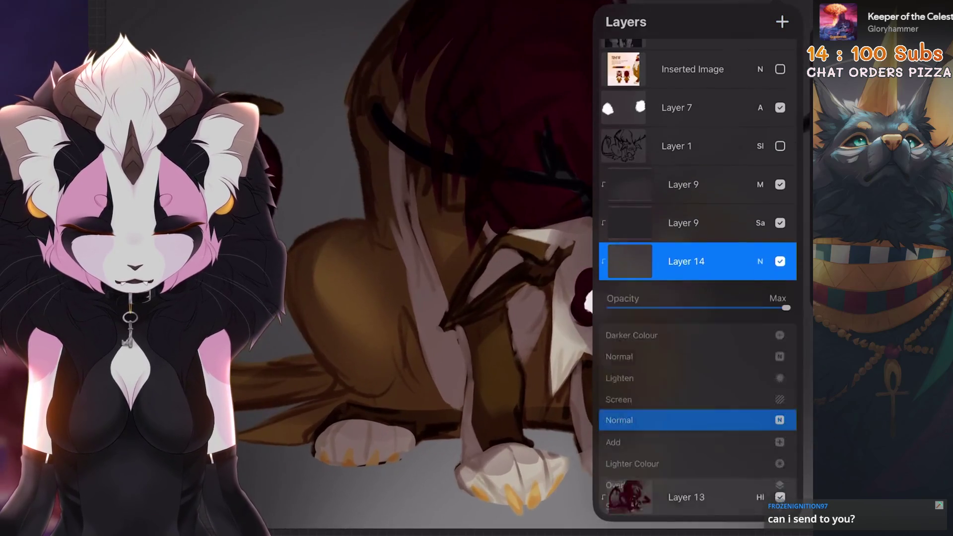
left_click(621, 416)
left_click(621, 352)
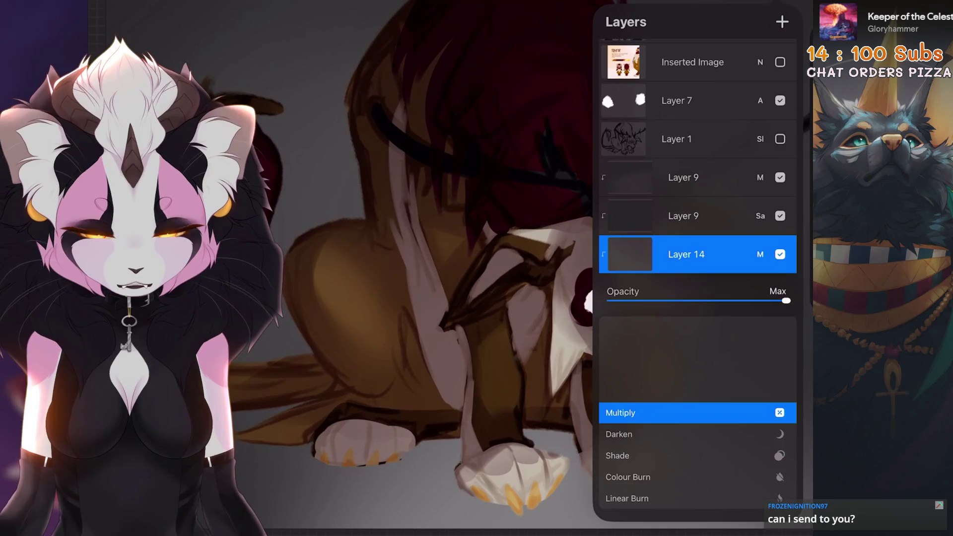
key("b")
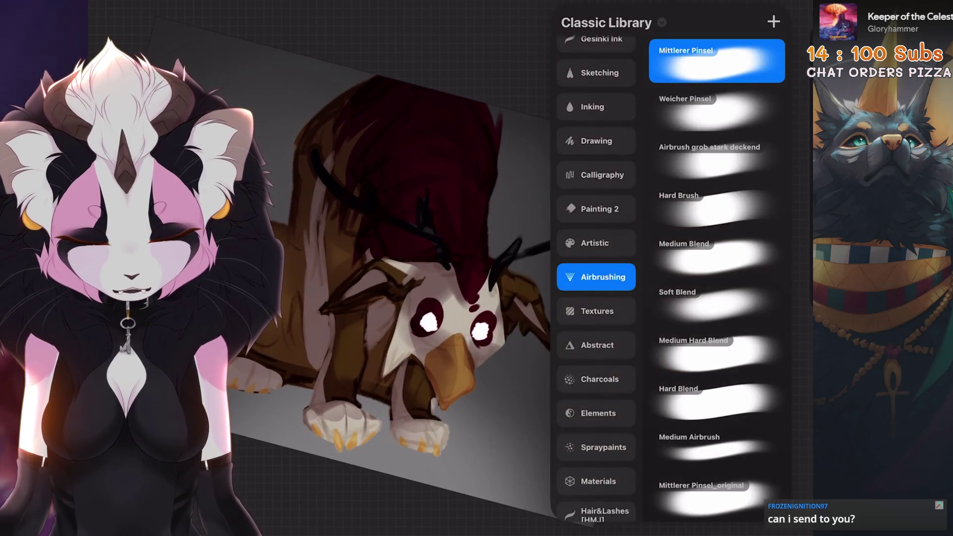
key("l")
left_click(760, 277)
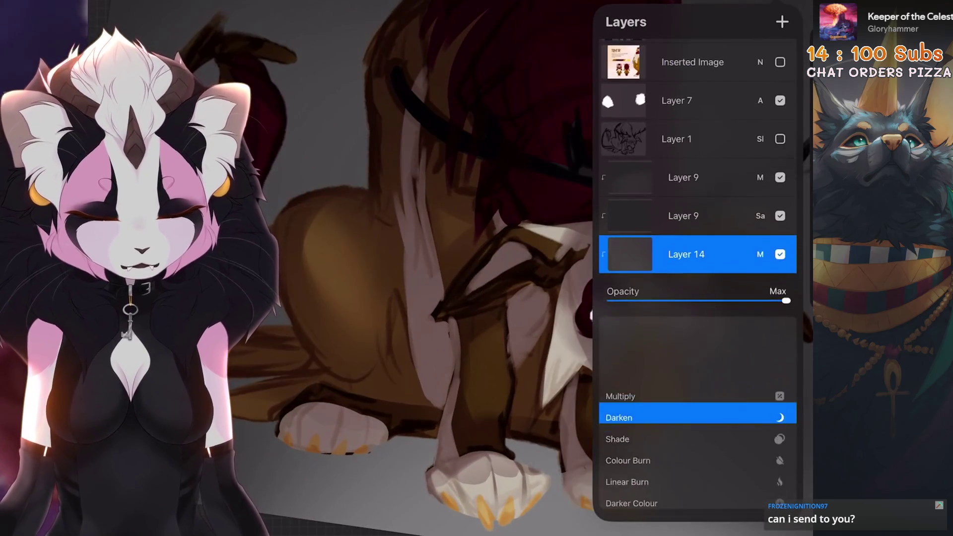
scroll(695, 412, "down", 5)
left_click(620, 413)
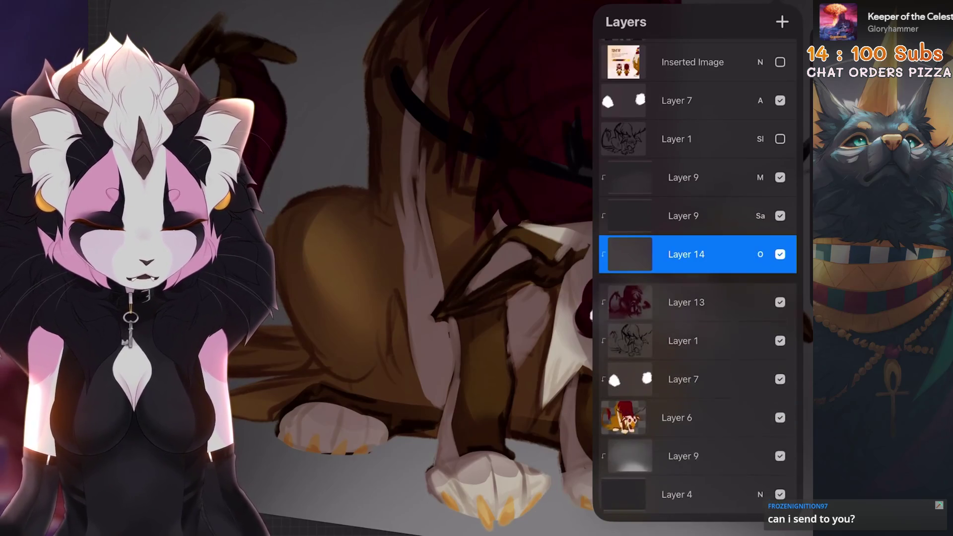
key("c")
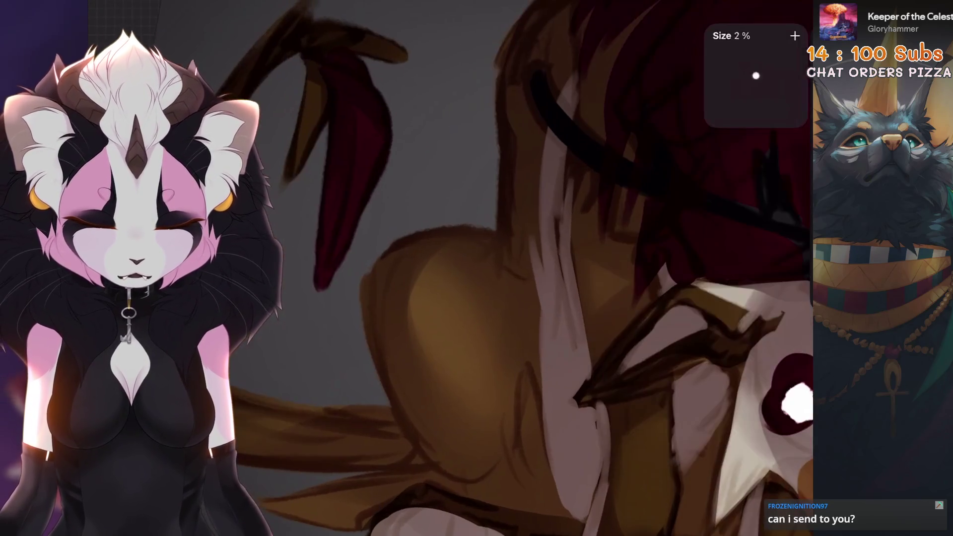
key("b")
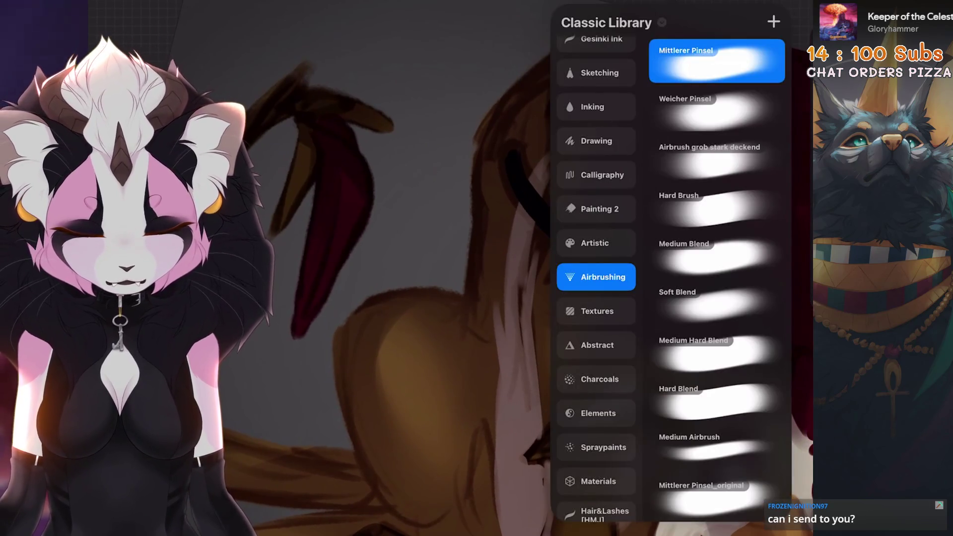
Step: Lasso the griffin's brown back and airbrush light inside the selection
key("s")
left_click_drag(437, 216, 489, 350)
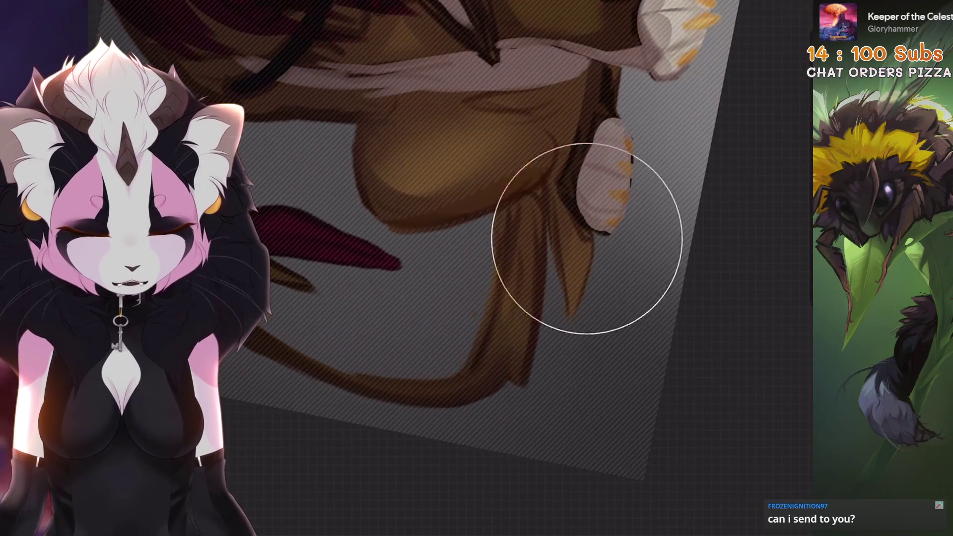
scroll(546, 234, "down", 3)
mouse_move(496, 268)
left_mouse_down()
mouse_move(476, 288)
mouse_move(496, 268)
left_mouse_up()
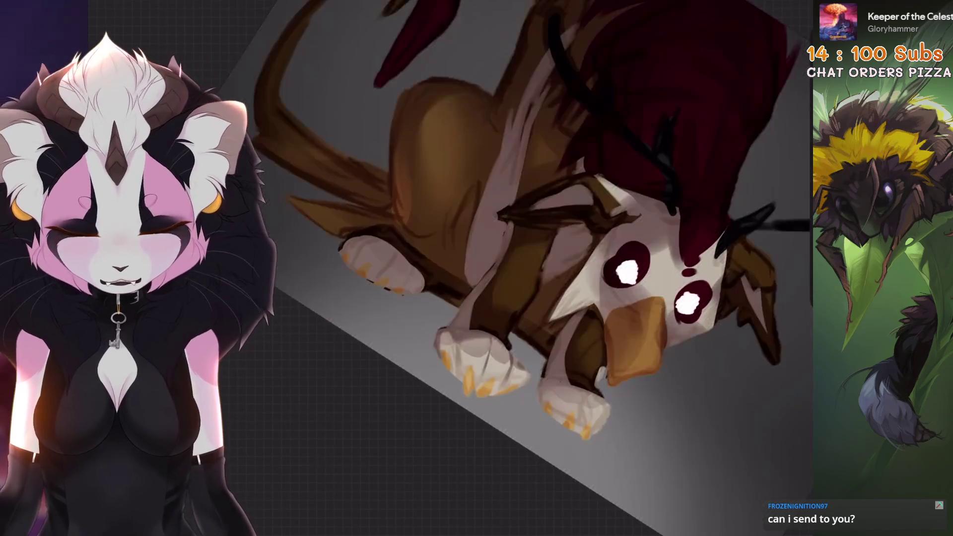
scroll(538, 268, "up", 3)
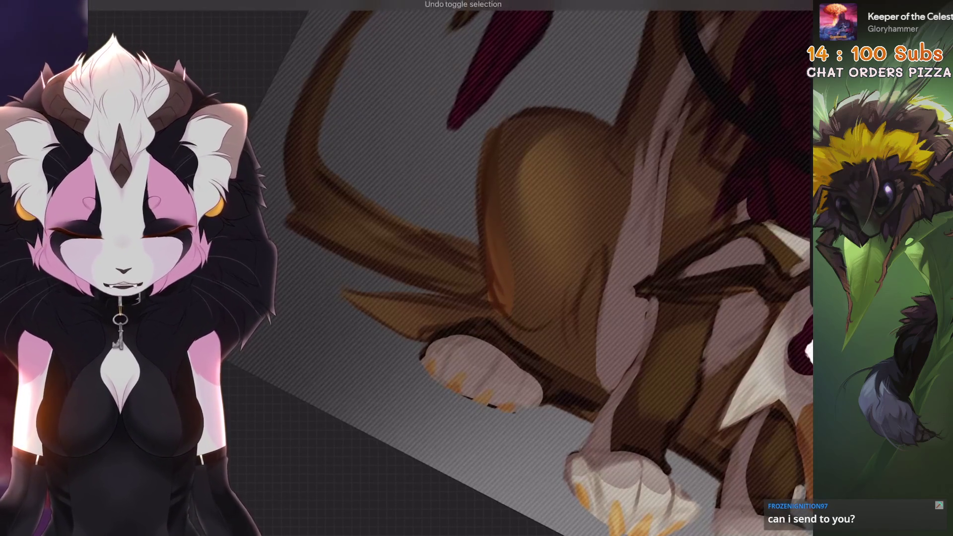
key("s")
scroll(497, 268, "down", 3)
left_click_drag(497, 268, 372, 218)
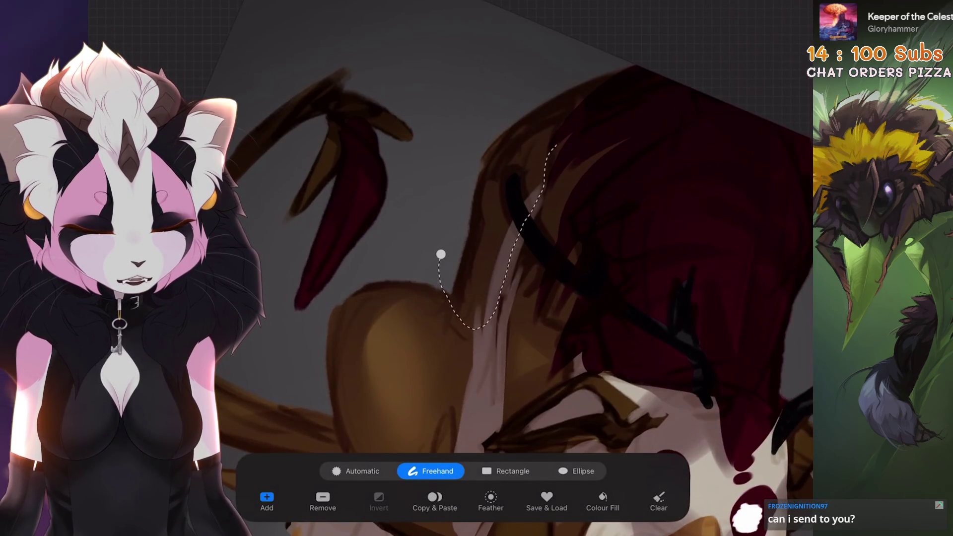
left_click(441, 254)
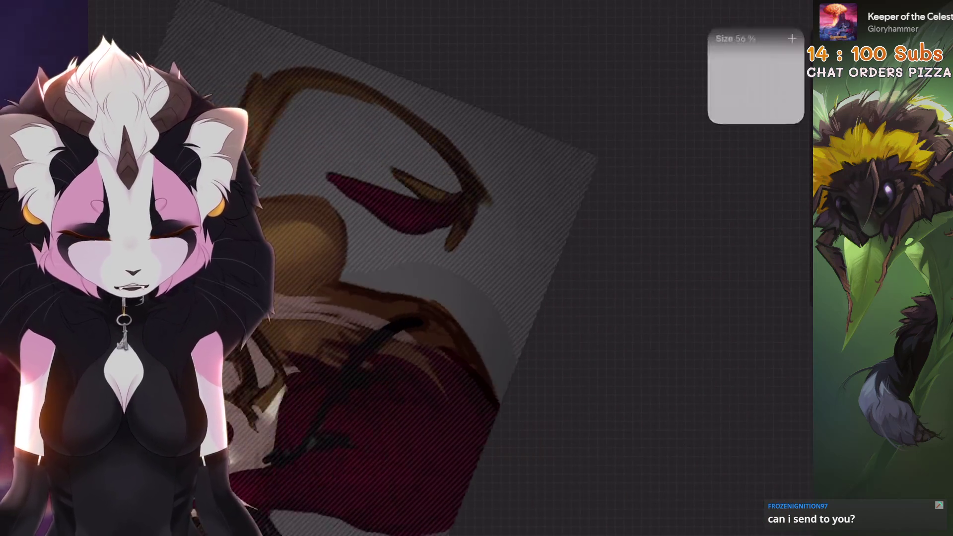
mouse_move(430, 233)
left_mouse_down()
mouse_move(357, 238)
mouse_move(348, 248)
mouse_move(318, 228)
left_mouse_up()
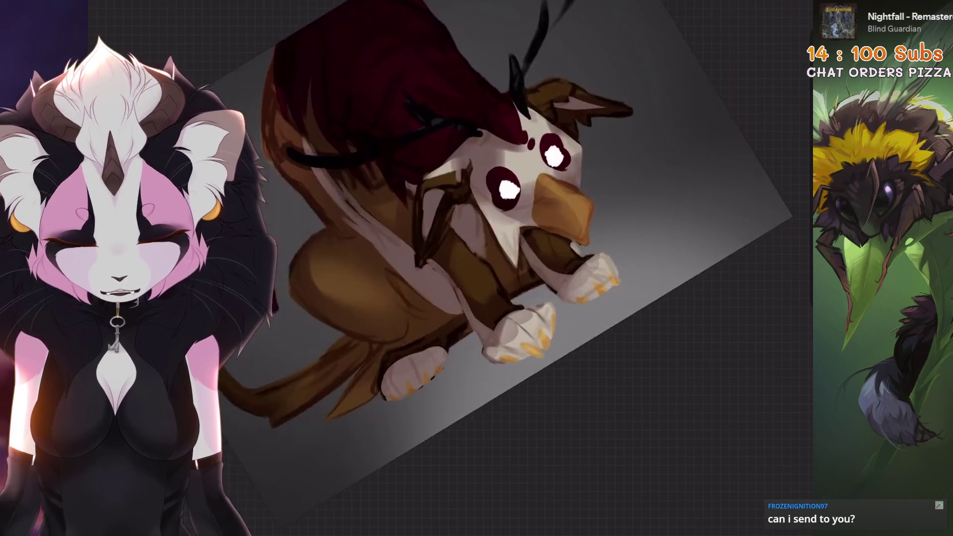
Step: Set Layer 14 to Add blending and lower its opacity to 27%
left_click(629, 277)
left_click(760, 277)
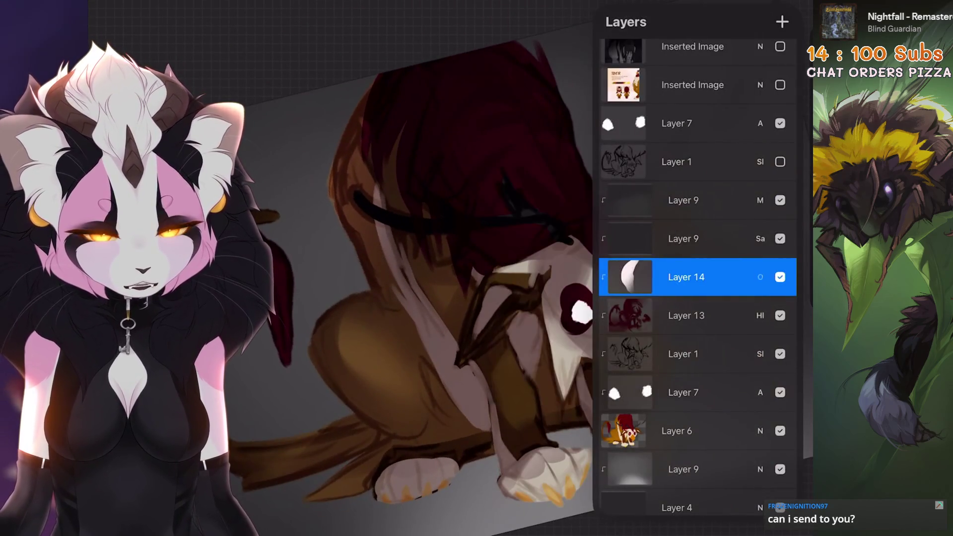
scroll(697, 397, "down", 3)
left_click(622, 414)
scroll(697, 414, "up", 3)
left_click(625, 414)
scroll(697, 414, "up", 2)
left_click(625, 414)
scroll(698, 415, "up", 2)
left_click(626, 415)
scroll(698, 412, "down", 1)
left_click(625, 417)
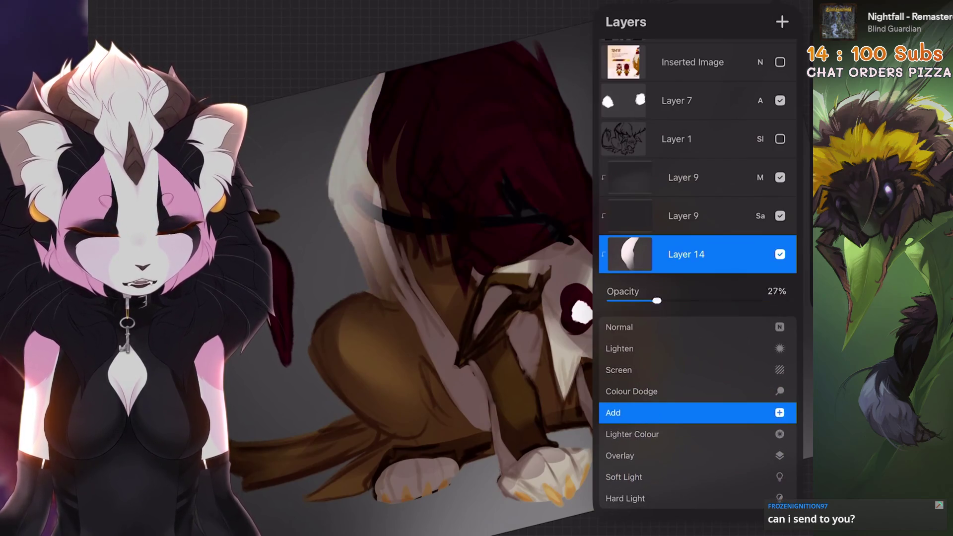
left_click_drag(657, 300, 618, 301)
left_click(760, 254)
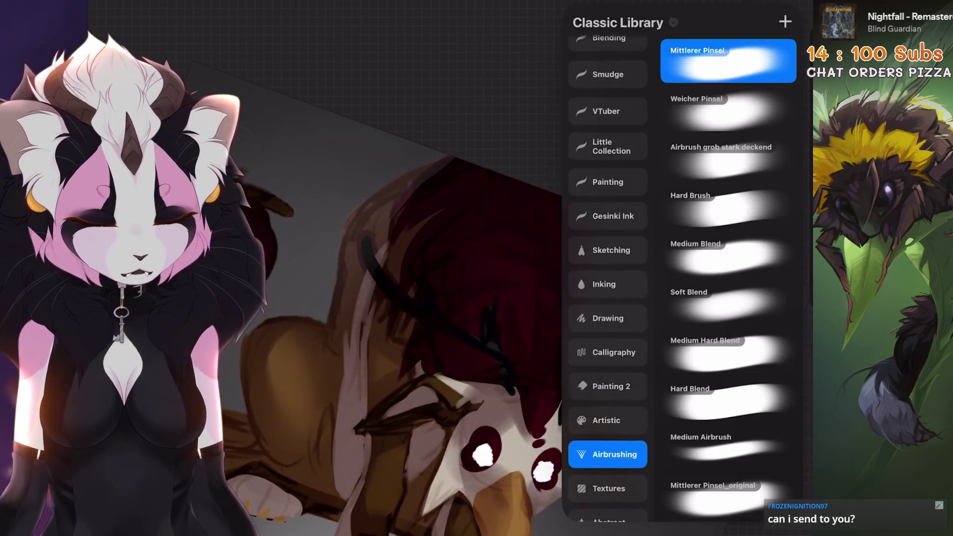
Step: Choose the Fine Liner brush and undo the last eraser stroke
left_click(600, 134)
left_click(744, 95)
scroll(546, 248, "down", 2)
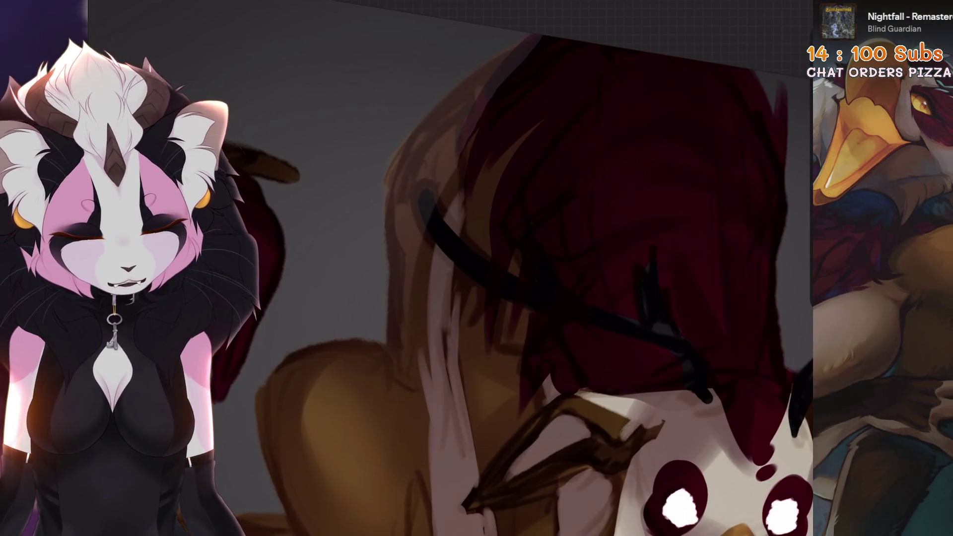
key("ctrl+z")
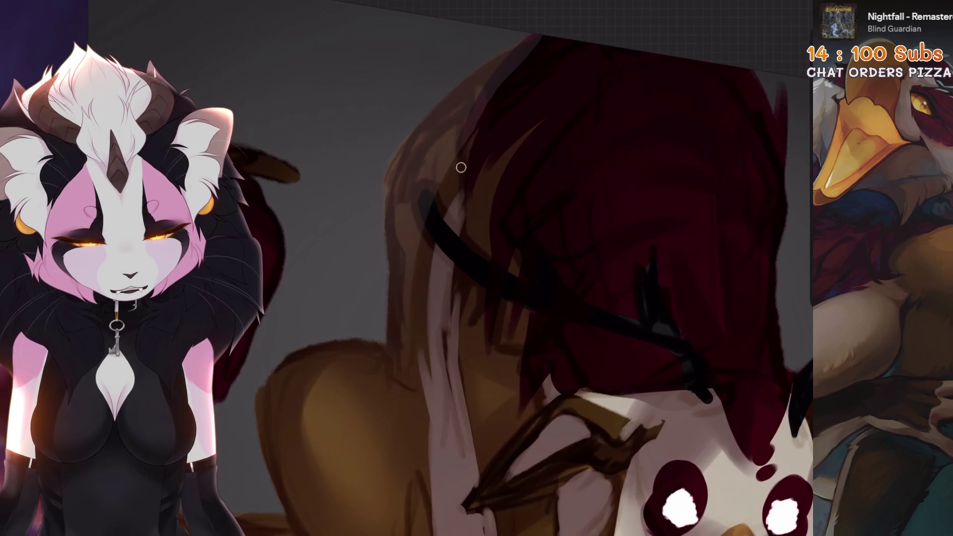
scroll(497, 273, "down", 2)
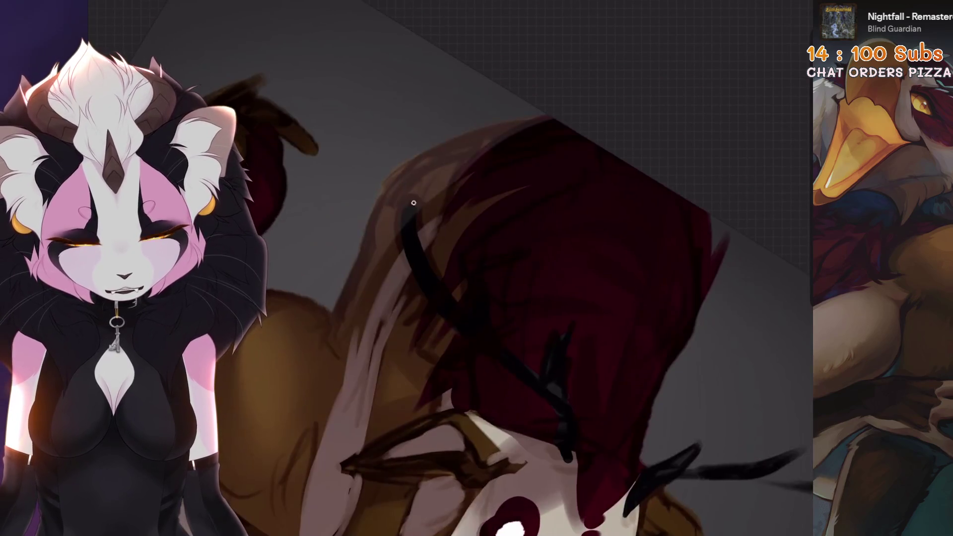
scroll(419, 263, "up", 2)
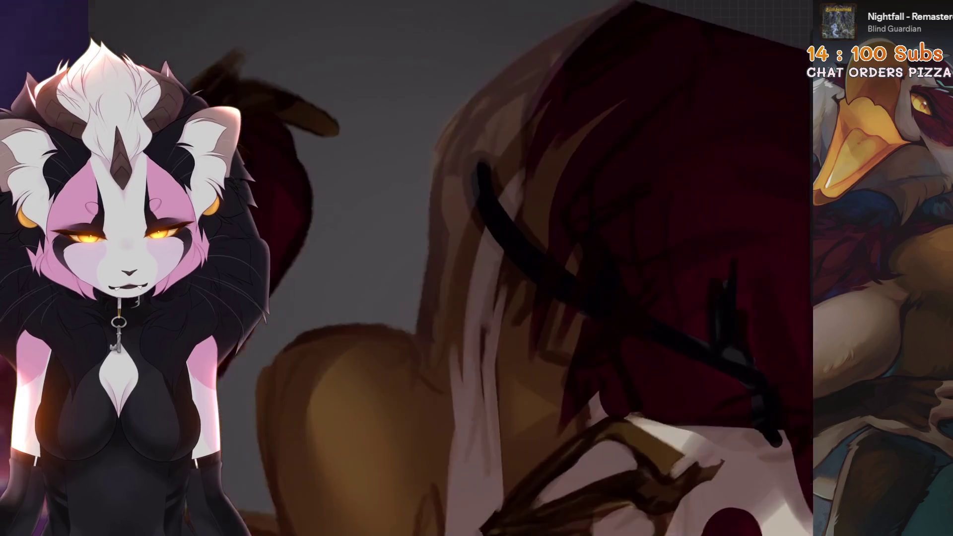
Step: Try the 6B Stift 2 pencil, then settle on Fine Liner 1 from Little Collection
left_click(730, 7)
left_click(596, 170)
left_click(717, 276)
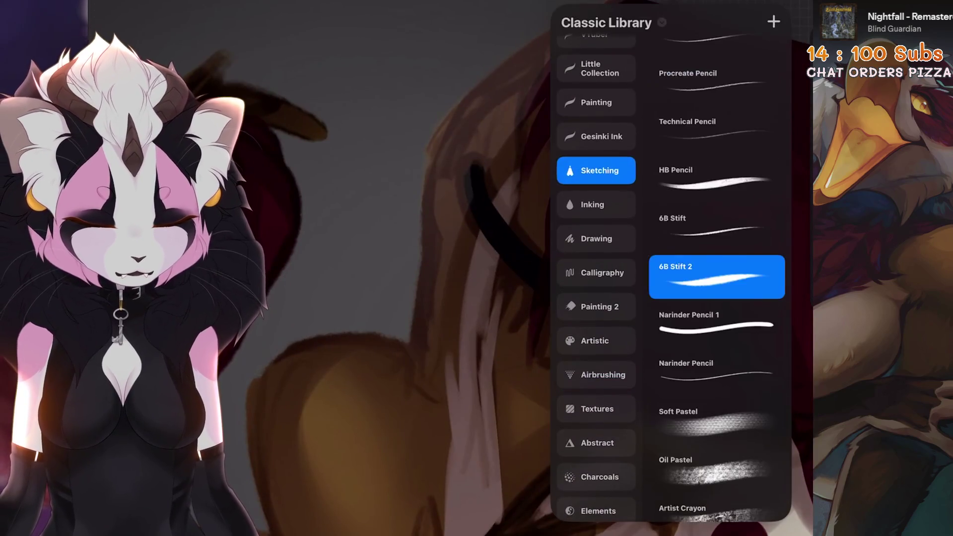
scroll(595, 273, "up", 1)
left_click(595, 217)
left_click(715, 342)
left_click(596, 179)
left_click(715, 47)
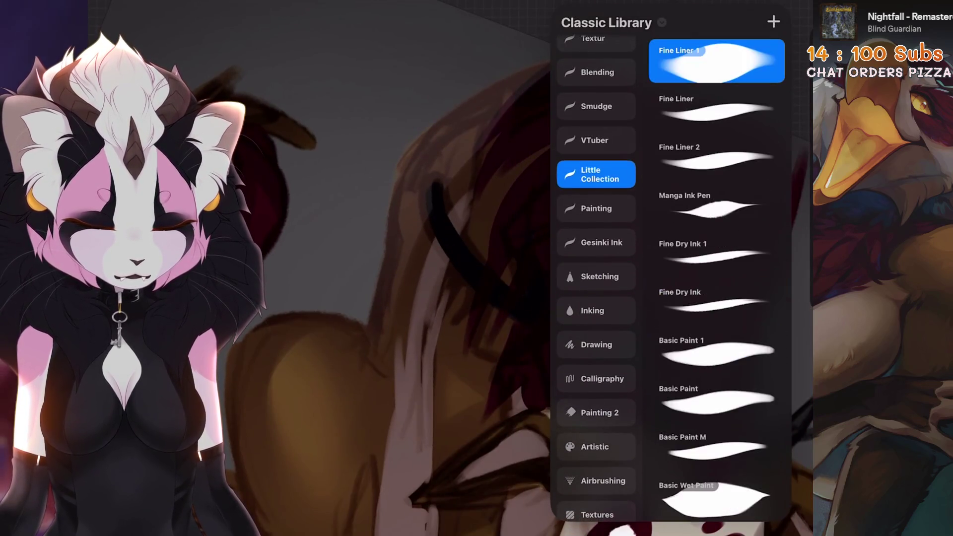
left_click(729, 7)
Step: Enlarge the brush from 11% to 100% size and undo another eraser stroke
scroll(590, 58, "down", 5)
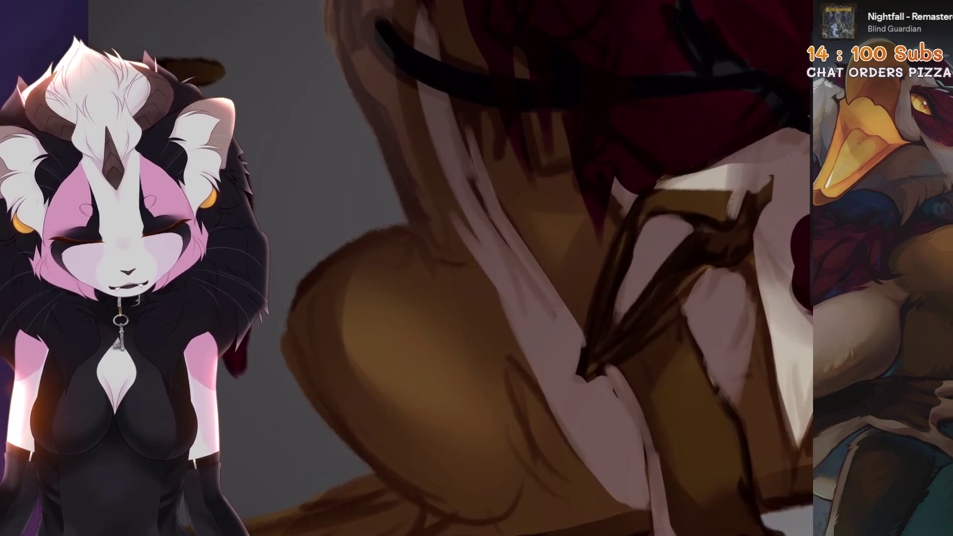
scroll(517, 268, "down", 3)
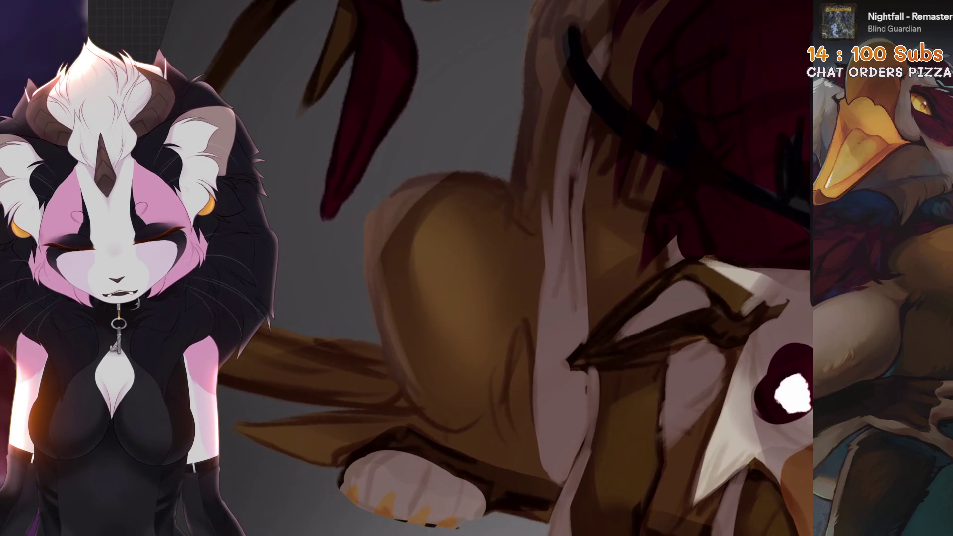
scroll(497, 268, "down", 3)
scroll(496, 268, "up", 3)
key("bracketright")
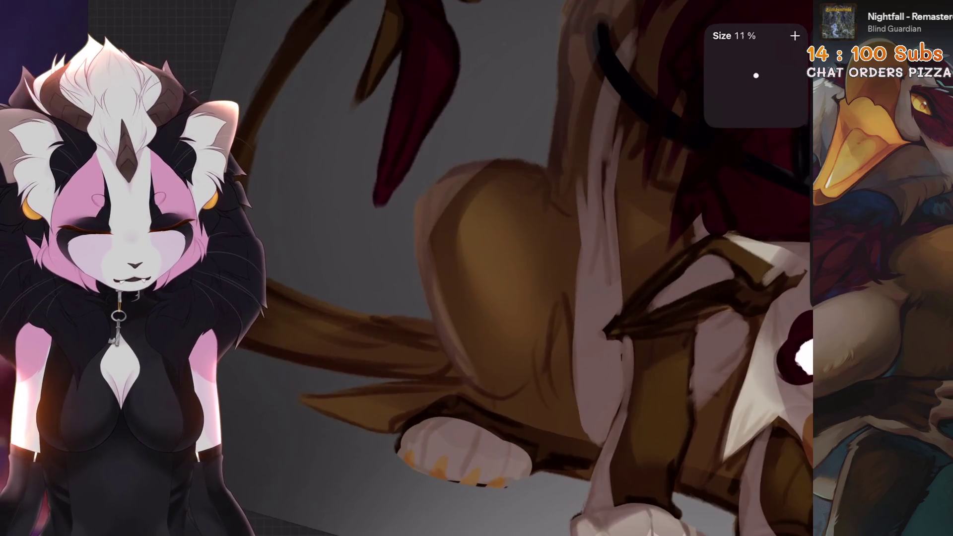
scroll(502, 399, "up", 3)
key("bracketright")
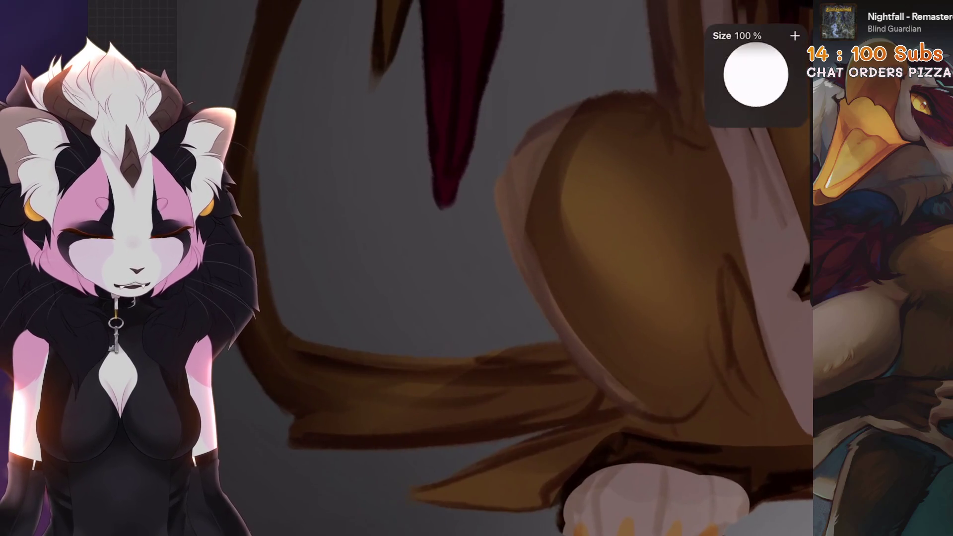
scroll(536, 268, "up", 3)
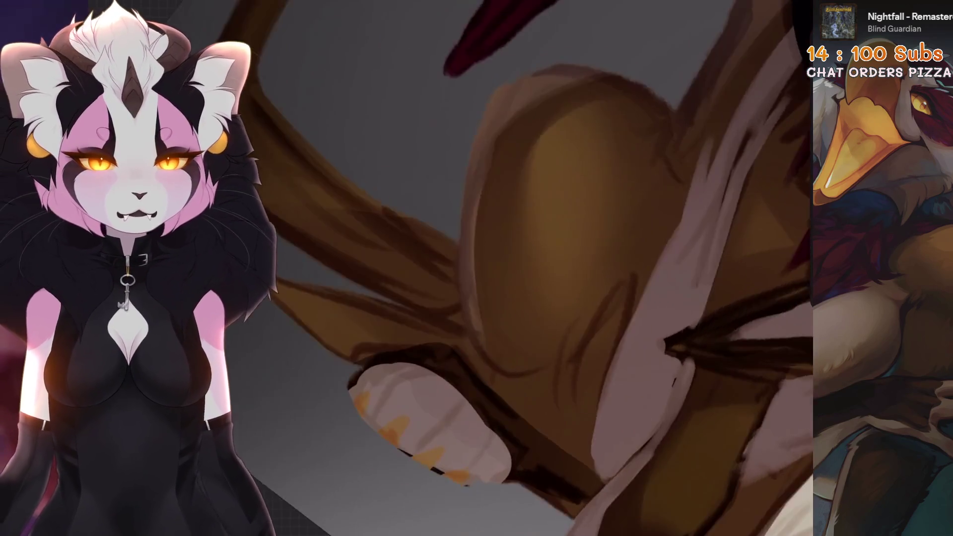
scroll(536, 268, "down", 1)
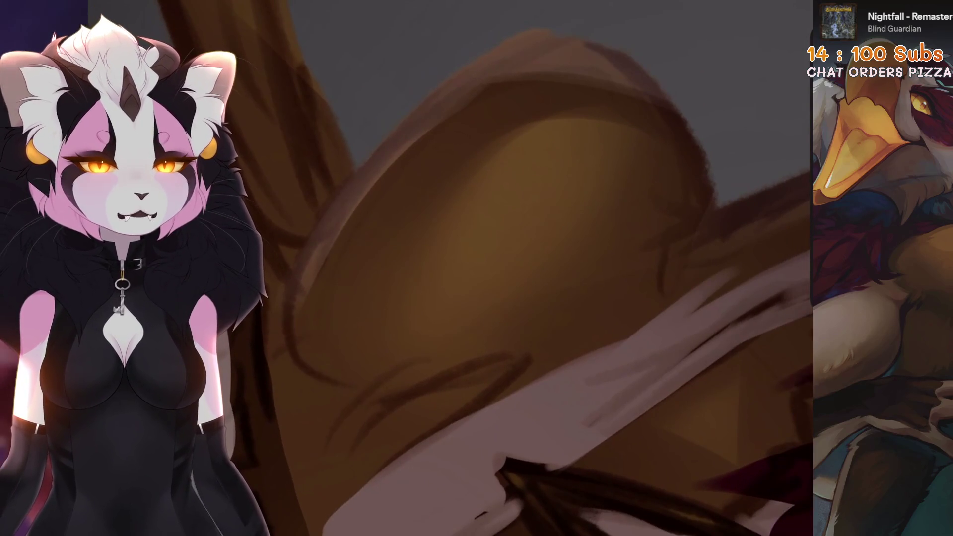
scroll(579, 113, "down", 2)
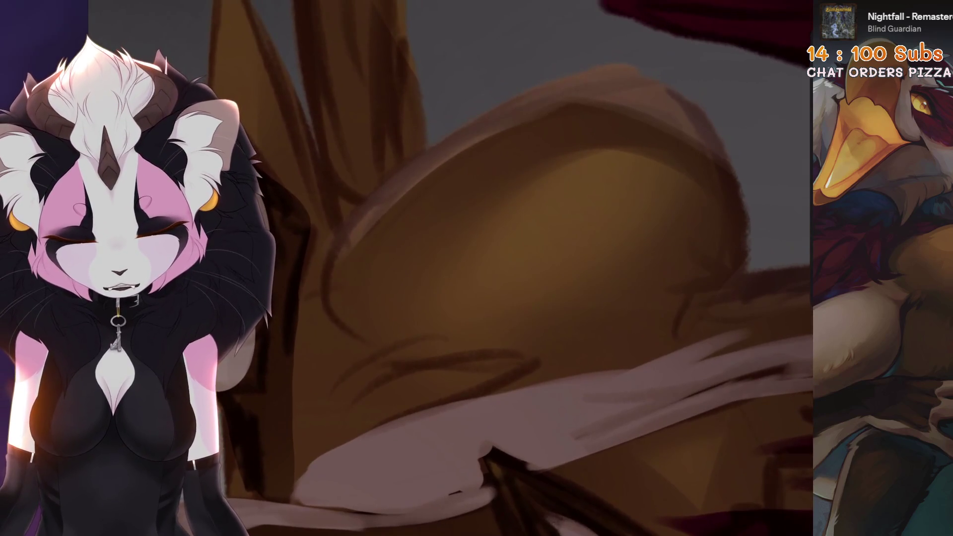
key("ctrl+z")
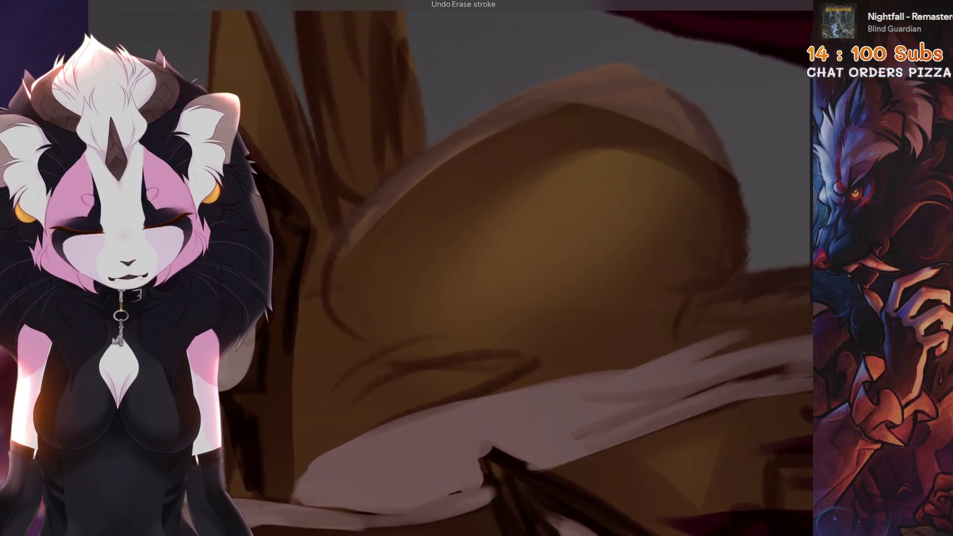
scroll(511, 268, "down", 5)
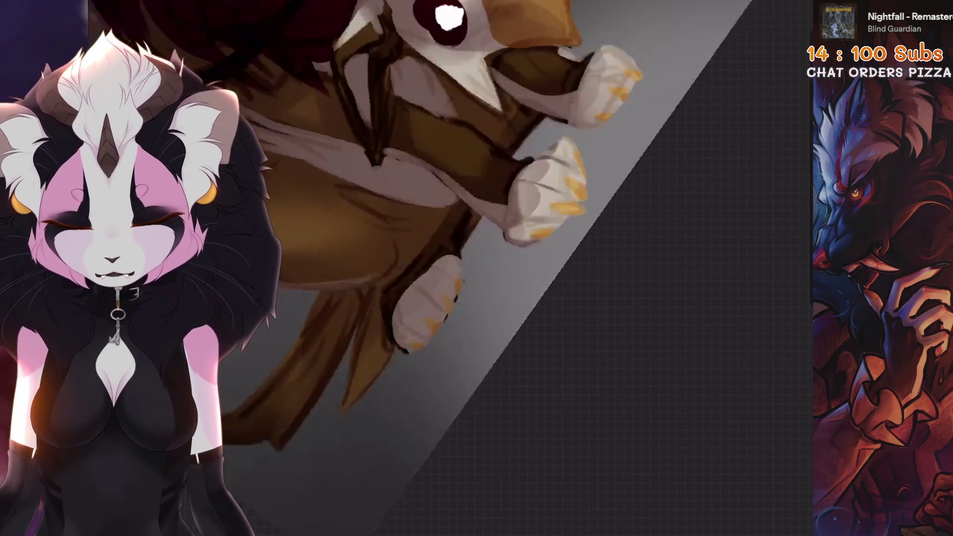
Step: Freehand-select the paws and pick a soft airbrush from the Airbrushing set
key("s")
scroll(511, 224, "up", 5)
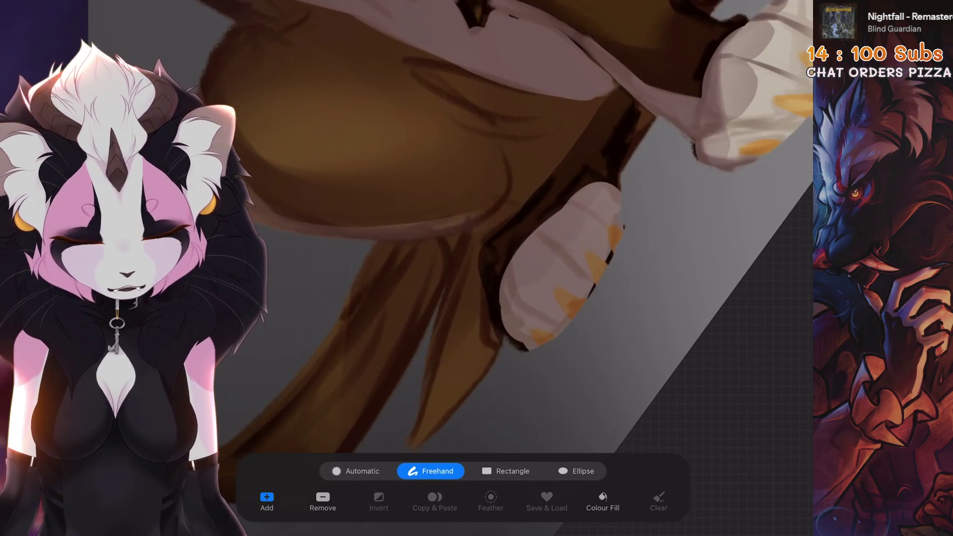
key("b")
scroll(595, 268, "down", 5)
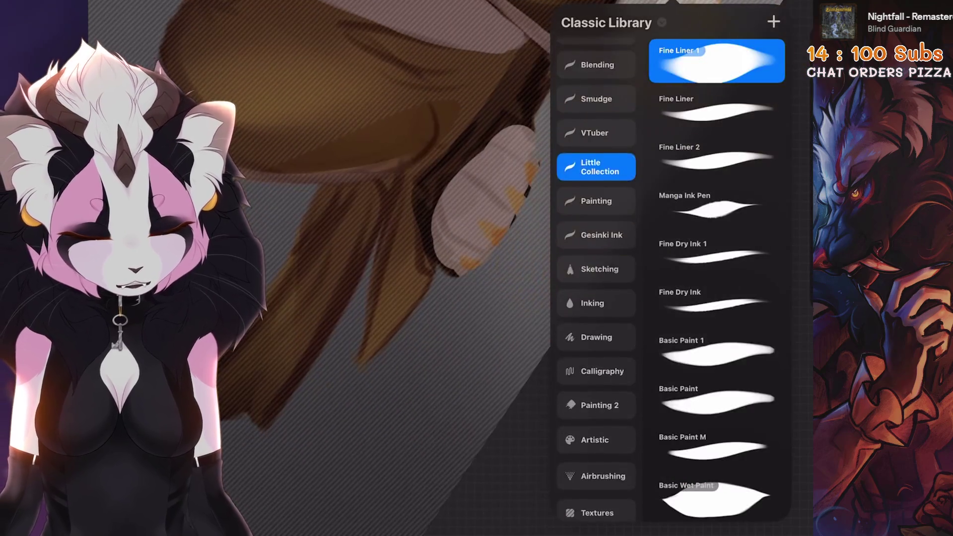
left_click(595, 339)
left_click(716, 59)
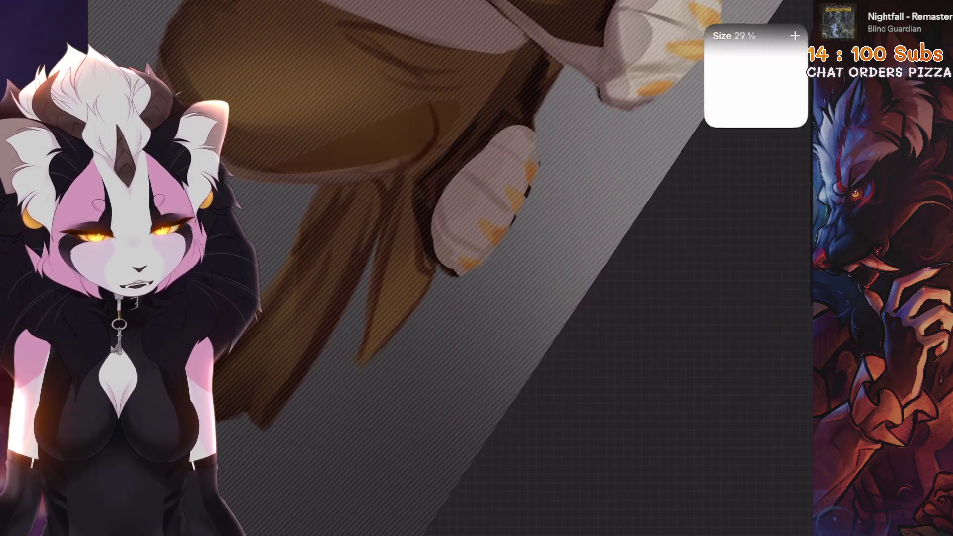
Step: Revert the unwanted eraser stroke near the paws and show the layer list
scroll(377, 268, "up", 3)
scroll(360, 270, "down", 5)
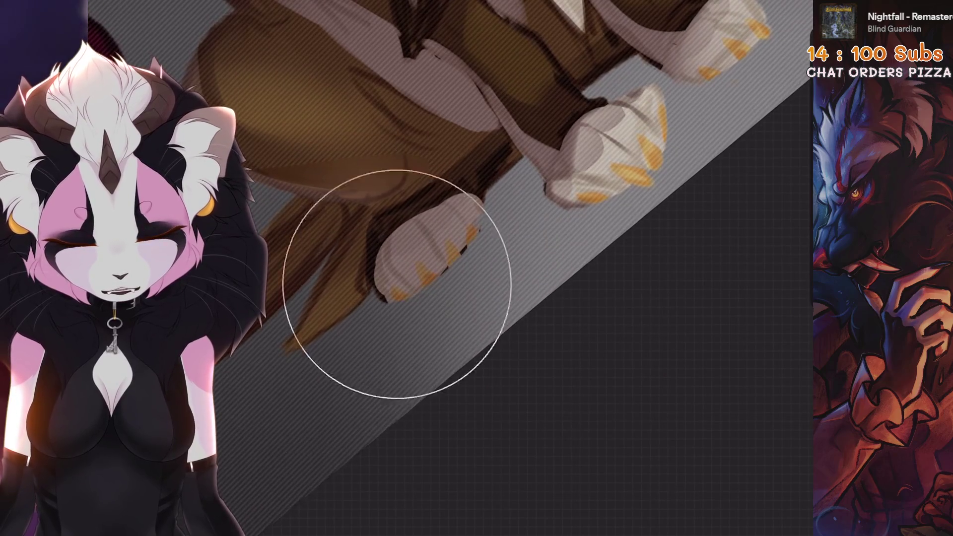
scroll(489, 268, "up", 5)
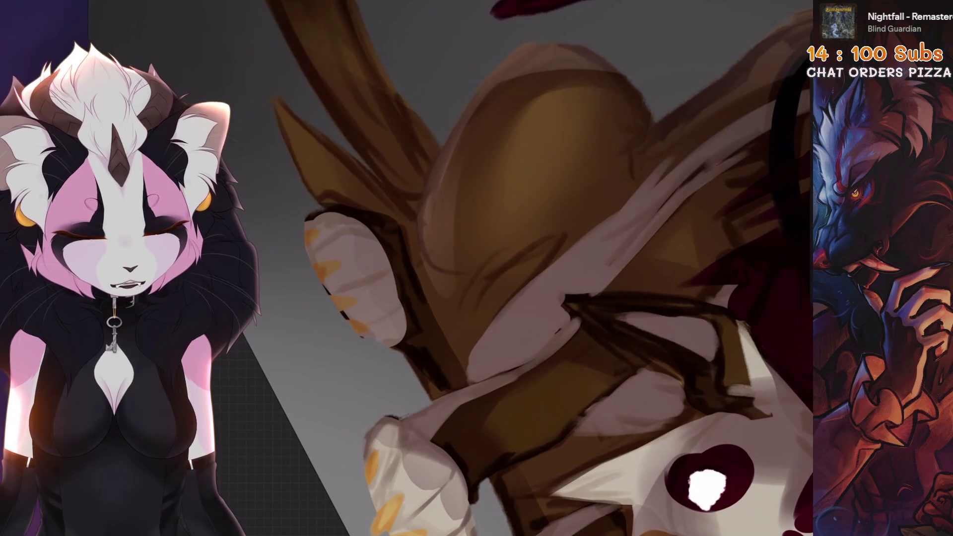
scroll(496, 268, "down", 3)
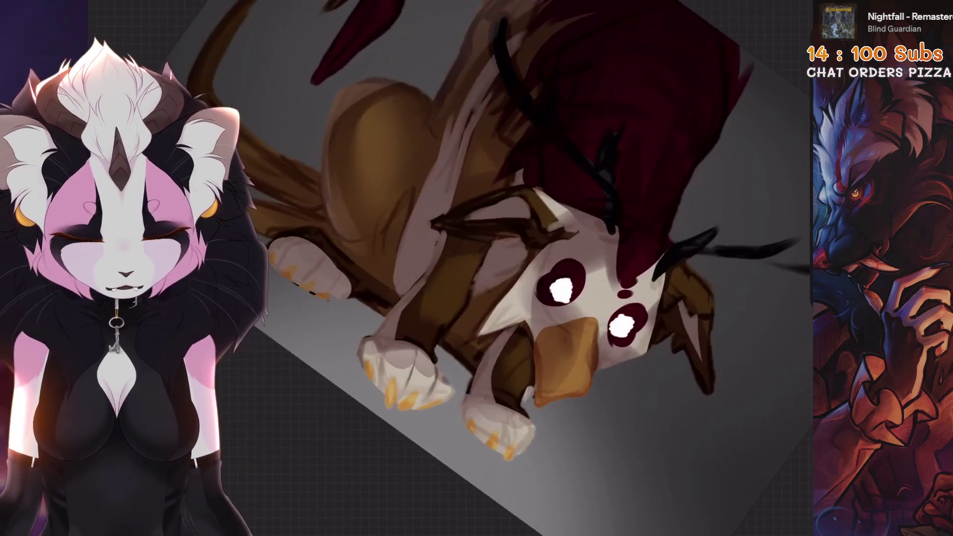
scroll(477, 268, "up", 5)
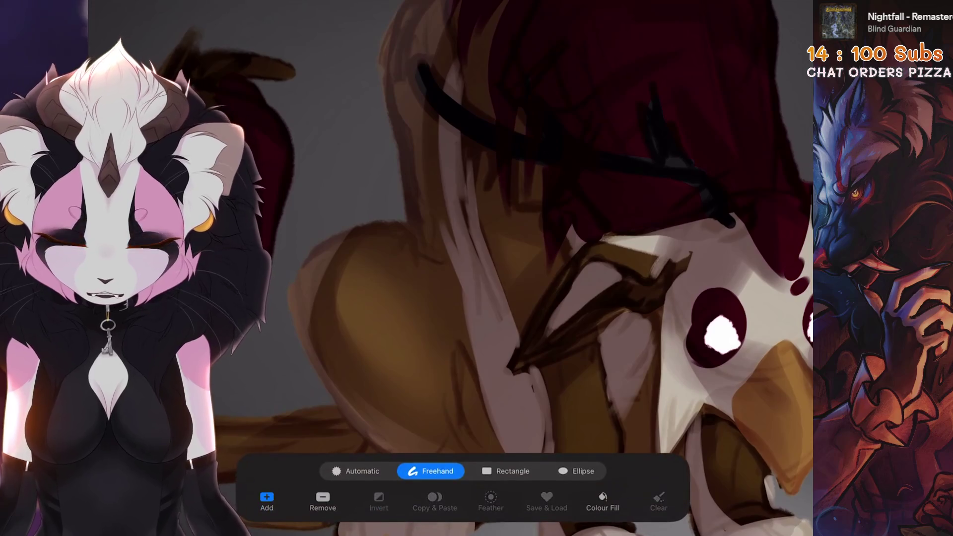
scroll(546, 268, "down", 3)
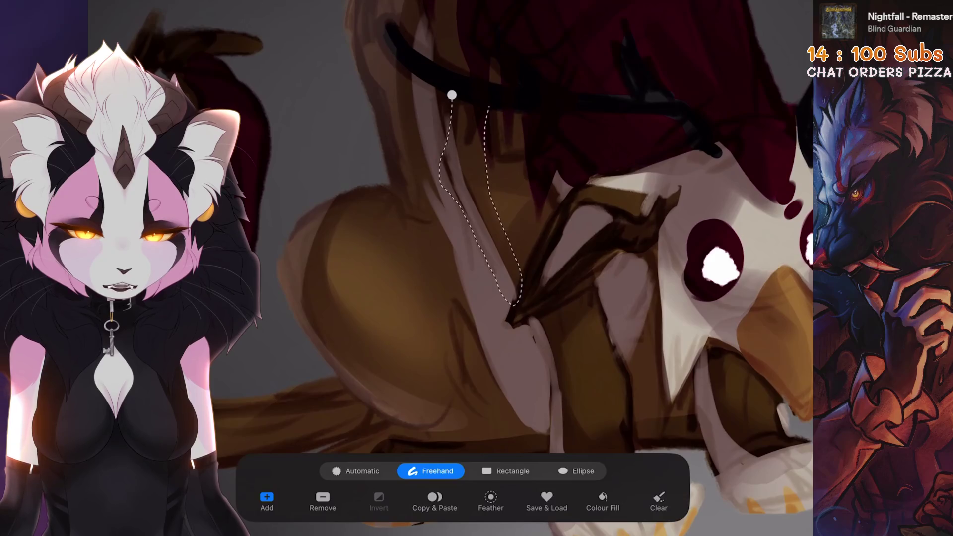
scroll(496, 268, "down", 5)
scroll(447, 268, "down", 5)
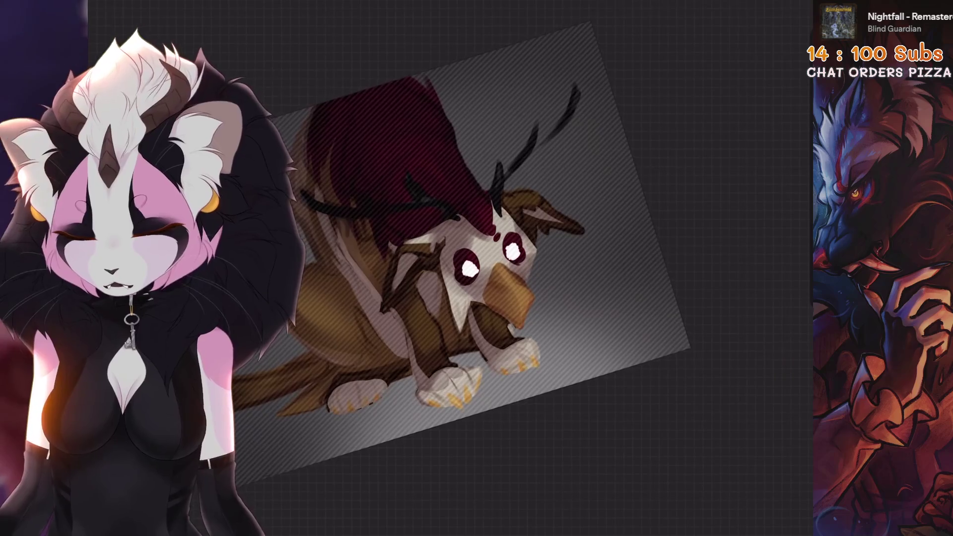
scroll(496, 268, "up", 5)
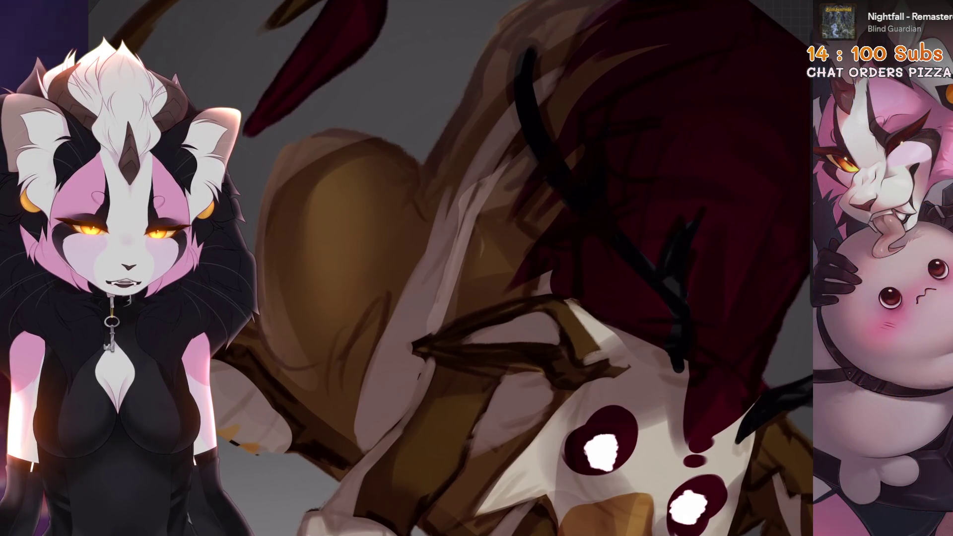
scroll(477, 268, "down", 2)
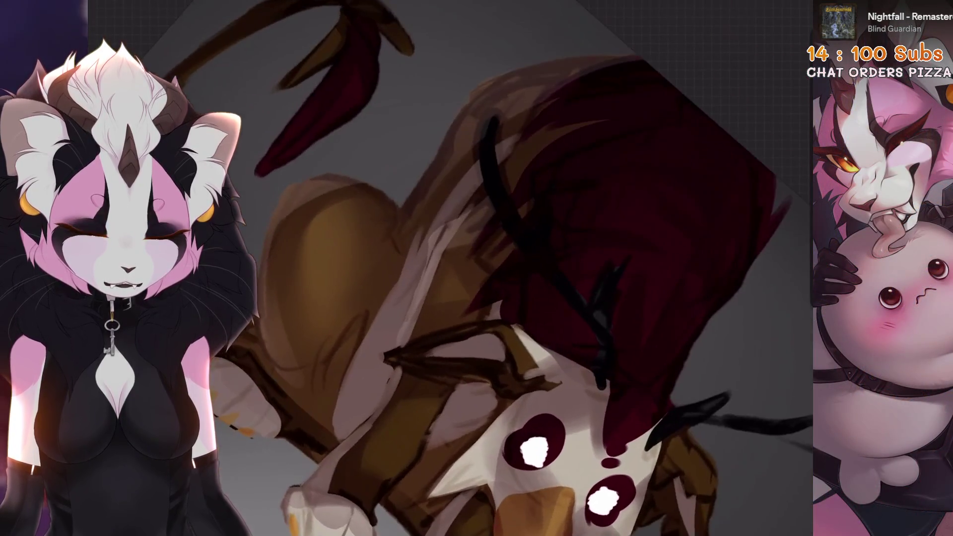
key("ctrl+z")
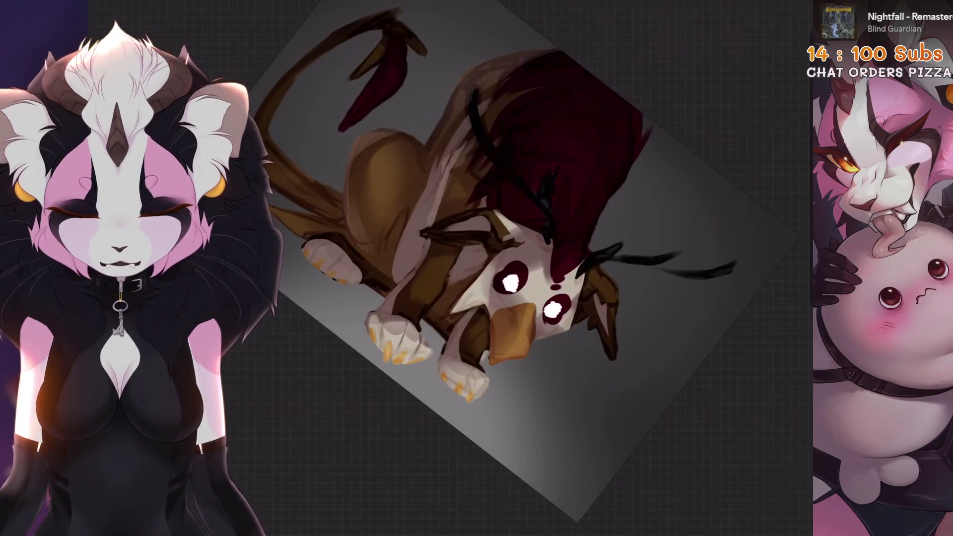
key("l")
scroll(397, 248, "down", 2)
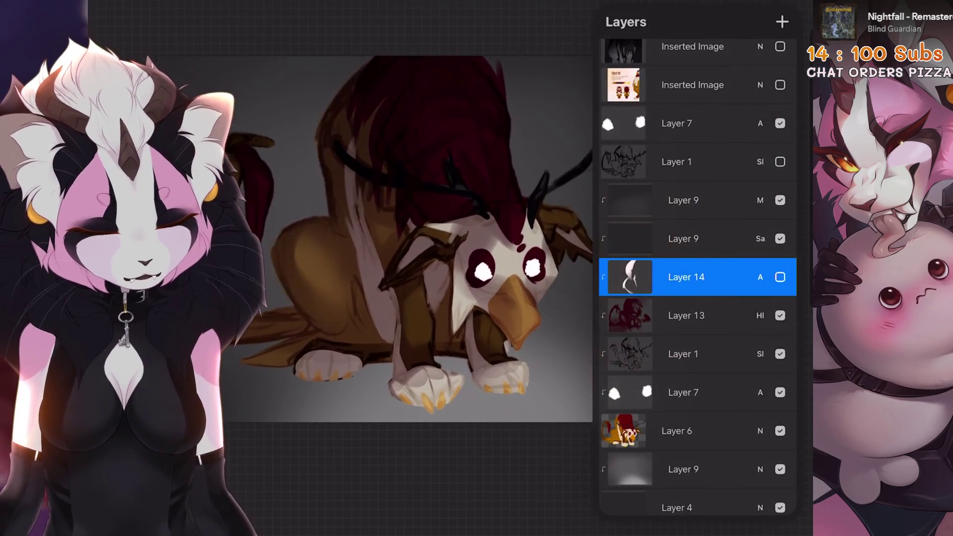
Step: Set Layer 14 to Hard Light blending and make it visible again
left_click(760, 277)
left_click(621, 422)
left_click(625, 415)
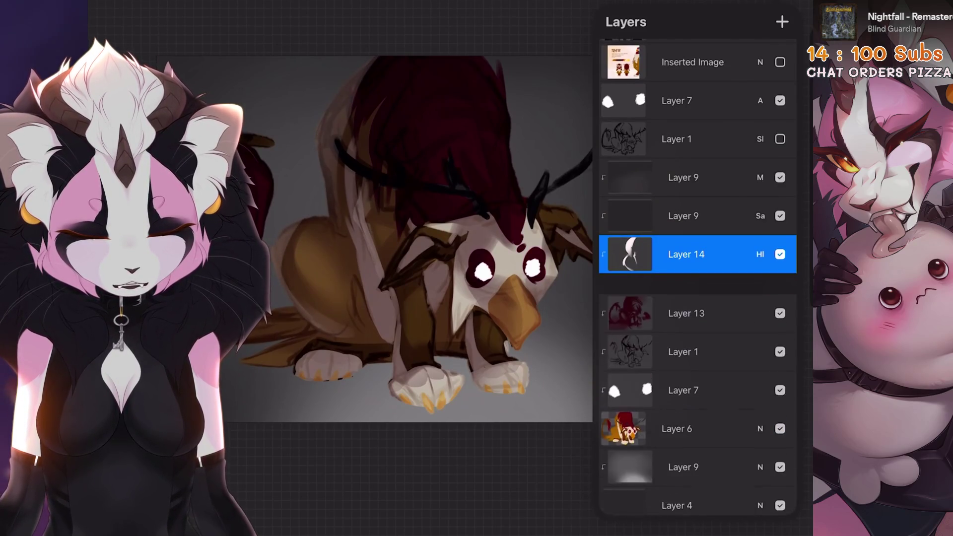
scroll(426, 248, "up", 3)
scroll(427, 248, "down", 3)
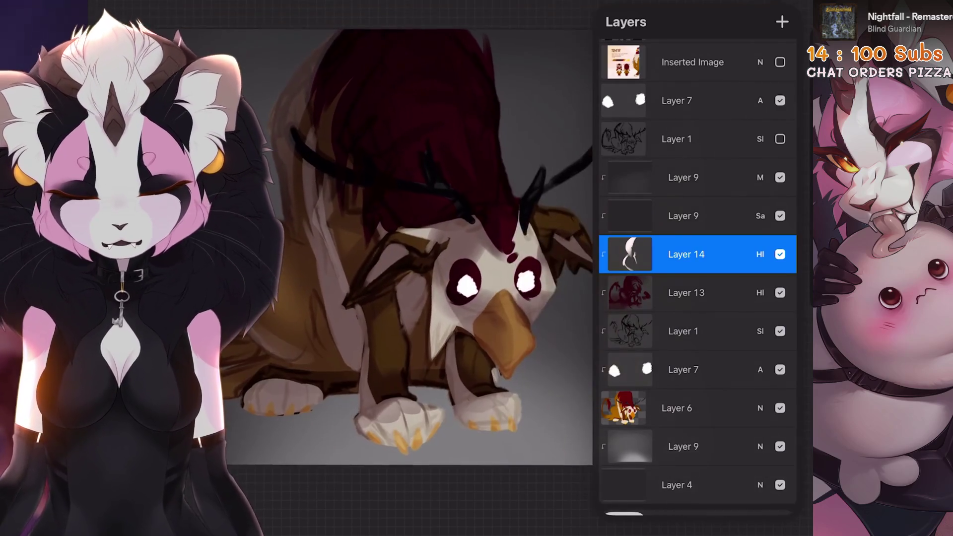
left_click(760, 254)
left_click(625, 374)
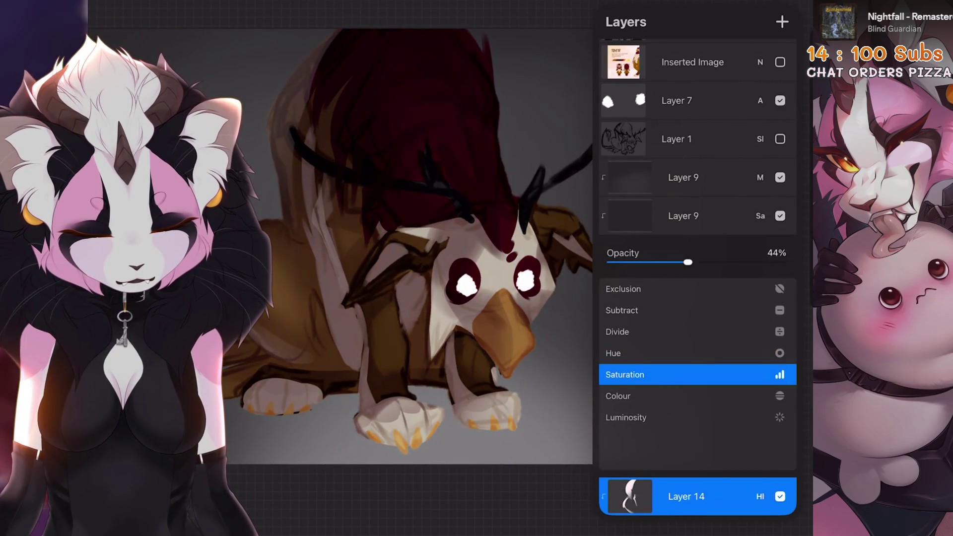
Step: Undo the multiply shading layer's opacity change and toggle it on and off to compare
left_click(760, 496)
left_click(760, 177)
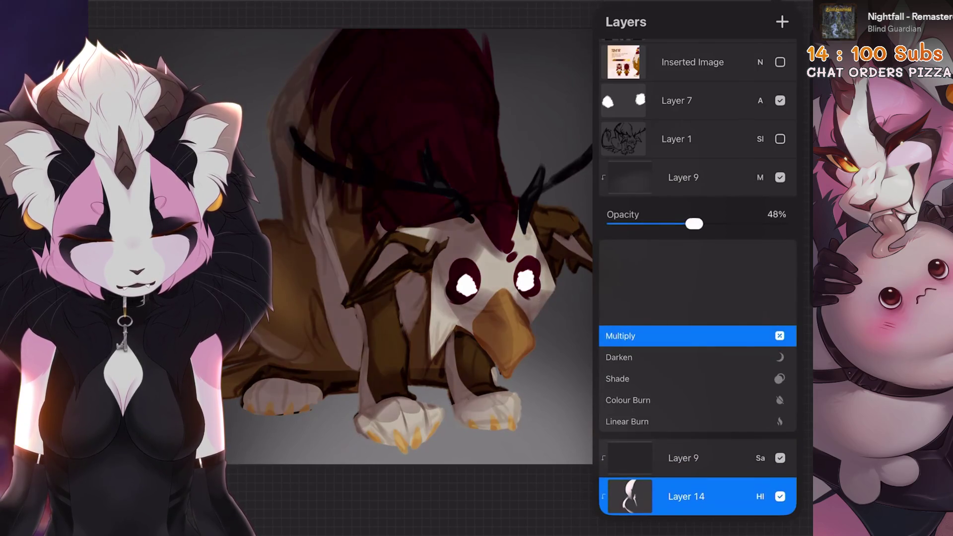
key("ctrl+z")
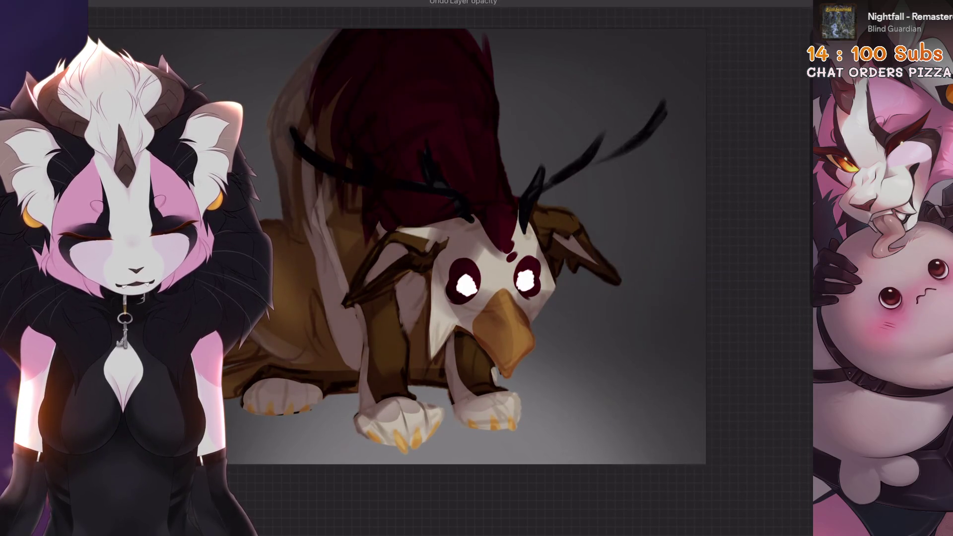
left_click(782, 5)
left_click(779, 200)
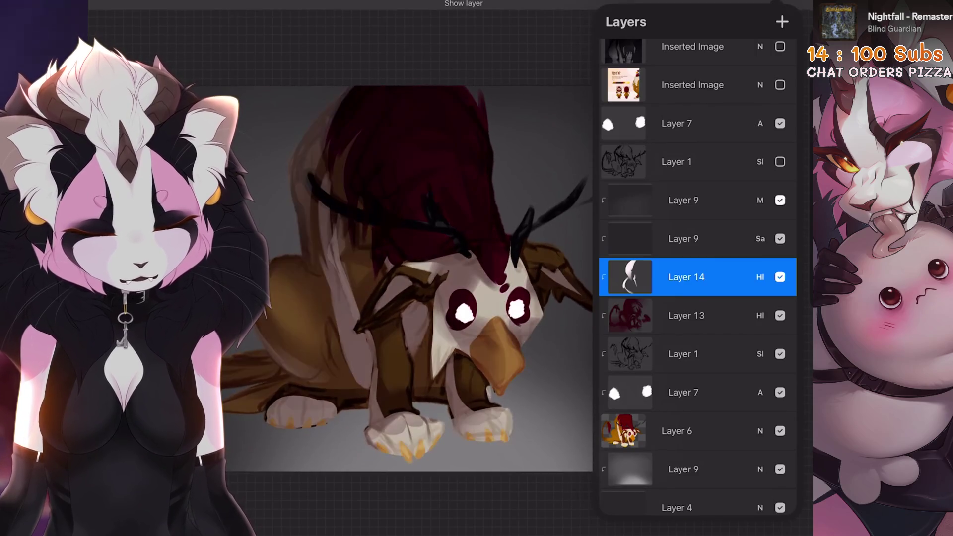
left_click(780, 200)
left_click(780, 200)
left_click(780, 200)
left_click(779, 200)
left_click(780, 200)
left_click(781, 5)
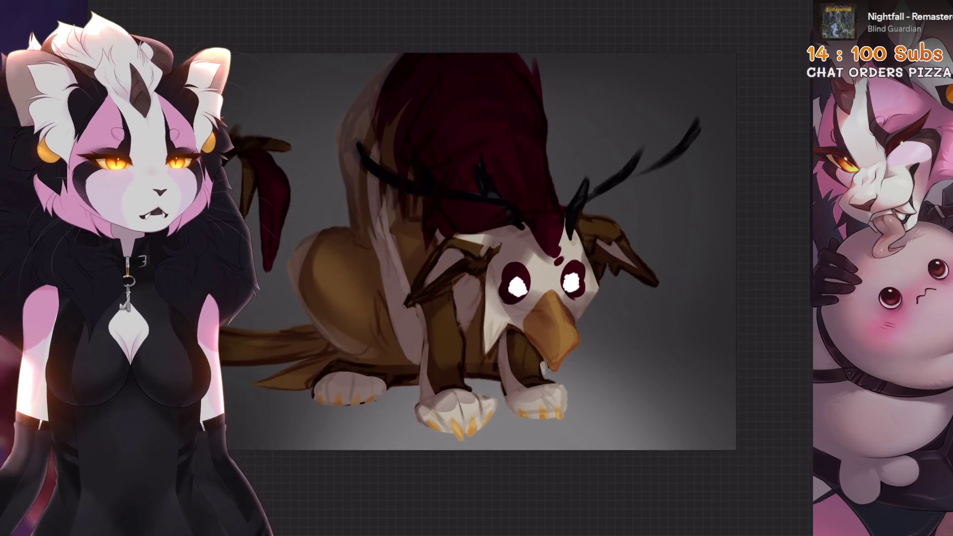
Step: Set the saturation Layer 9 to 35% opacity and compare the drawing without it
left_click(781, 5)
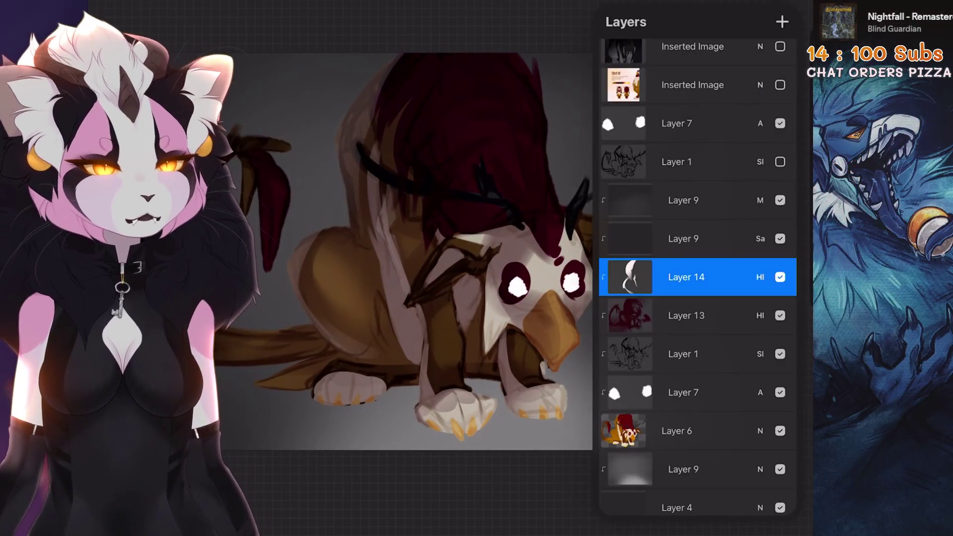
left_click(683, 238)
left_click(760, 239)
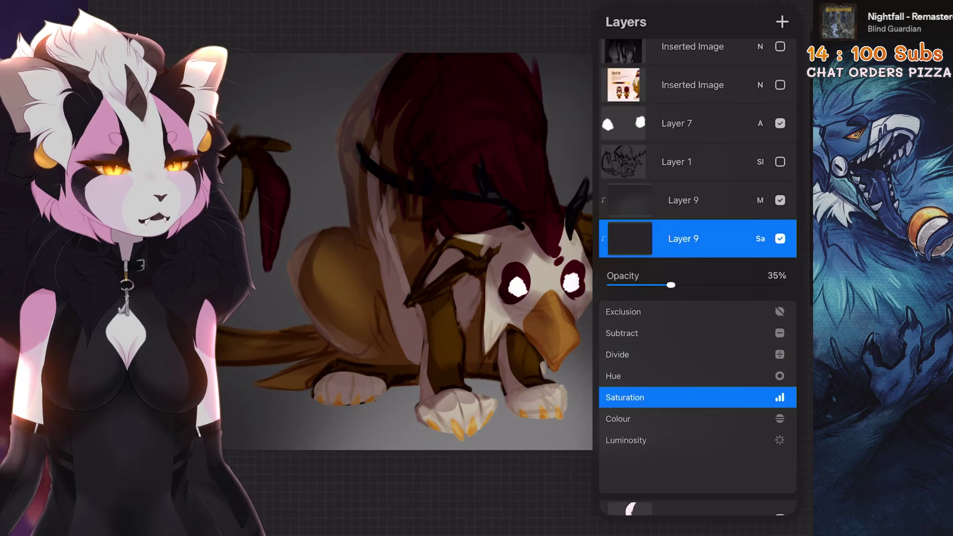
left_click(761, 239)
left_click(780, 200)
left_click(781, 200)
left_click(781, 200)
left_click(780, 200)
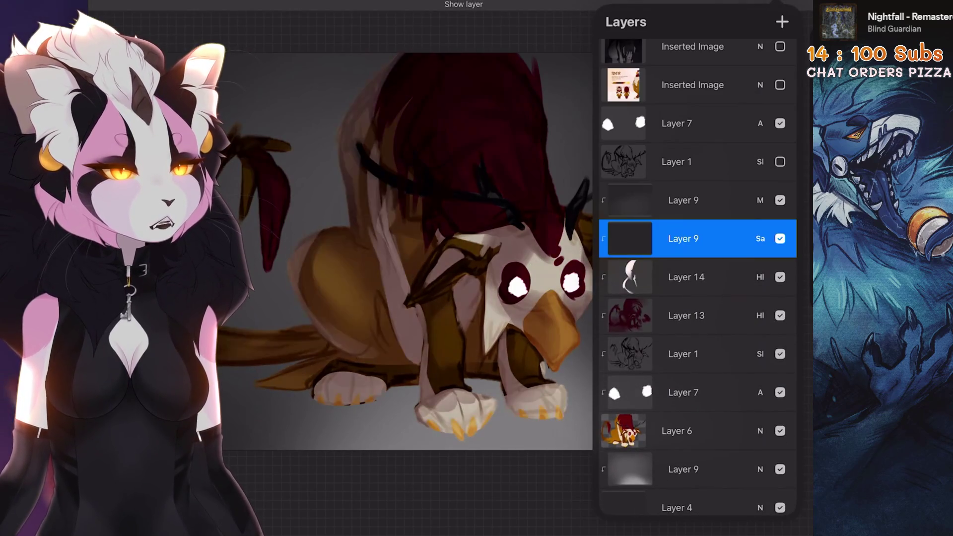
Step: Switch Layer 14 to Soft Light blending at 80% opacity
left_click(686, 277)
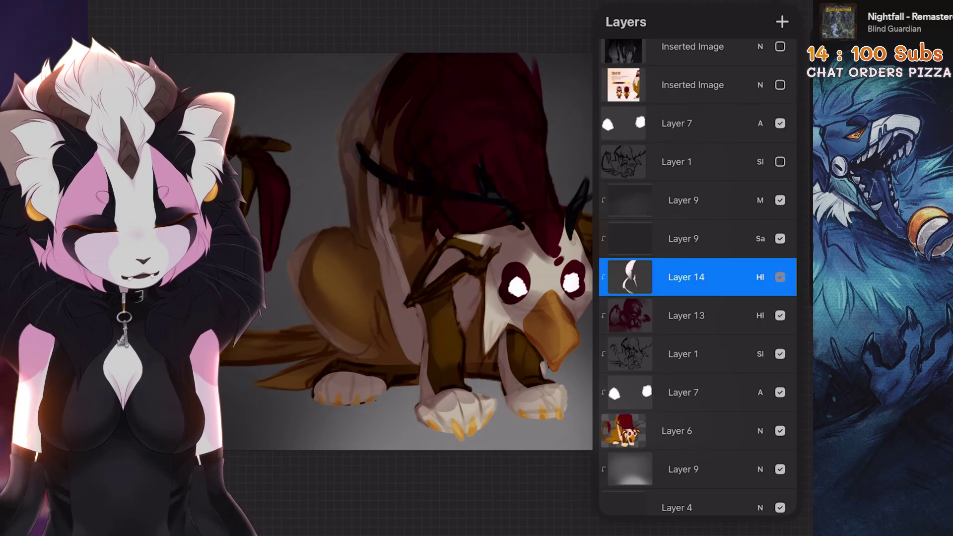
left_click(760, 277)
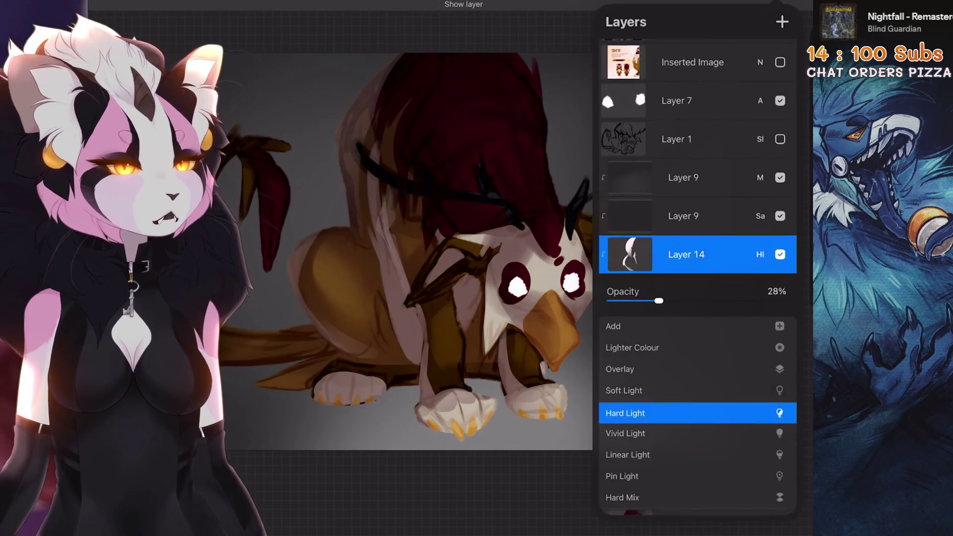
scroll(697, 412, "up", 2)
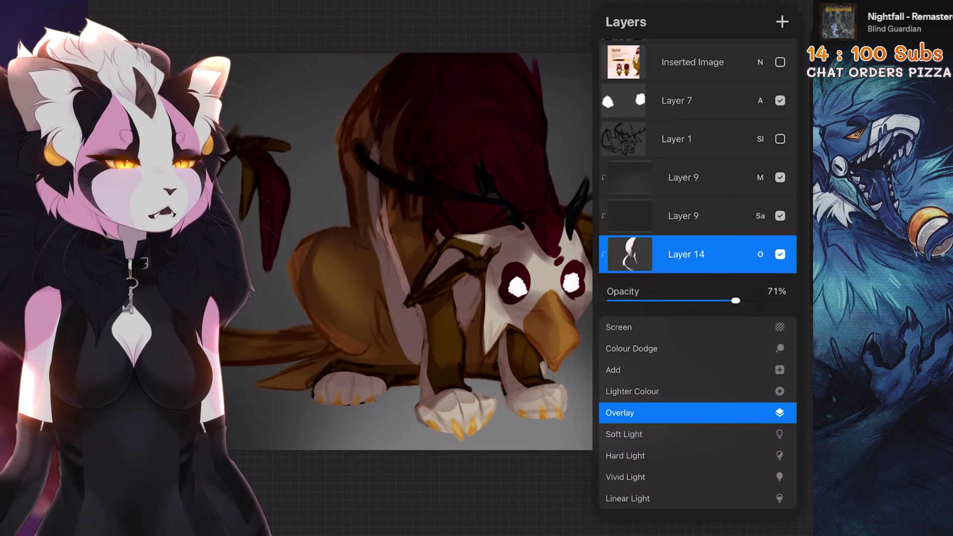
scroll(698, 412, "down", 2)
scroll(697, 412, "up", 1)
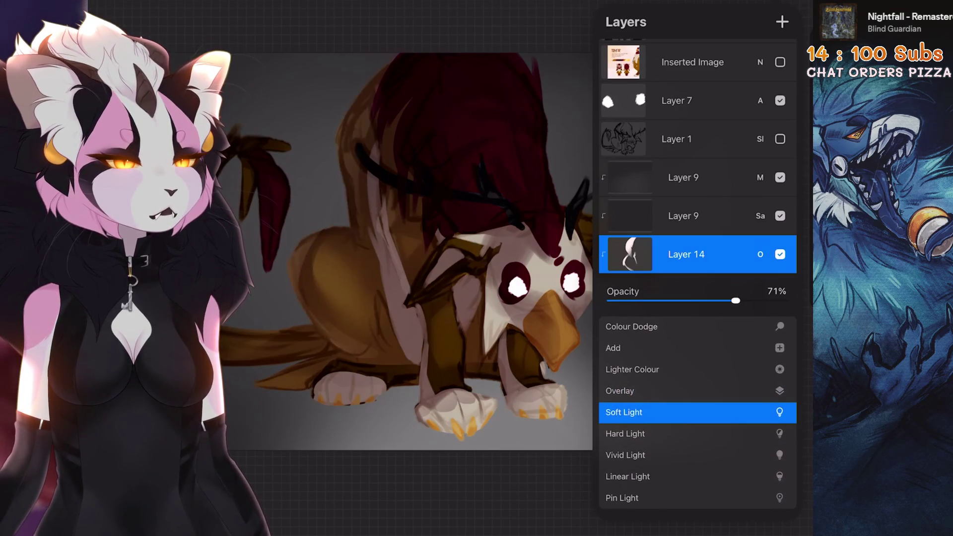
left_click(760, 255)
mouse_move(408, 249)
left_mouse_down()
mouse_move(447, 209)
mouse_move(426, 233)
left_mouse_up()
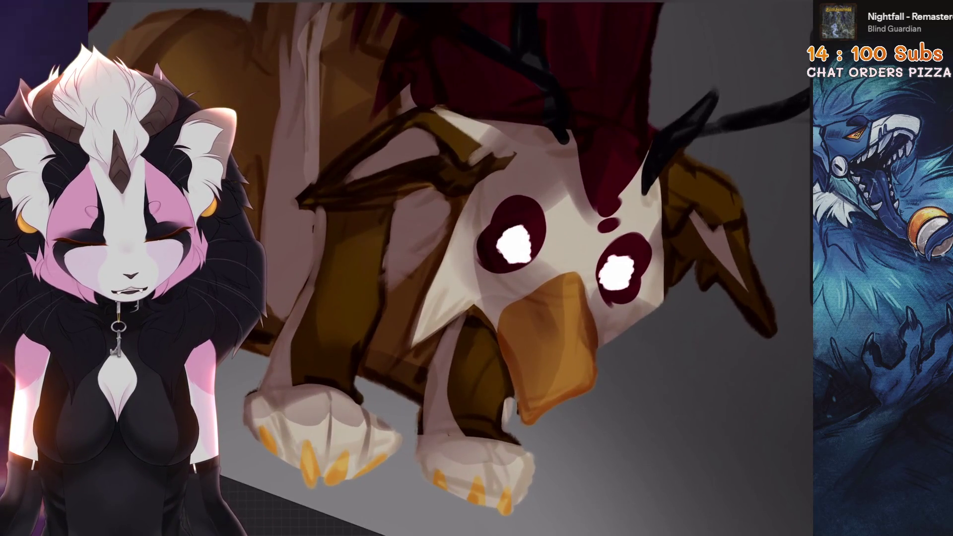
Step: Browse the Gesinki Ink and Airbrushing sets and pick the 6B Stift 2 pencil brush
key("s")
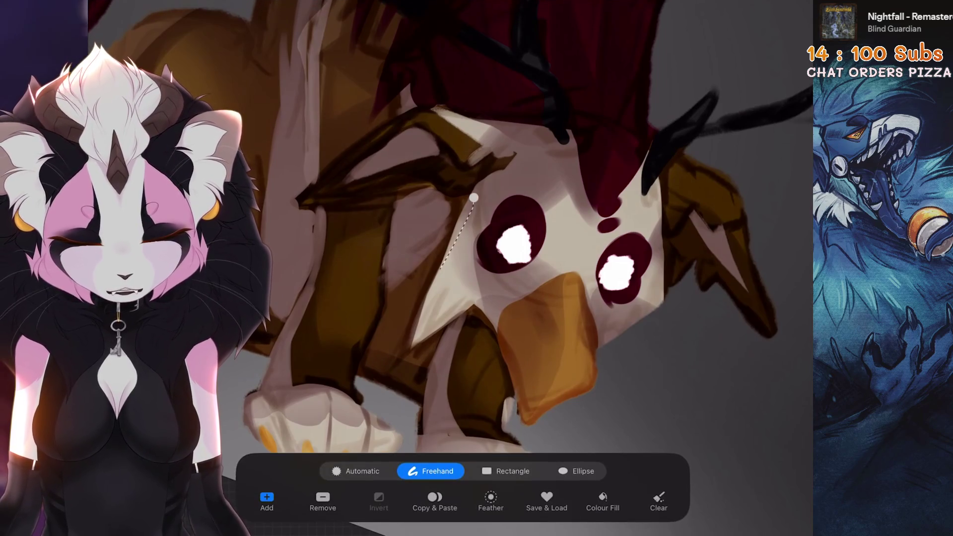
left_click(667, 3)
scroll(596, 248, "up", 3)
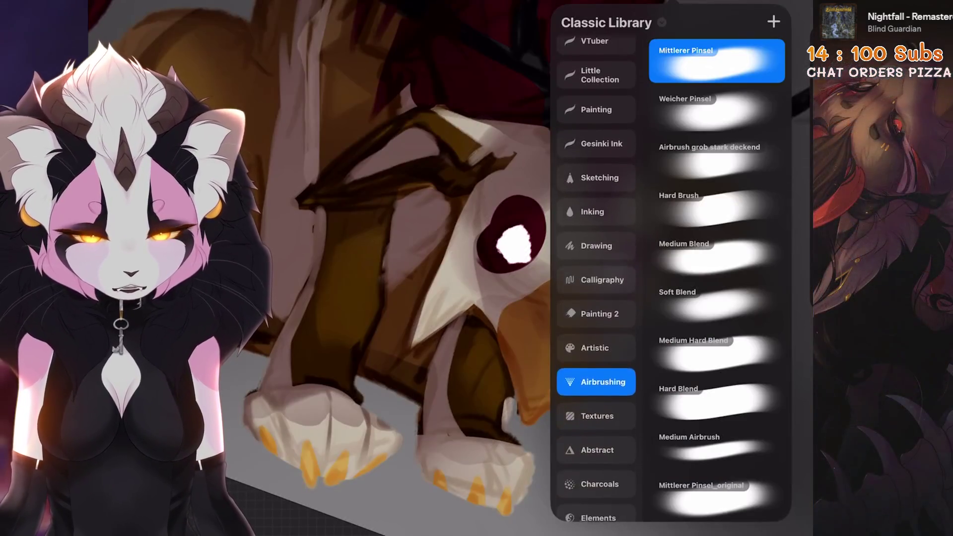
left_click(596, 147)
scroll(596, 278, "down", 3)
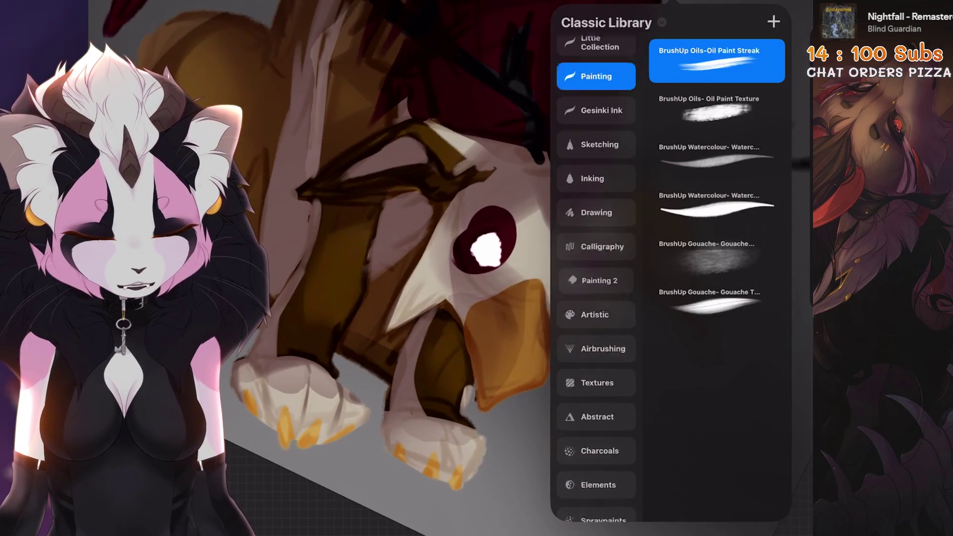
left_click(595, 263)
left_click(596, 297)
scroll(595, 278, "up", 3)
left_click(596, 217)
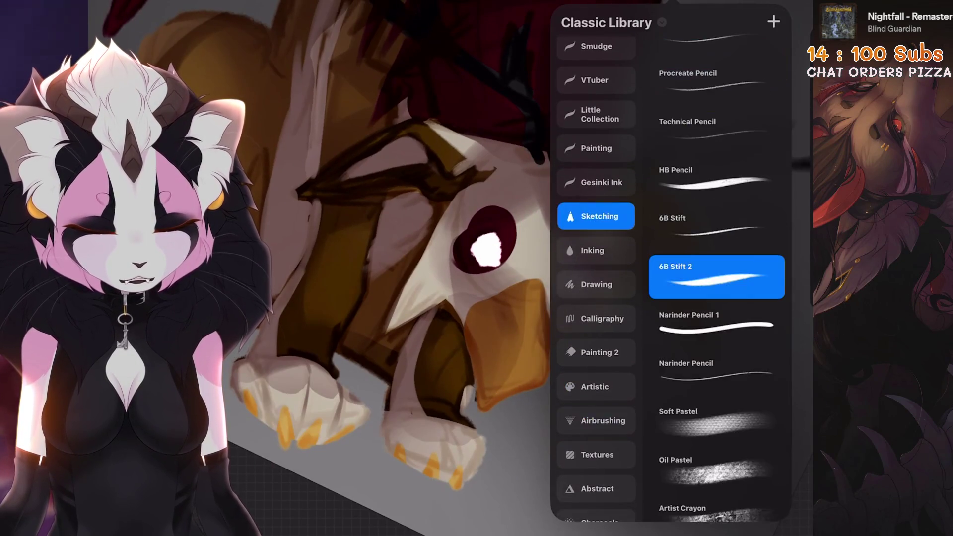
left_click(397, 248)
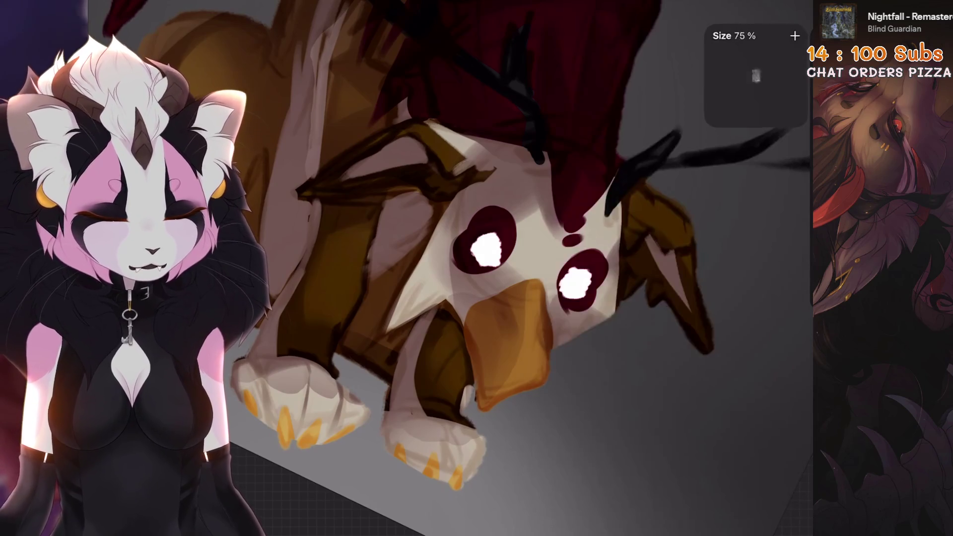
Step: Paint a lighter golden-brown stroke along the tail's outer curve
scroll(447, 268, "up", 2)
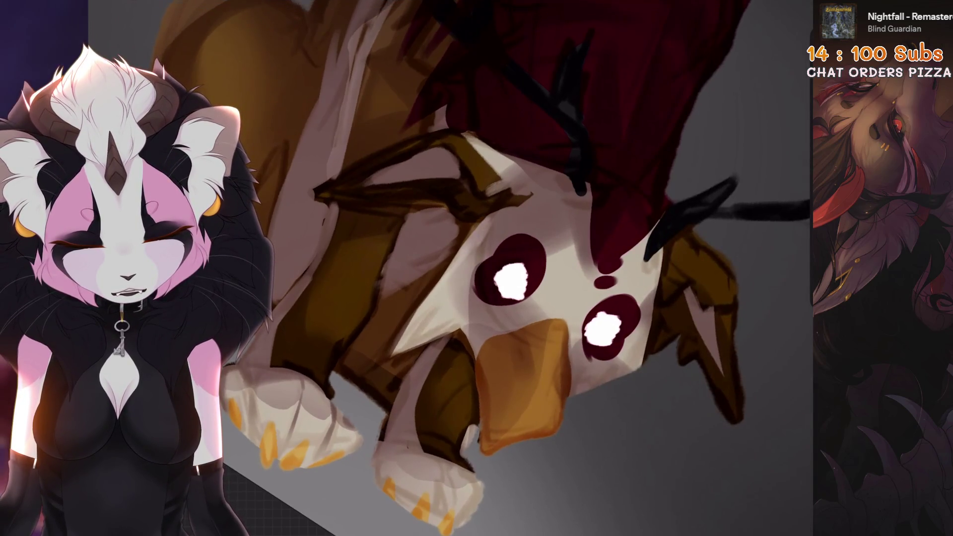
scroll(512, 268, "up", 2)
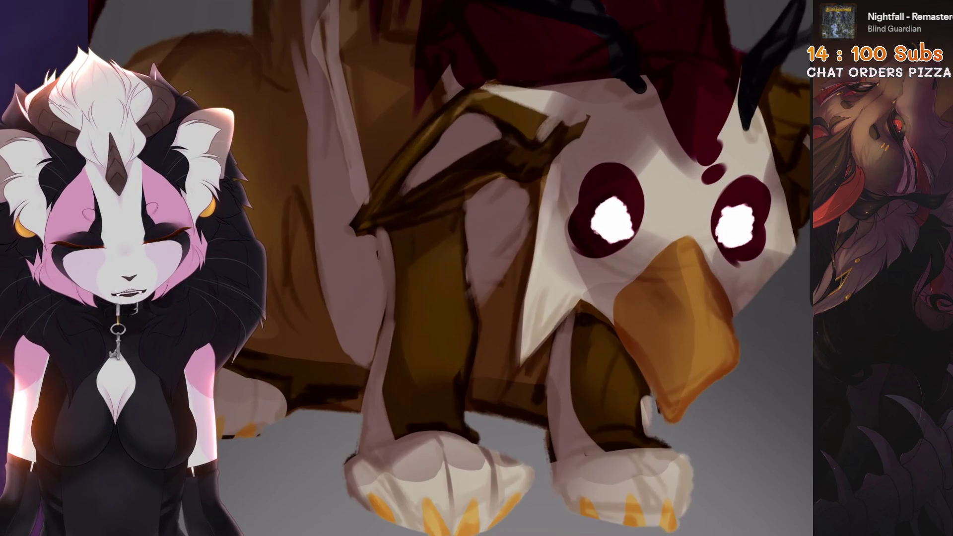
scroll(496, 269, "down", 3)
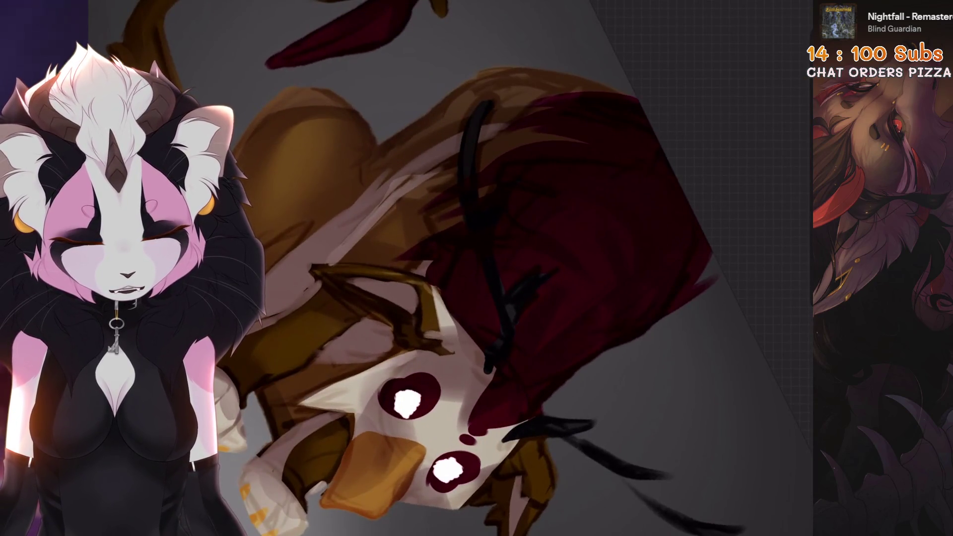
scroll(494, 165, "down", 1)
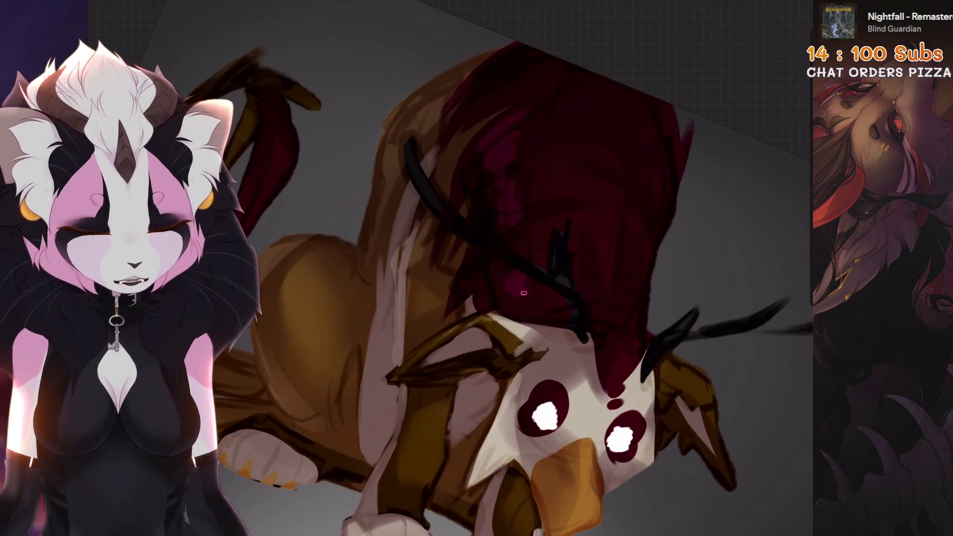
scroll(523, 294, "down", 1)
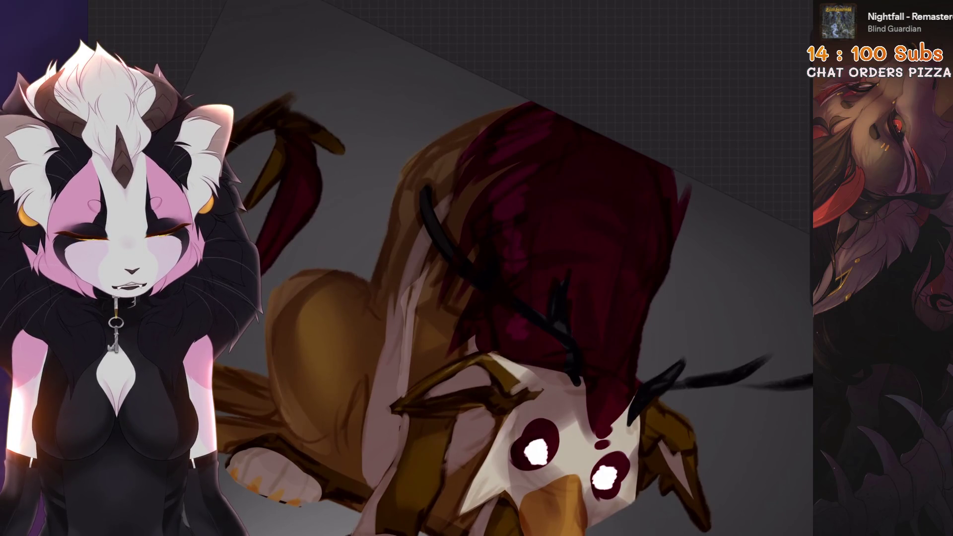
scroll(538, 282, "up", 2)
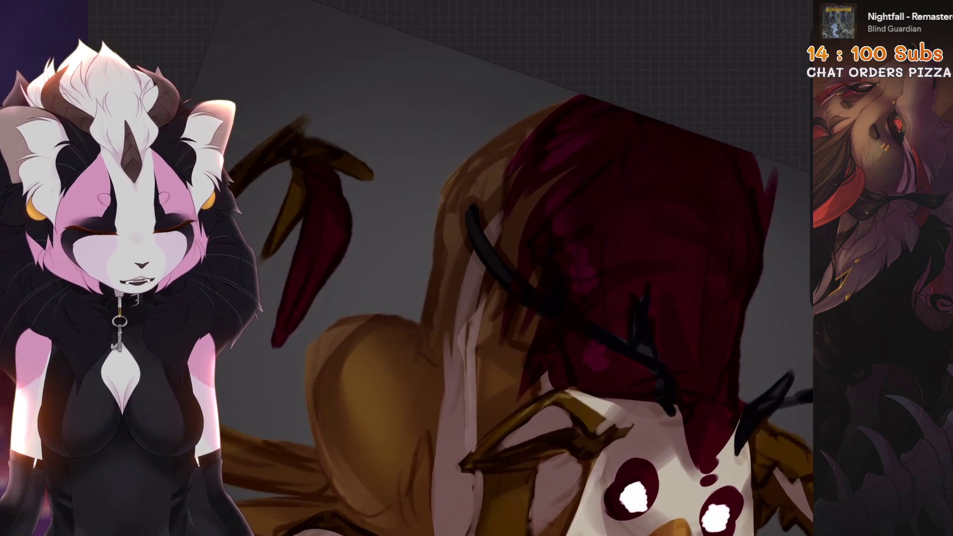
scroll(537, 288, "down", 3)
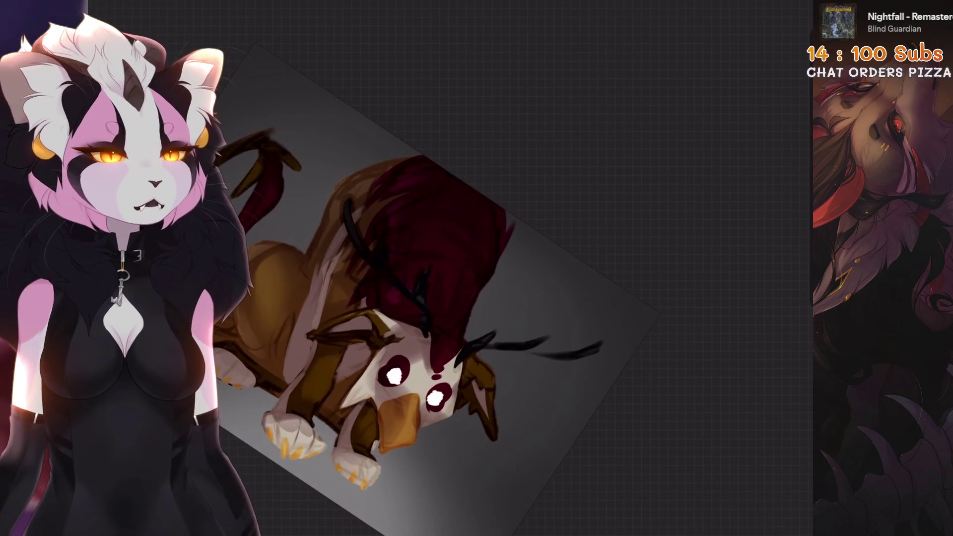
scroll(537, 288, "up", 5)
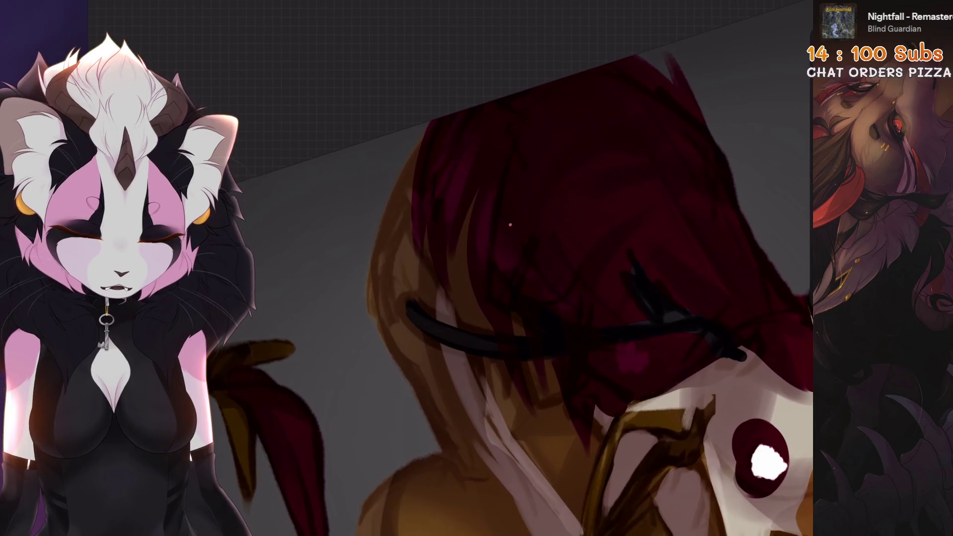
scroll(510, 225, "down", 4)
scroll(510, 224, "up", 4)
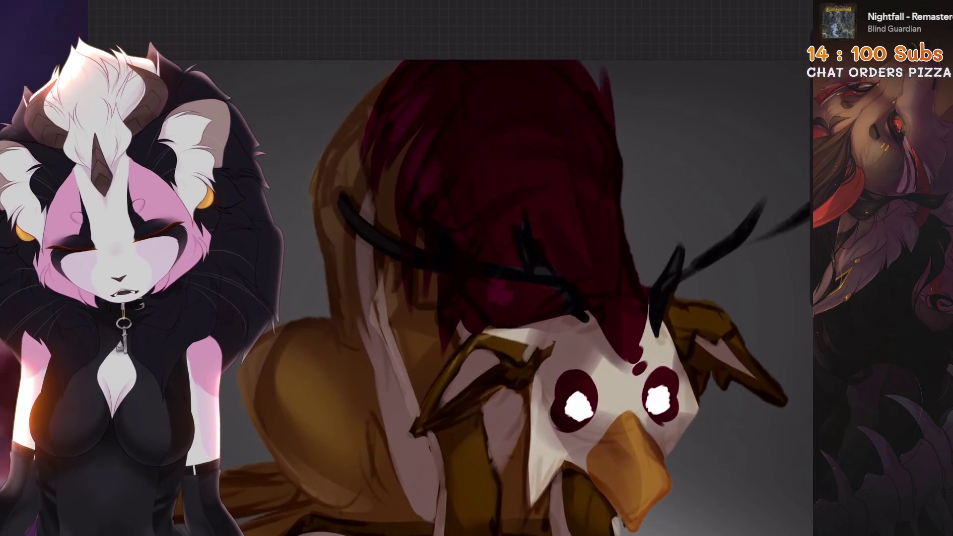
scroll(518, 233, "down", 4)
scroll(518, 233, "up", 6)
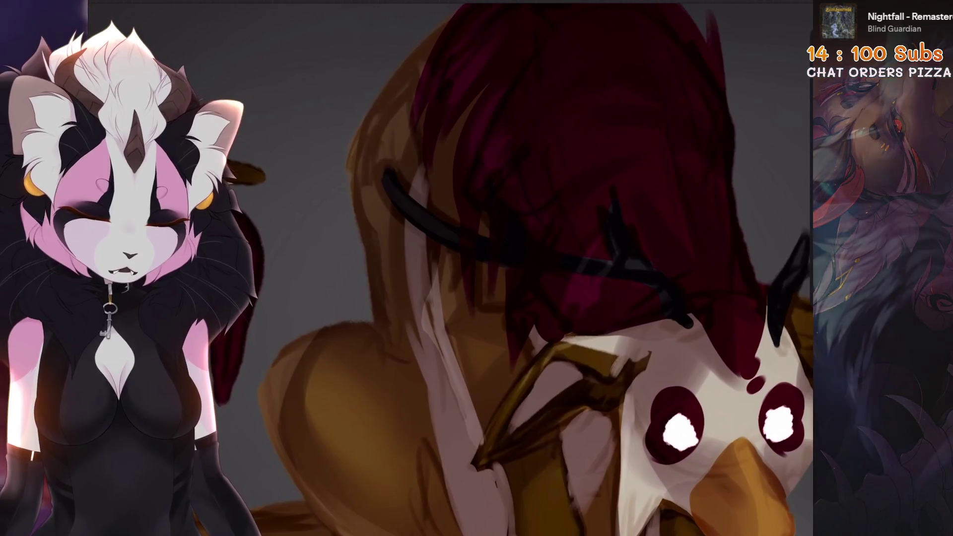
scroll(518, 233, "down", 5)
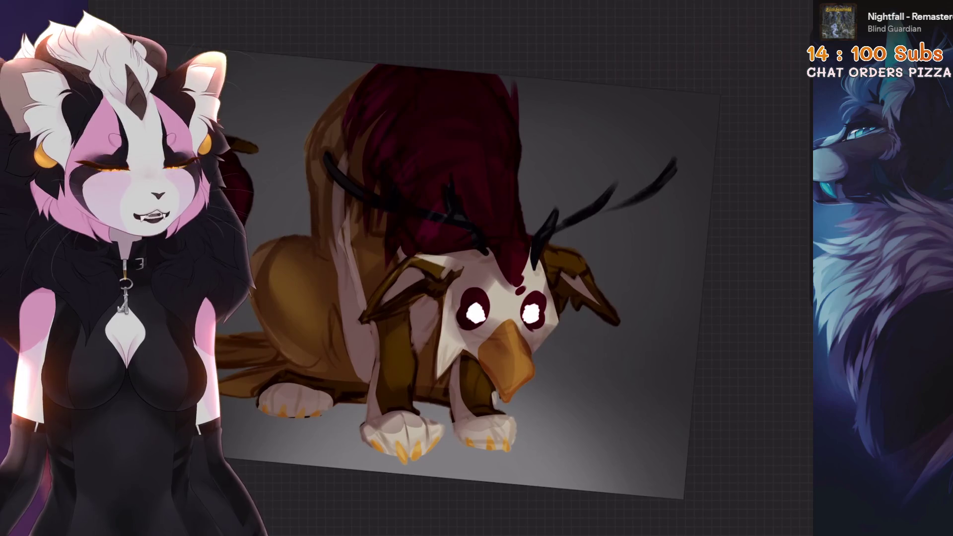
scroll(518, 233, "up", 6)
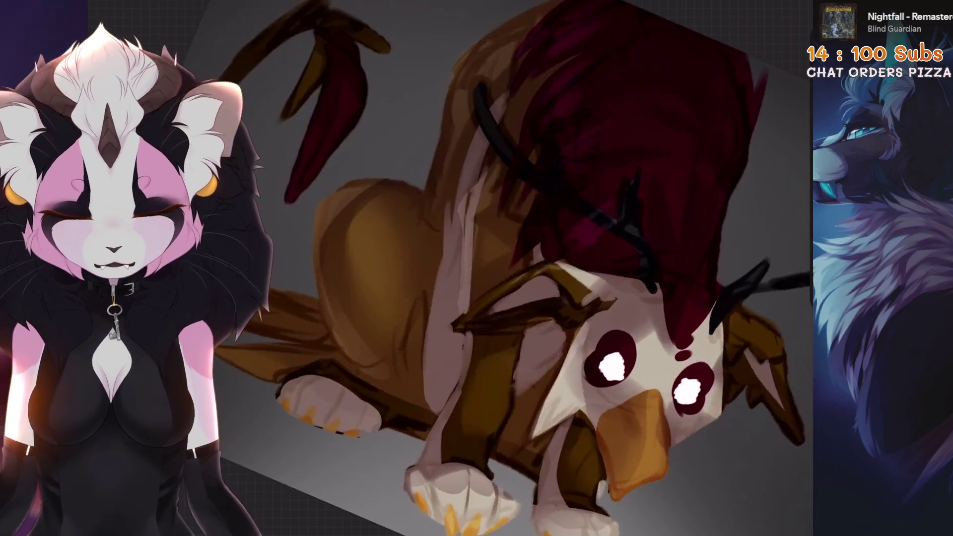
left_click_drag(321, 280, 474, 36)
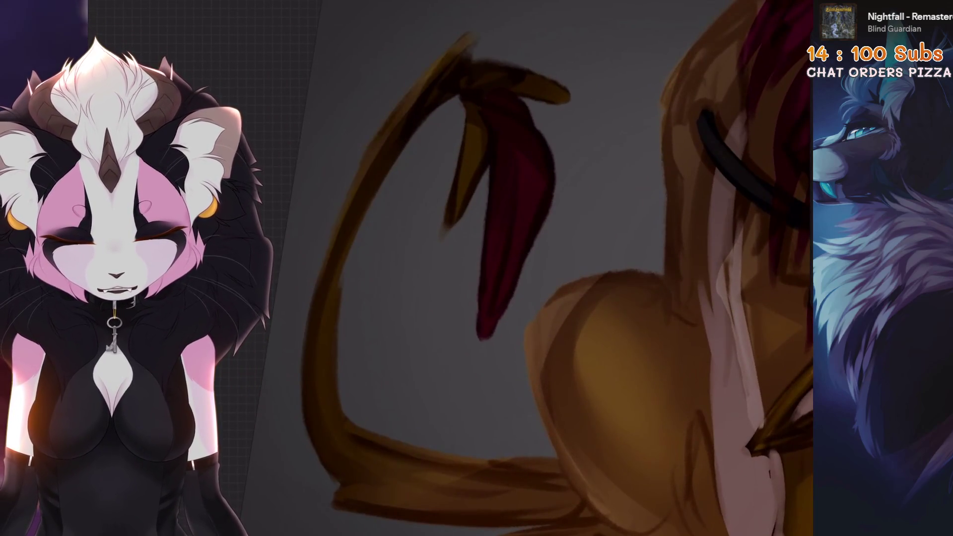
Step: Zoom out to the whole griffin and select Layer 13 for painting
scroll(538, 268, "down", 3)
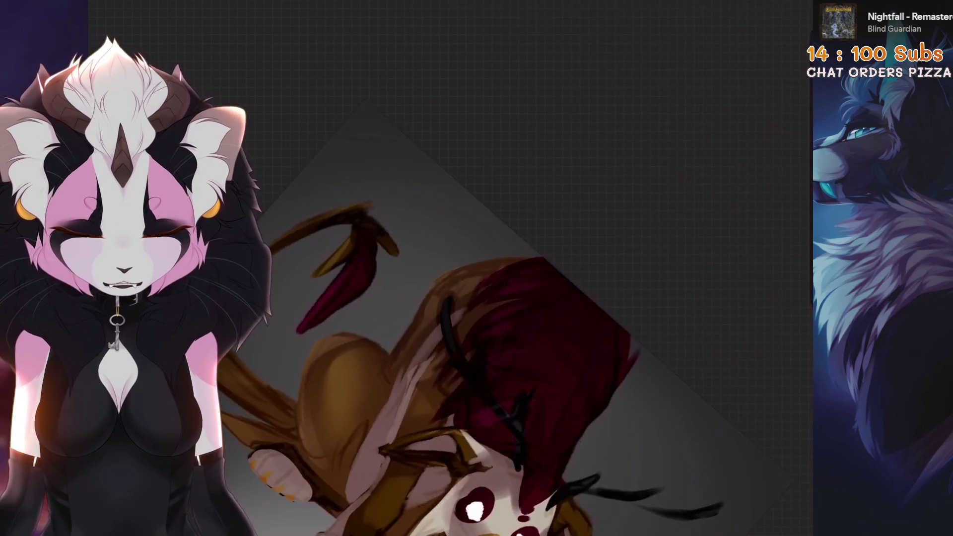
scroll(499, 208, "up", 3)
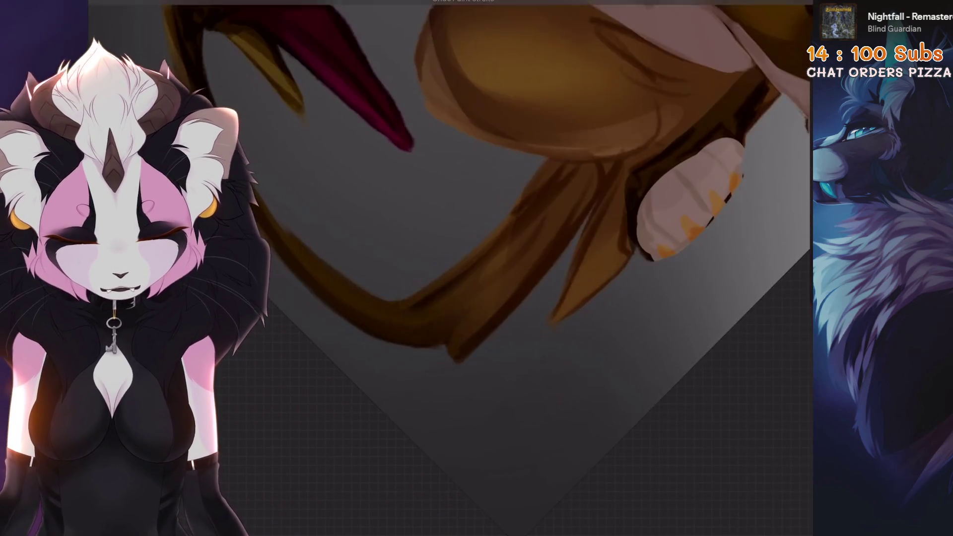
key("ctrl+0")
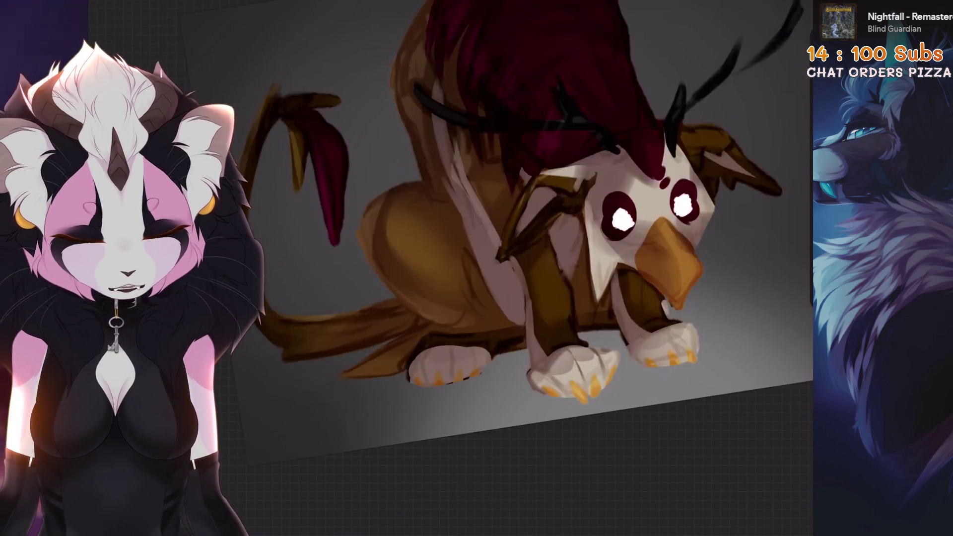
scroll(379, 354, "up", 3)
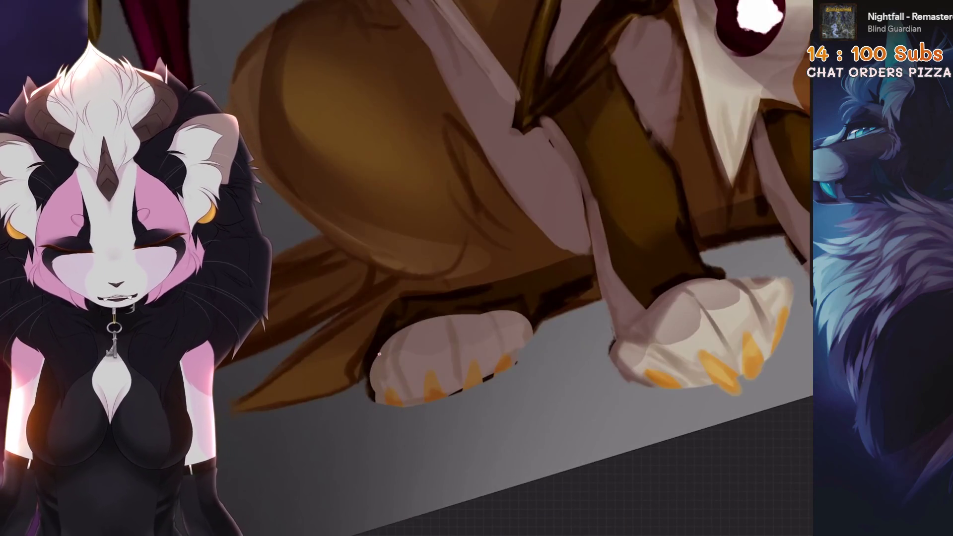
key("ctrl+0")
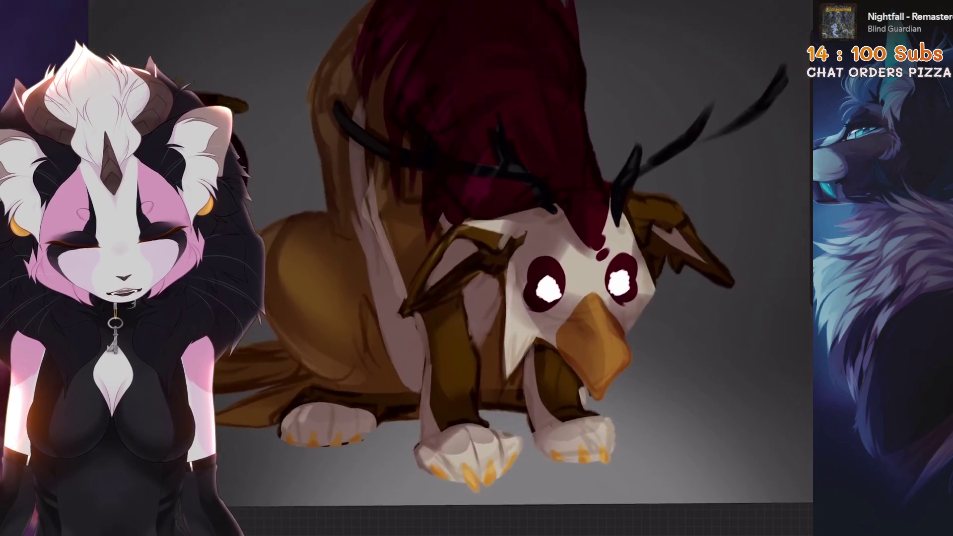
scroll(546, 347, "up", 3)
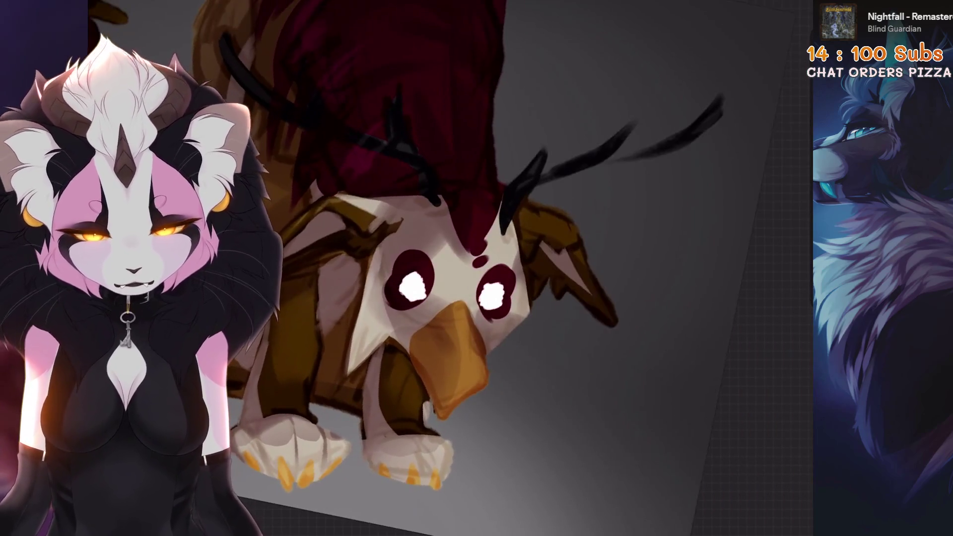
left_click(787, 6)
left_click(680, 314)
left_click(780, 316)
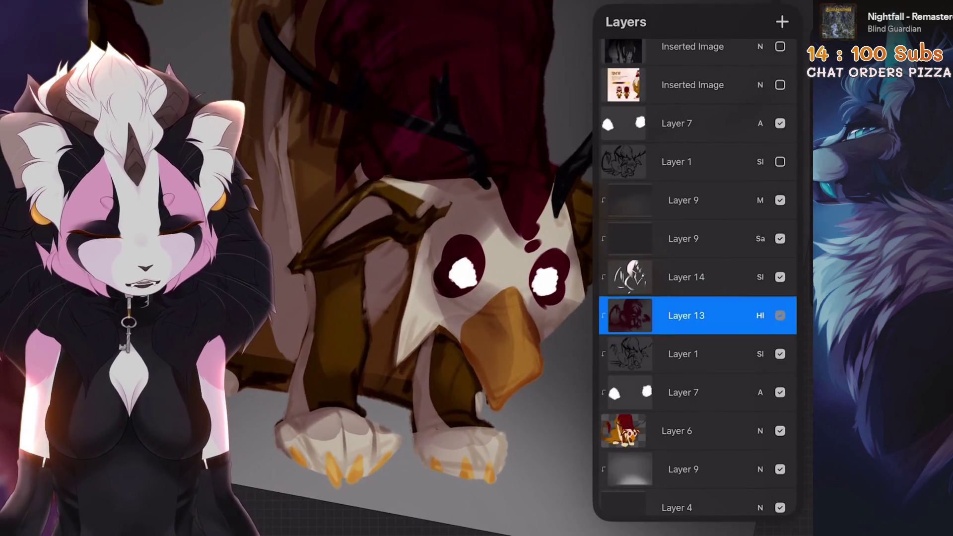
left_click(786, 6)
Step: Pick a lighting touch-up colour and undo the stray strokes near the eye
left_click(800, 6)
left_click(750, 196)
scroll(497, 268, "up", 3)
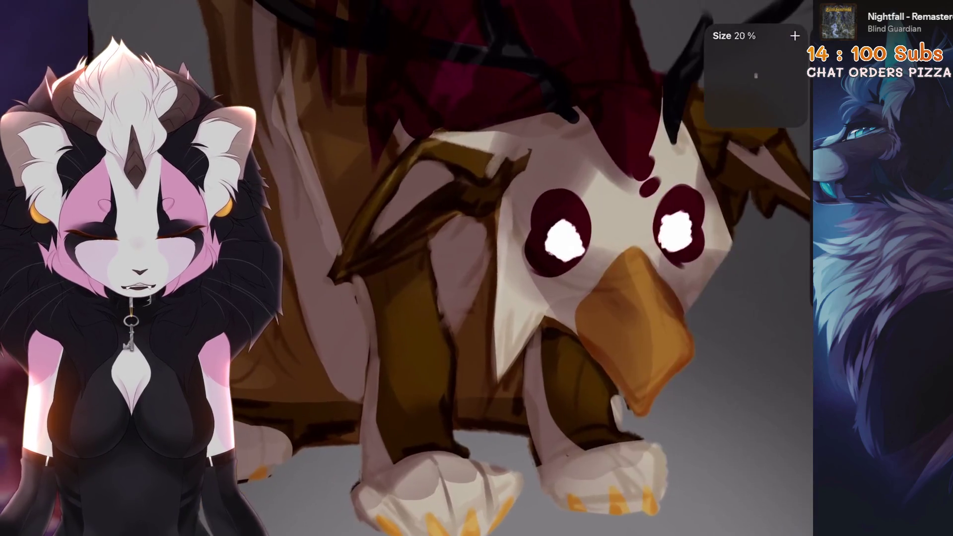
scroll(497, 268, "down", 2)
key("ctrl+z")
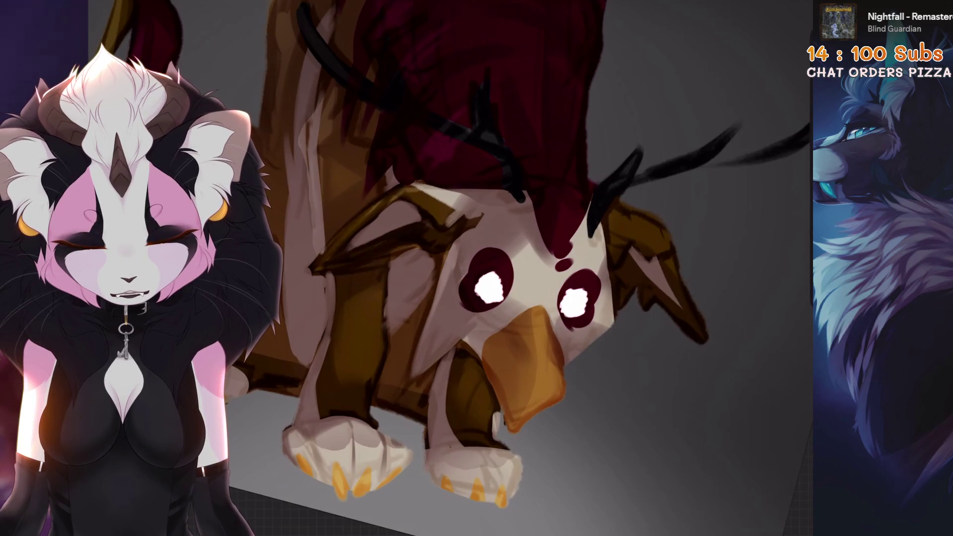
left_click_drag(470, 335, 448, 337)
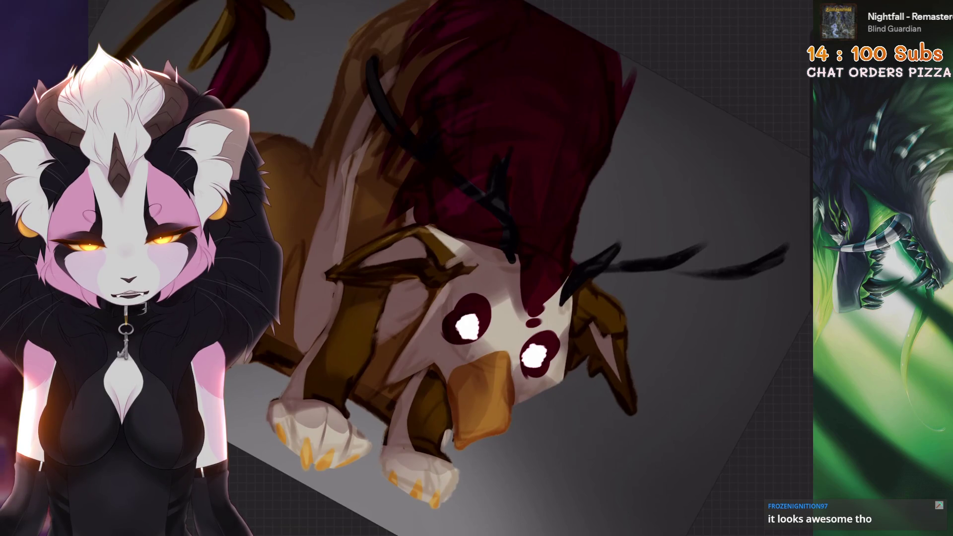
scroll(496, 298, "up", 1)
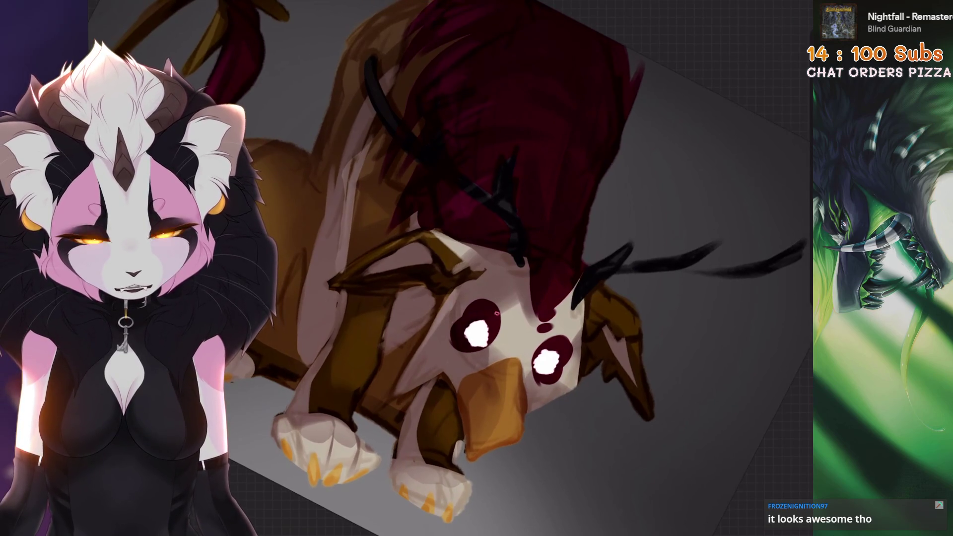
mouse_move(495, 332)
left_mouse_down()
mouse_move(495, 365)
mouse_move(477, 298)
left_mouse_up()
key("ctrl+z")
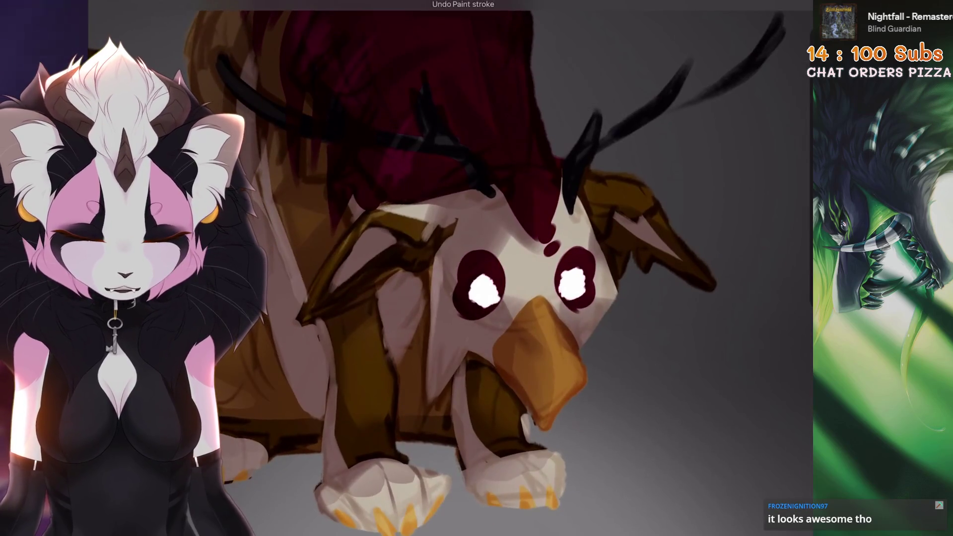
Step: Draw a freehand selection around the griffin's face, then undo it
mouse_move(497, 348)
left_mouse_down()
mouse_move(437, 317)
mouse_move(426, 238)
mouse_move(487, 189)
mouse_move(566, 233)
left_mouse_up()
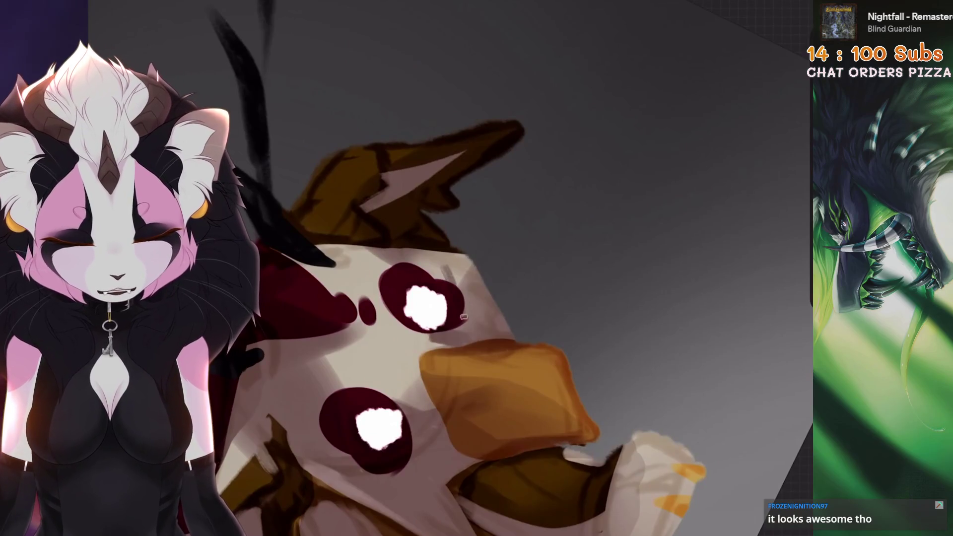
left_click_drag(430, 330, 477, 248)
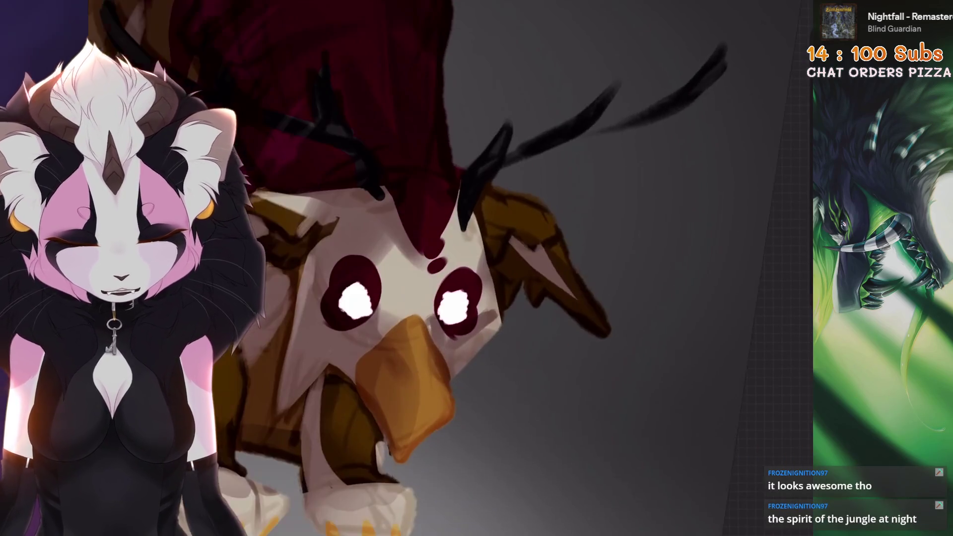
key("s")
left_click_drag(490, 209, 497, 282)
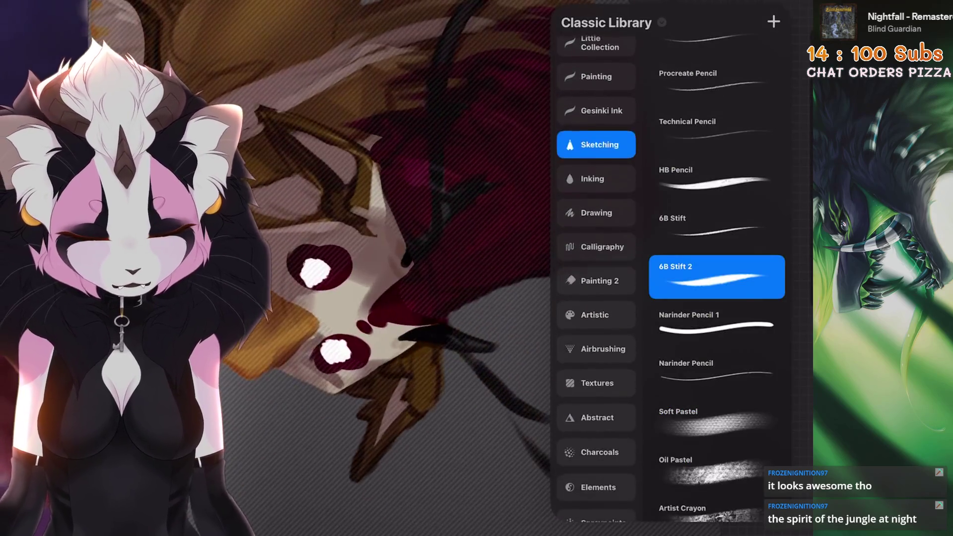
left_click(602, 353)
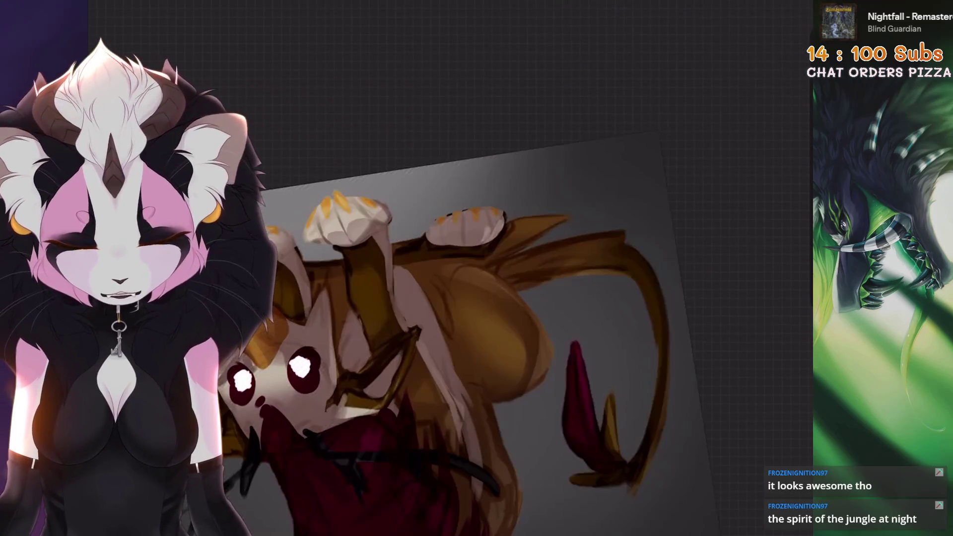
key("ctrl+z")
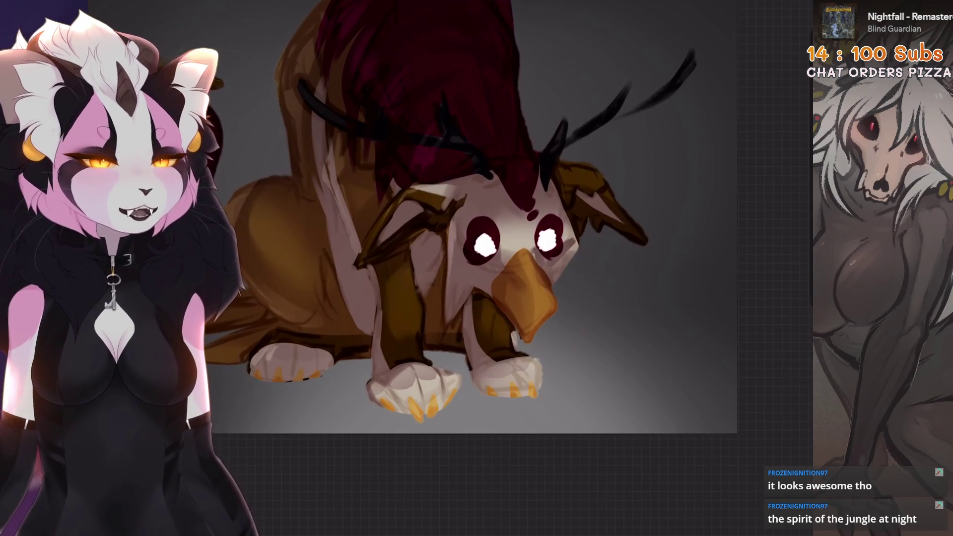
Step: Toggle Layer 14 and the upper Layer 9 off and on to compare their effect
key("l")
left_click(686, 239)
left_click(779, 239)
left_click(779, 239)
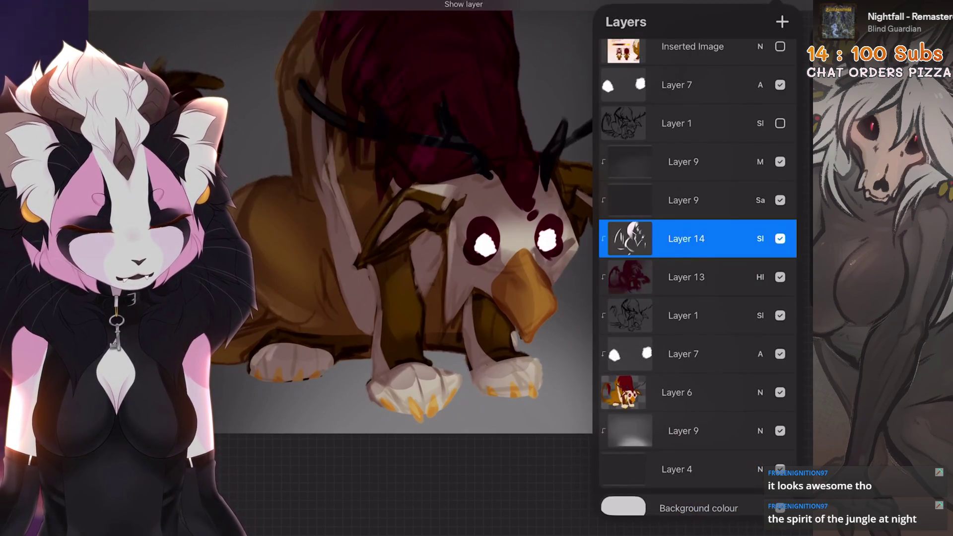
left_click(683, 162)
left_click(780, 162)
left_click(780, 161)
scroll(373, 223, "down", 2)
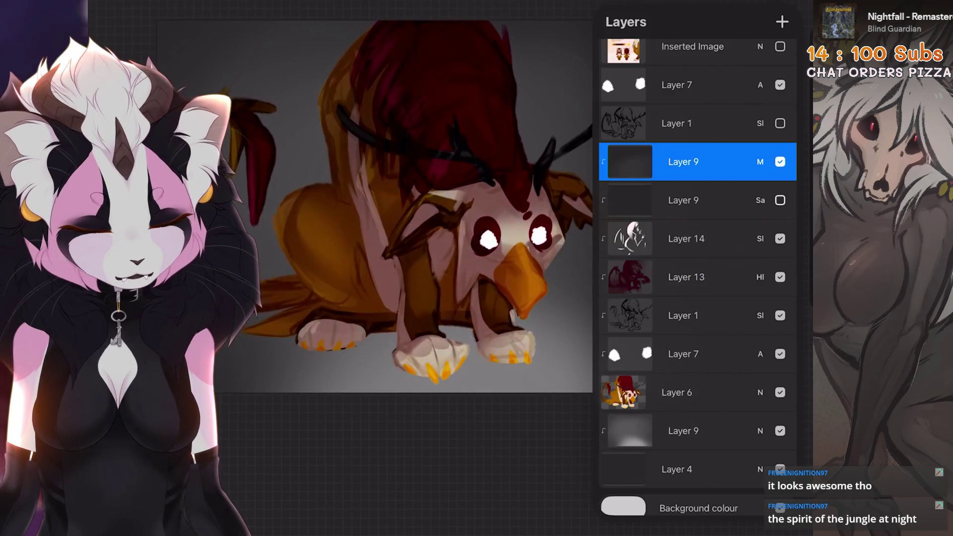
scroll(697, 298, "down", 1)
Step: Hide the grey gradient Layer 9 and show the second reference image
left_click(683, 420)
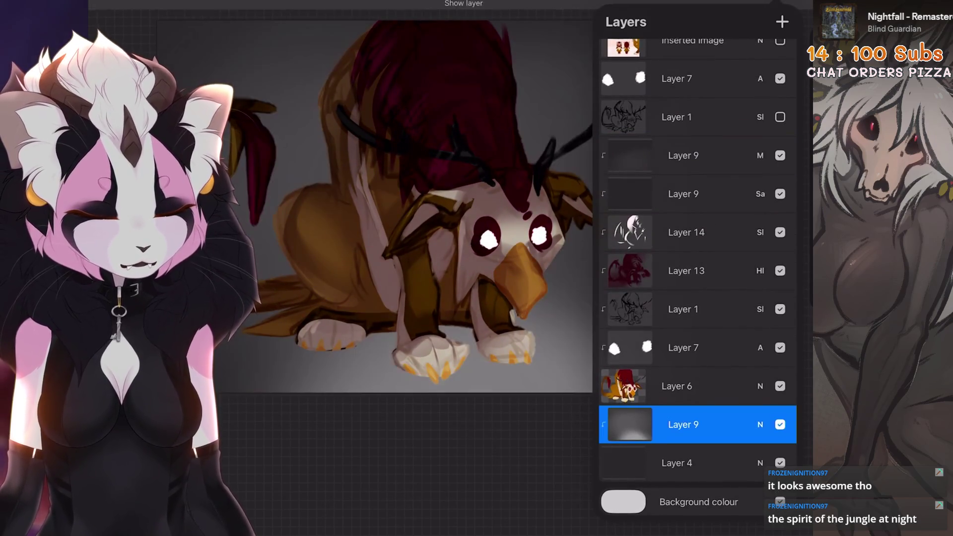
scroll(427, 248, "up", 3)
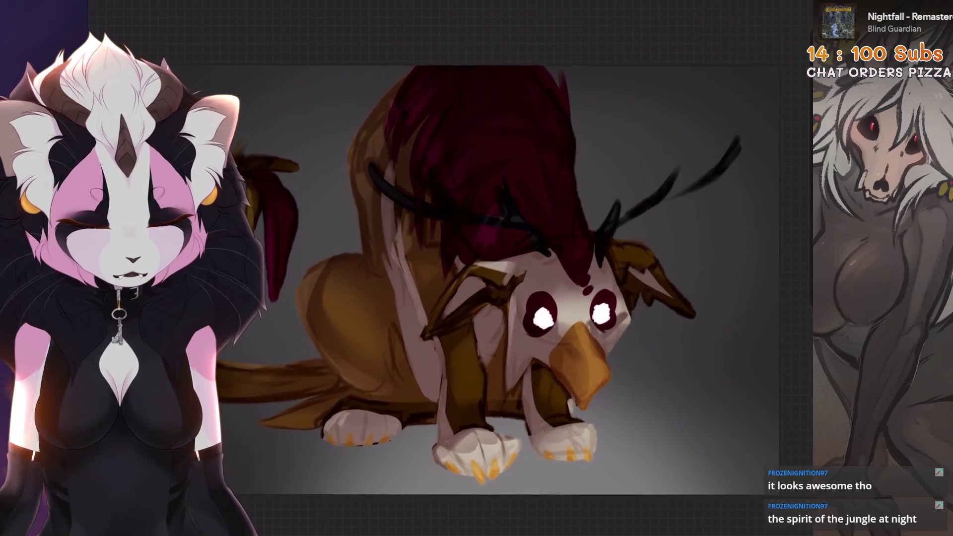
scroll(398, 249, "down", 2)
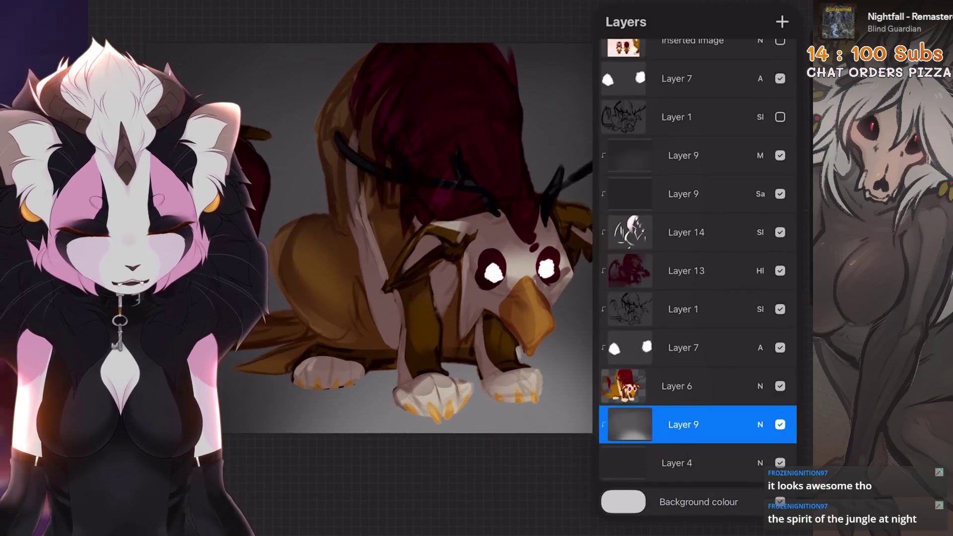
left_click(781, 424)
left_click(676, 462)
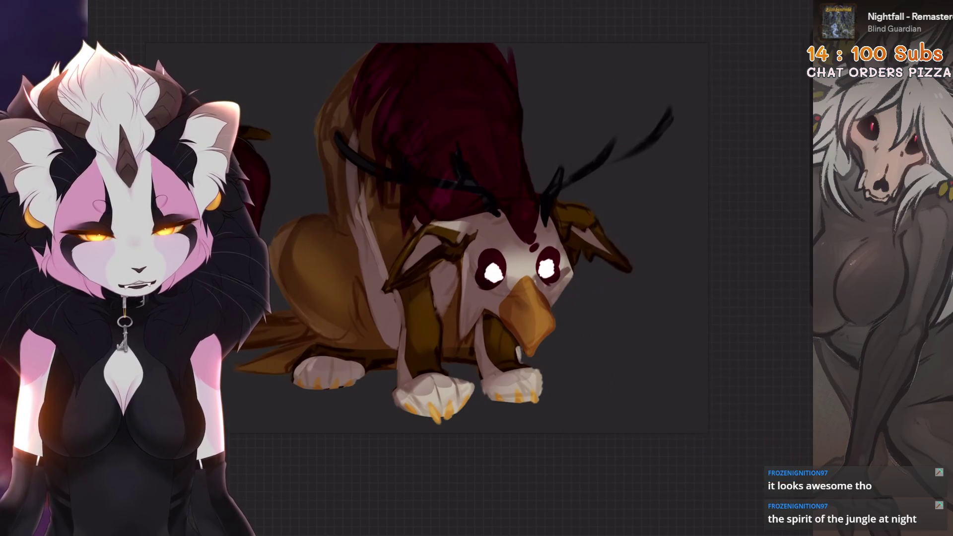
scroll(698, 278, "up", 3)
scroll(698, 285, "down", 1)
left_click(780, 96)
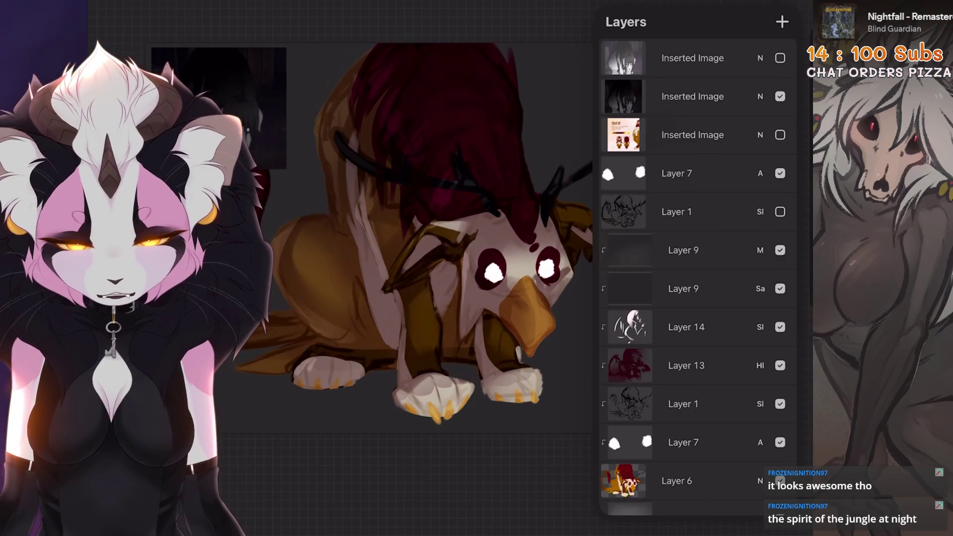
Step: Fill Layer 4 with dark purple using ColorDrop
scroll(398, 249, "down", 1)
scroll(698, 278, "down", 3)
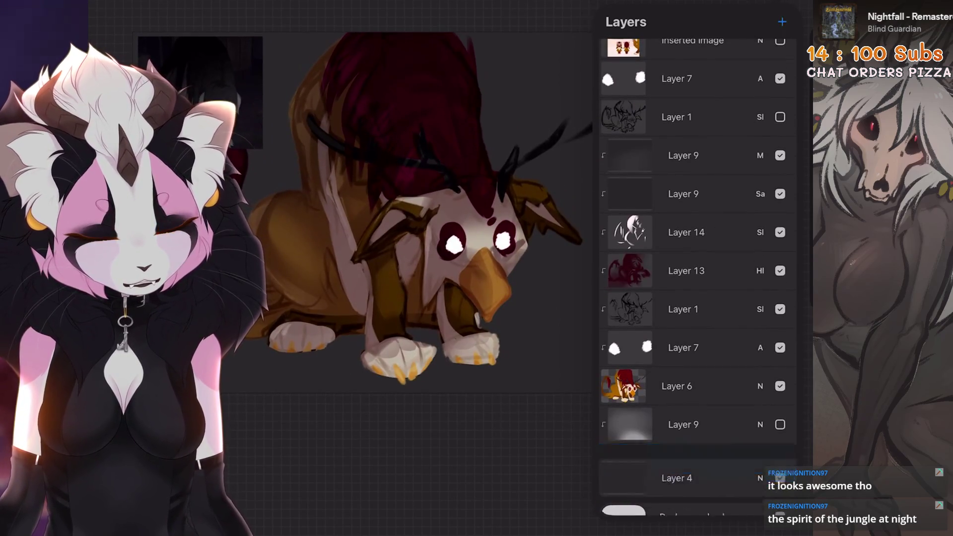
left_click(676, 478)
left_click(676, 462)
left_click(676, 463)
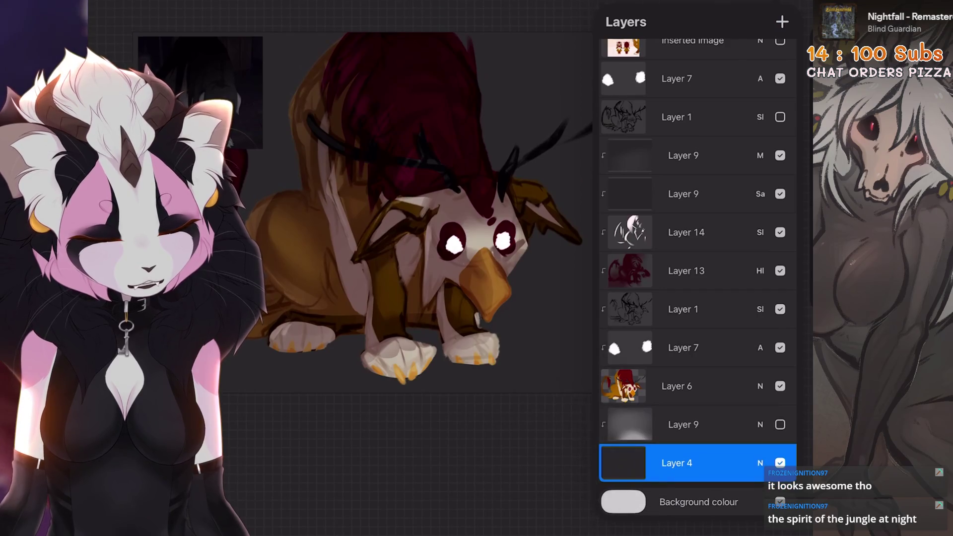
left_click(781, 463)
left_click(781, 463)
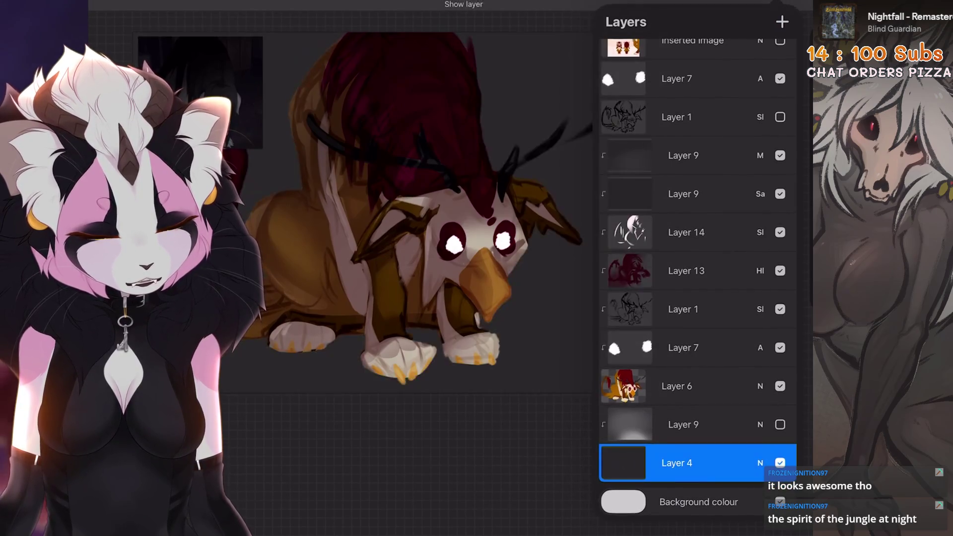
left_click_drag(801, 6, 596, 323)
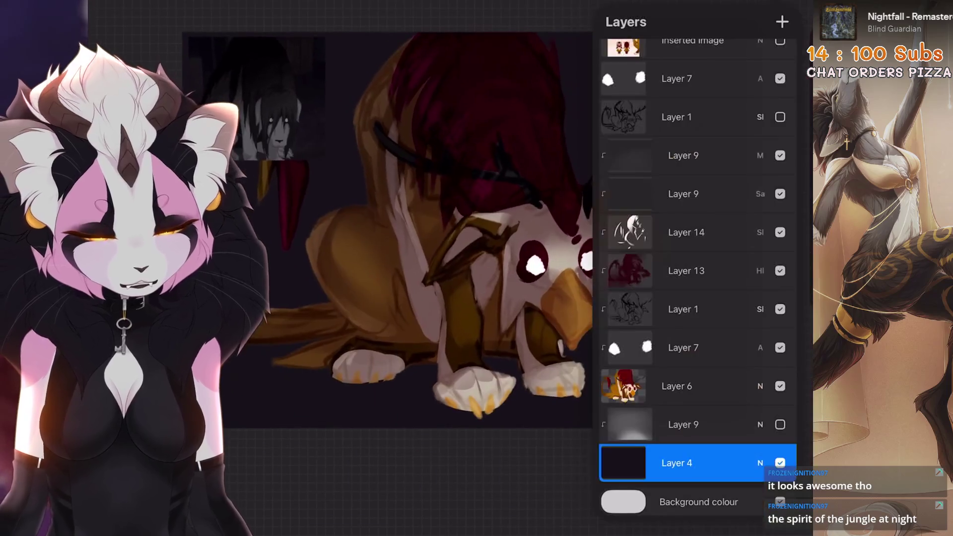
Step: Keep the grey gradient hidden and add a new layer above it
left_click(780, 424)
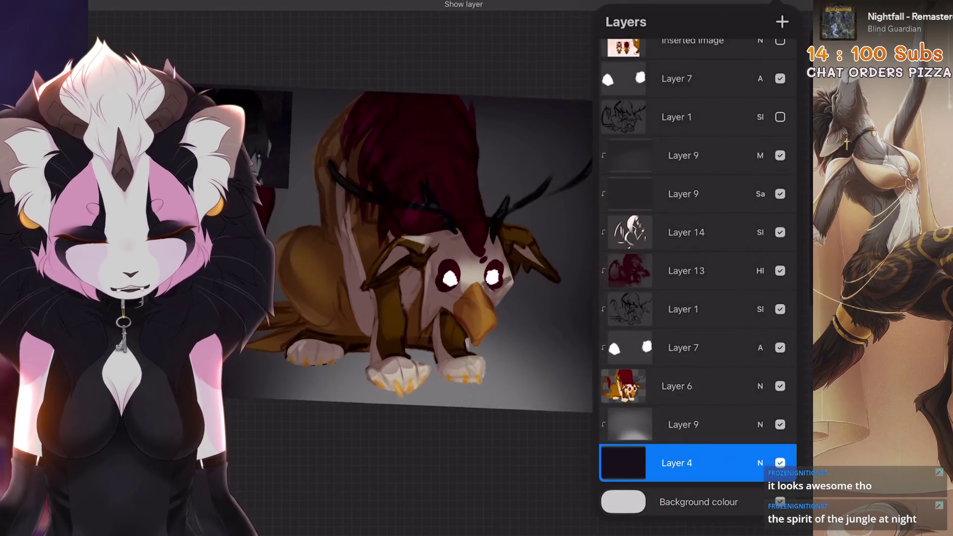
left_click(683, 425)
left_click(780, 425)
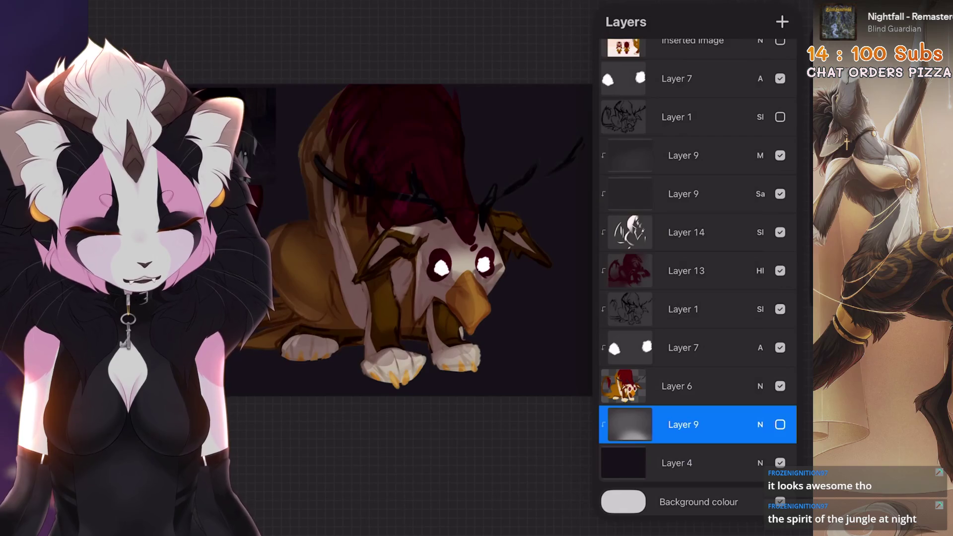
left_click(782, 22)
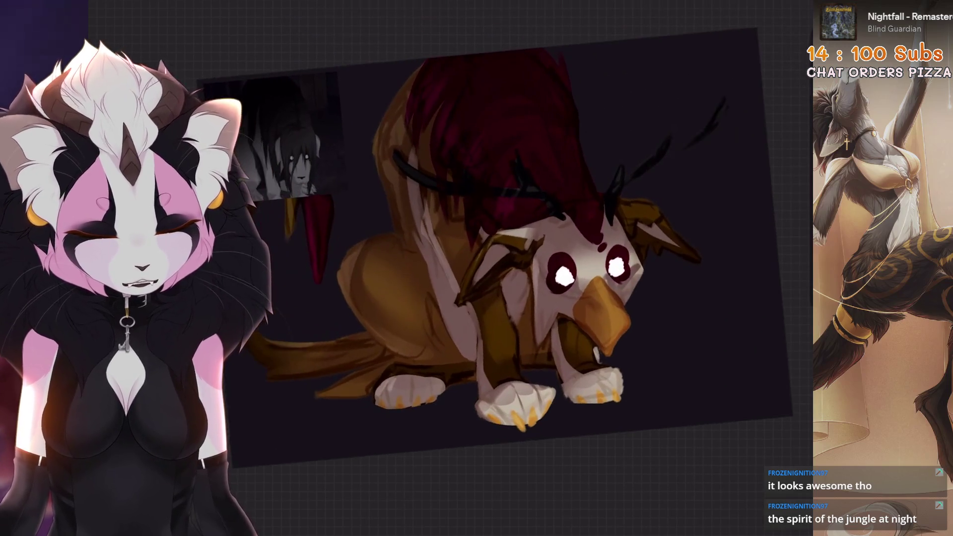
left_click(800, 22)
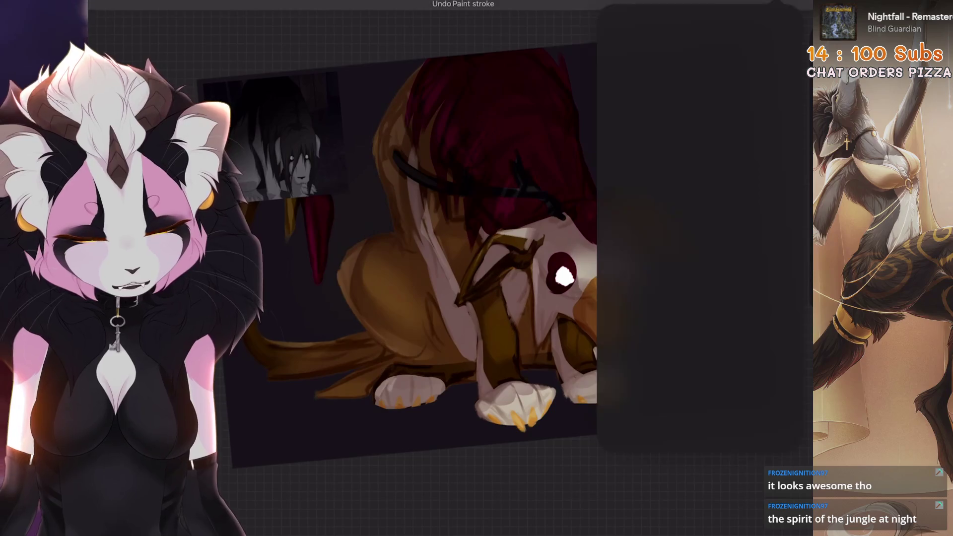
Step: Pick orange from recent colours and paint a soft glow left of the griffin's body
left_click(789, 321)
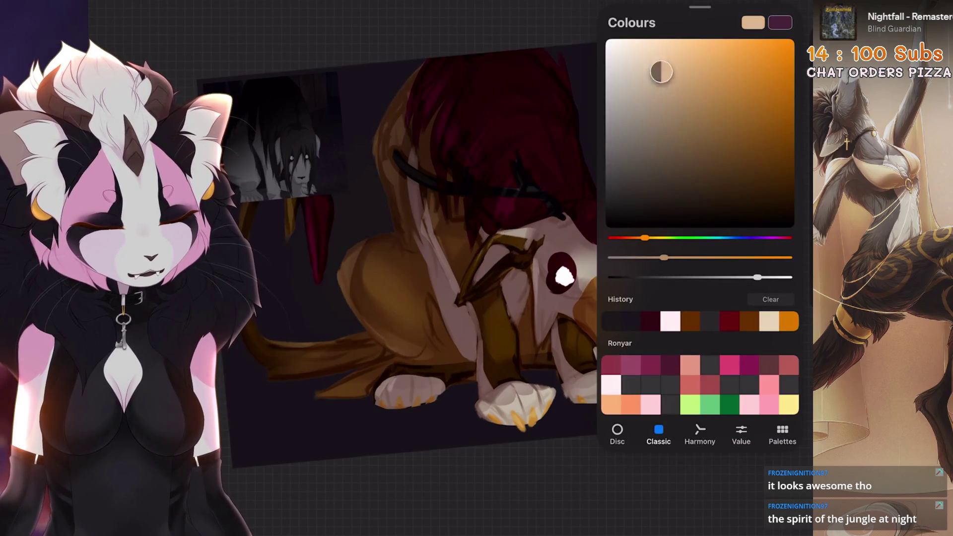
left_click(425, 276)
key("ctrl+z")
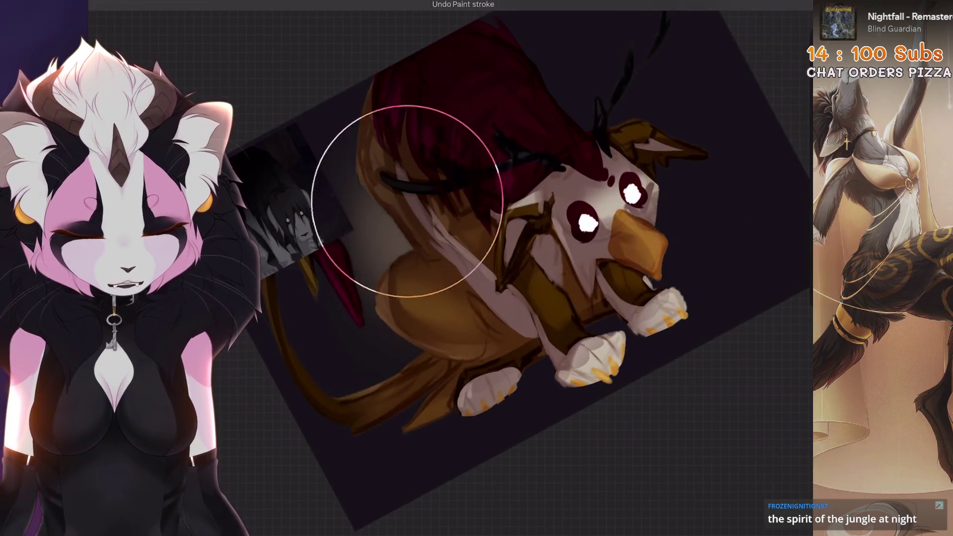
left_click_drag(407, 201, 425, 319)
mouse_move(408, 202)
left_mouse_down()
mouse_move(447, 188)
mouse_move(486, 194)
mouse_move(496, 209)
left_mouse_up()
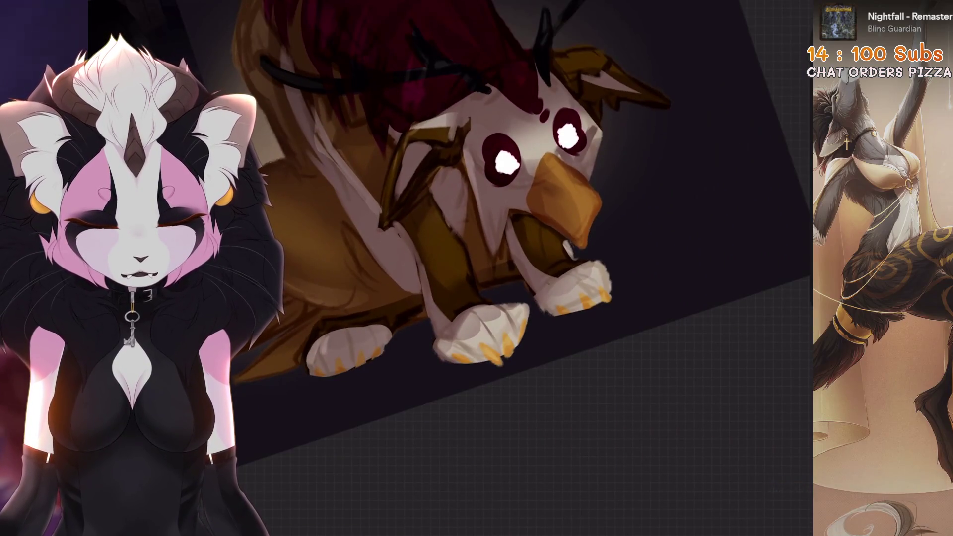
Step: Browse the brush sets and choose the Fine Liner 1 brush
scroll(596, 248, "up", 3)
left_click(596, 212)
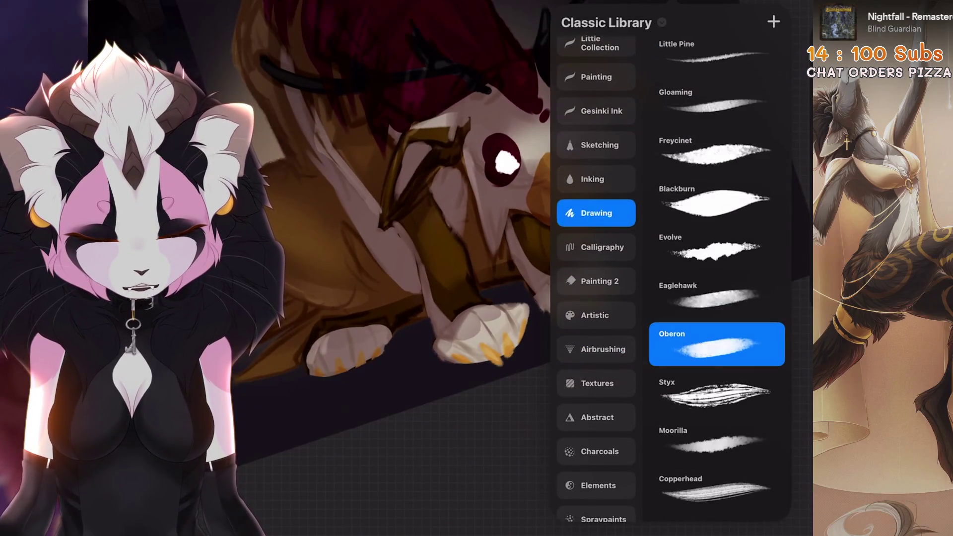
scroll(596, 248, "up", 1)
left_click(595, 64)
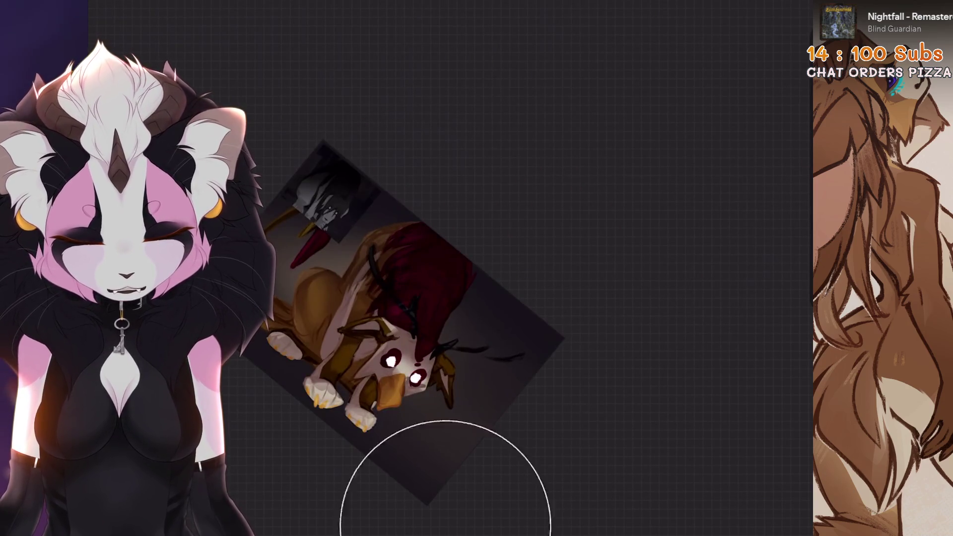
key("b")
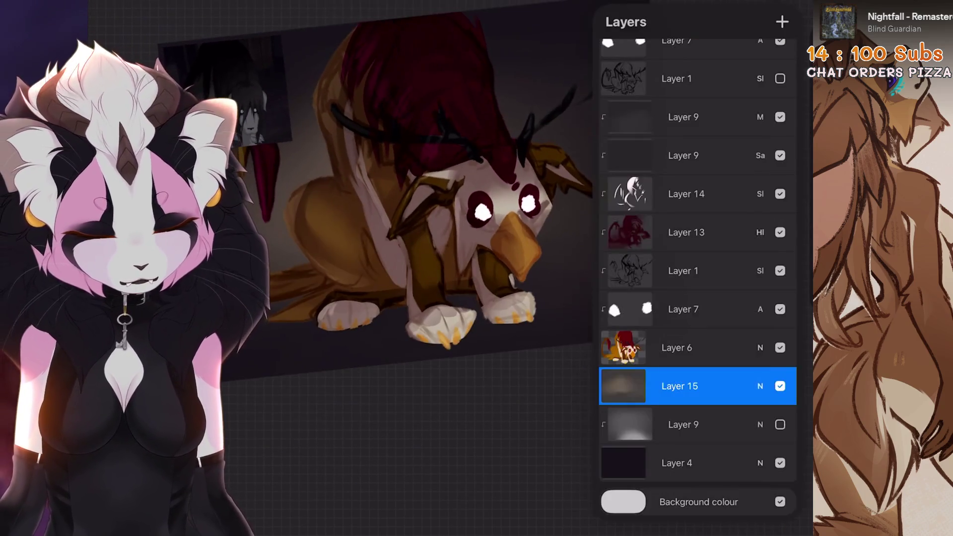
Step: Set the colour to cyan, switch to a soft airbrush and adjust its size
left_click(661, 423)
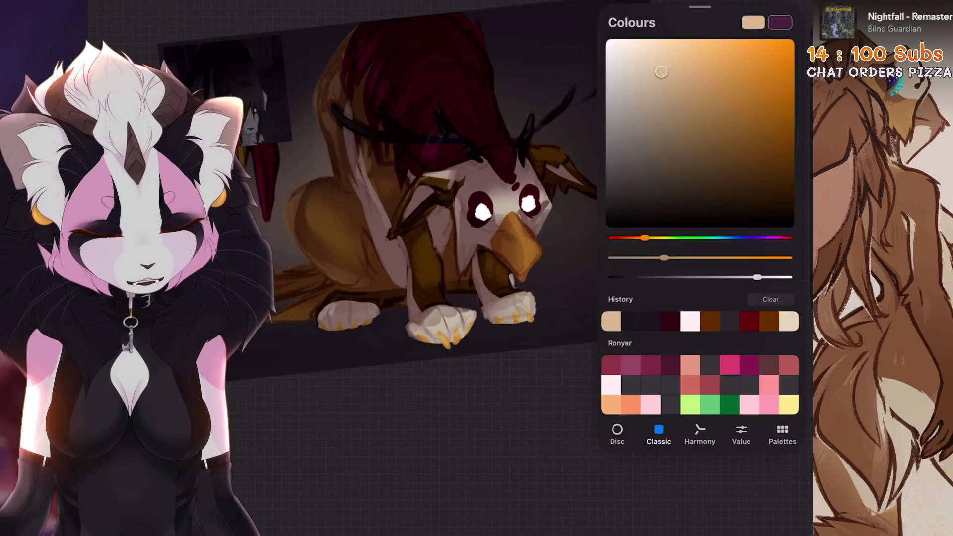
scroll(422, 223, "up", 3)
left_click_drag(645, 237, 720, 238)
scroll(590, 248, "down", 3)
left_click(585, 453)
scroll(422, 199, "up", 2)
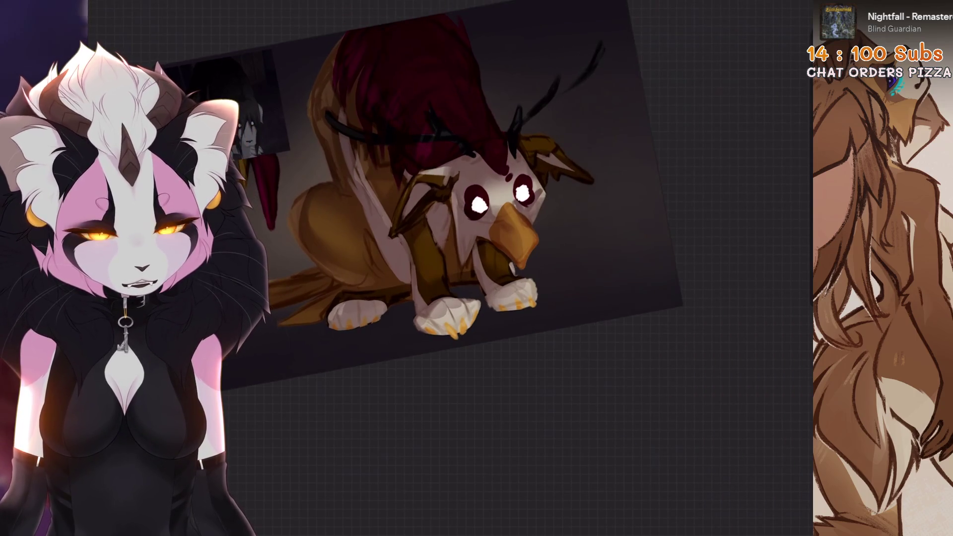
mouse_move(546, 248)
left_mouse_down()
mouse_move(472, 323)
mouse_move(397, 298)
left_mouse_up()
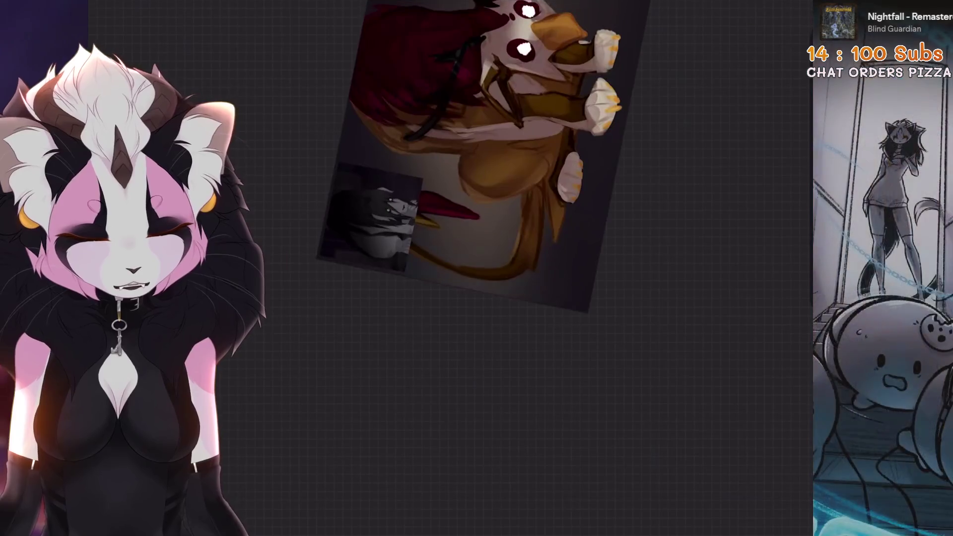
left_click_drag(15, 209, 15, 189)
mouse_move(482, 149)
left_mouse_down()
mouse_move(414, 313)
mouse_move(427, 208)
mouse_move(382, 318)
mouse_move(422, 233)
left_mouse_up()
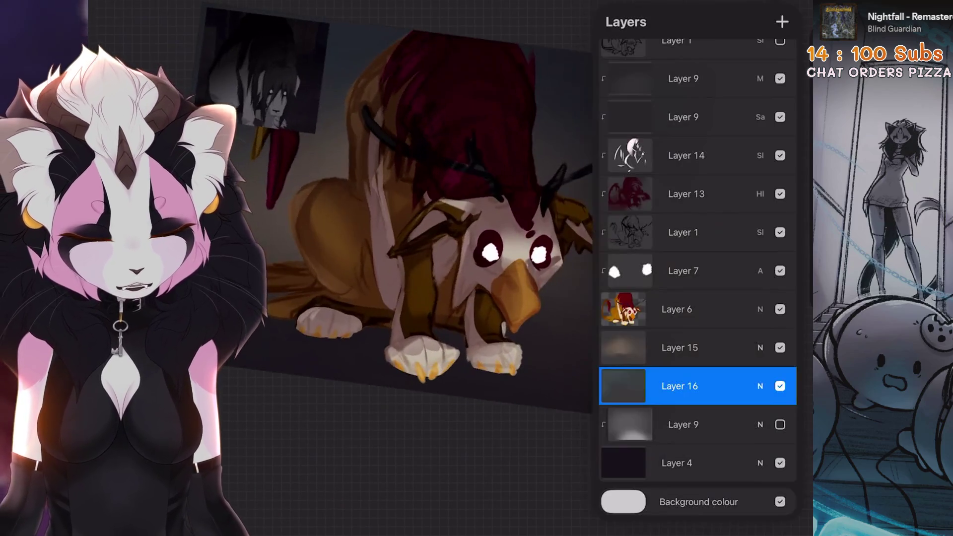
Step: Check Layer 16's blend mode and opacity, then add a new layer above it
left_click(755, 385)
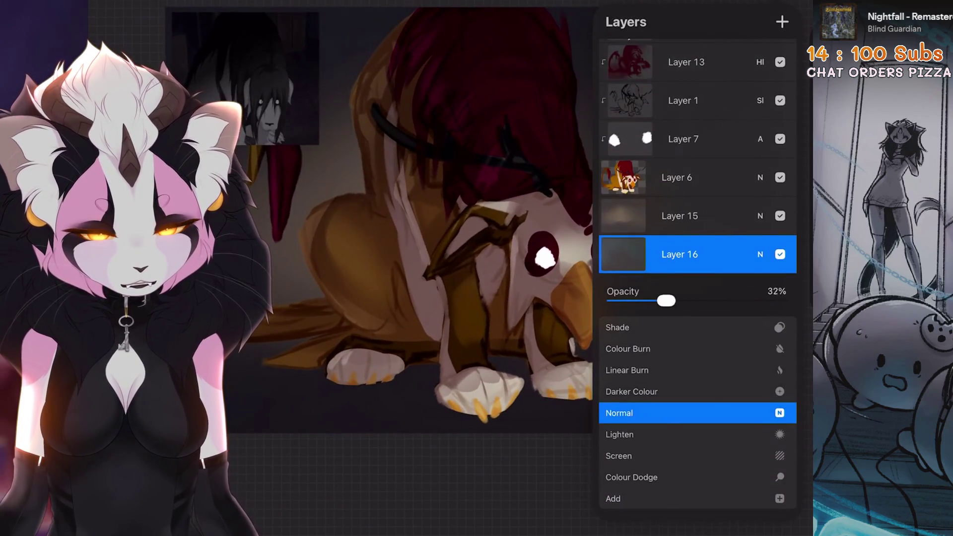
mouse_move(422, 224)
left_mouse_down()
mouse_move(397, 249)
mouse_move(447, 233)
left_mouse_up()
left_click(782, 22)
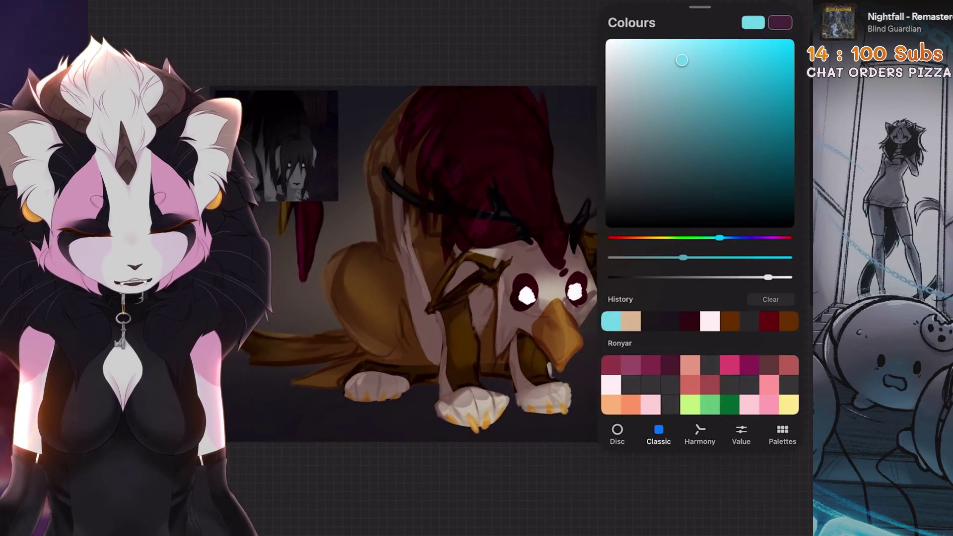
Step: Dab a soft pale-yellow glow over the griffin's head
left_click(788, 404)
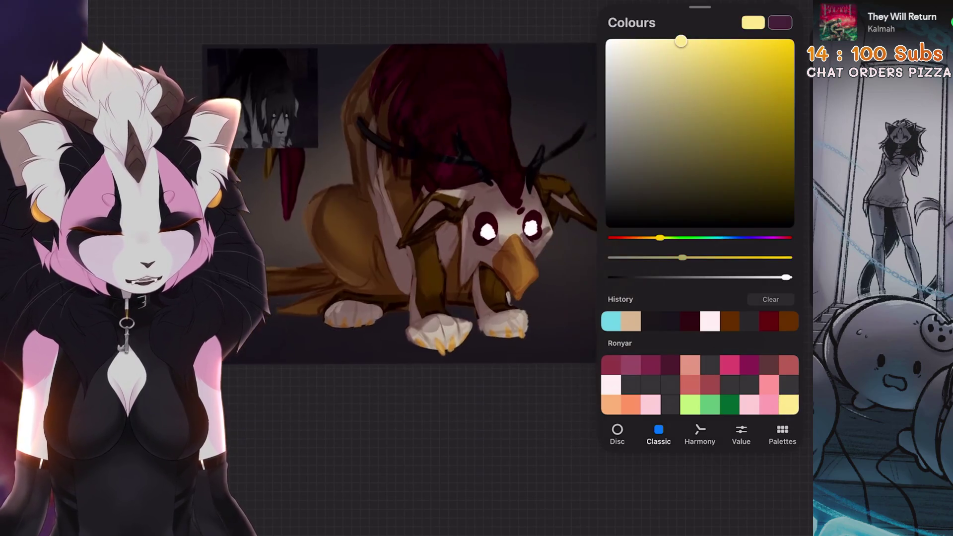
left_click_drag(422, 223, 398, 198)
mouse_move(437, 223)
left_mouse_down()
mouse_move(436, 337)
mouse_move(447, 298)
left_mouse_up()
left_click(643, 235)
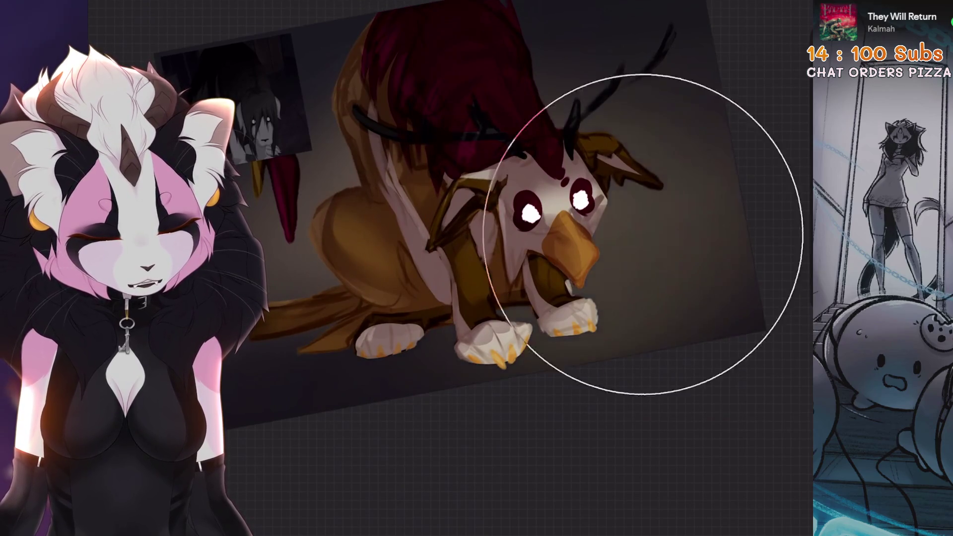
key("ctrl+0")
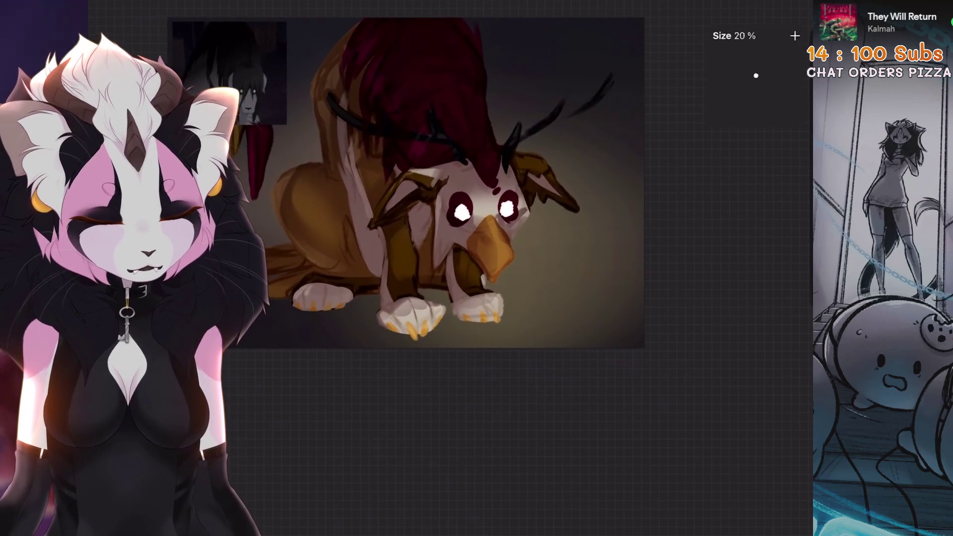
scroll(608, 278, "down", 4)
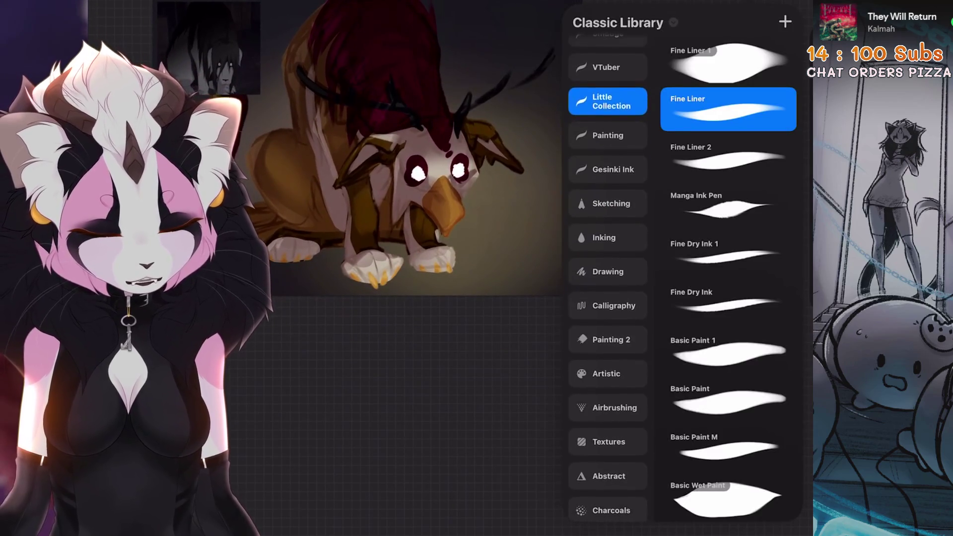
Step: Review the airbrush settings and settle on the Fine Liner brush
left_click(608, 409)
scroll(608, 278, "up", 3)
left_click(607, 181)
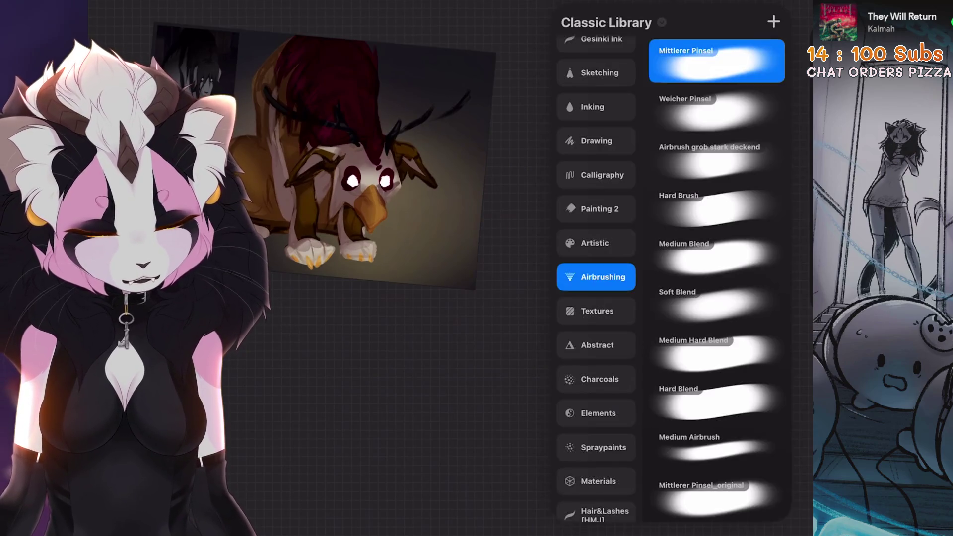
left_click(716, 60)
left_click(773, 60)
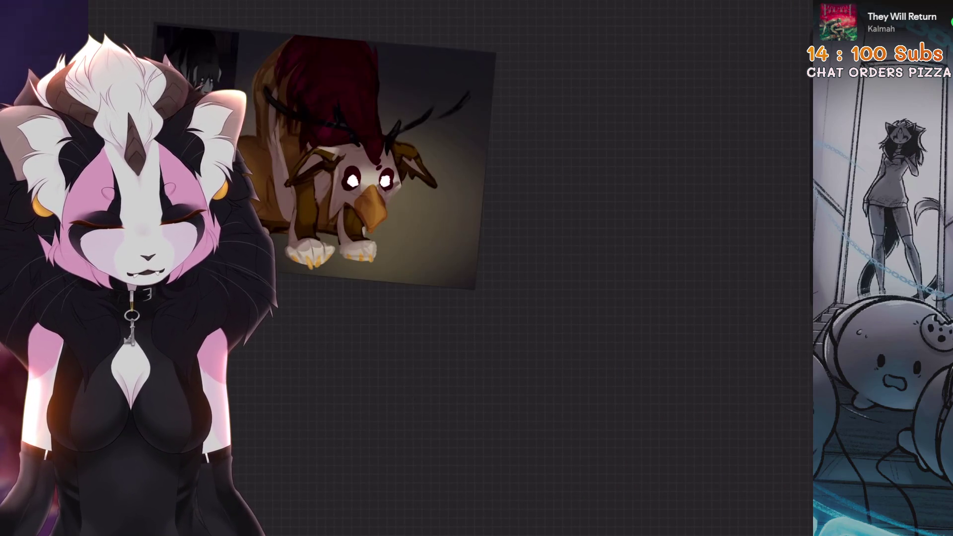
left_click(749, 10)
left_click(702, 100)
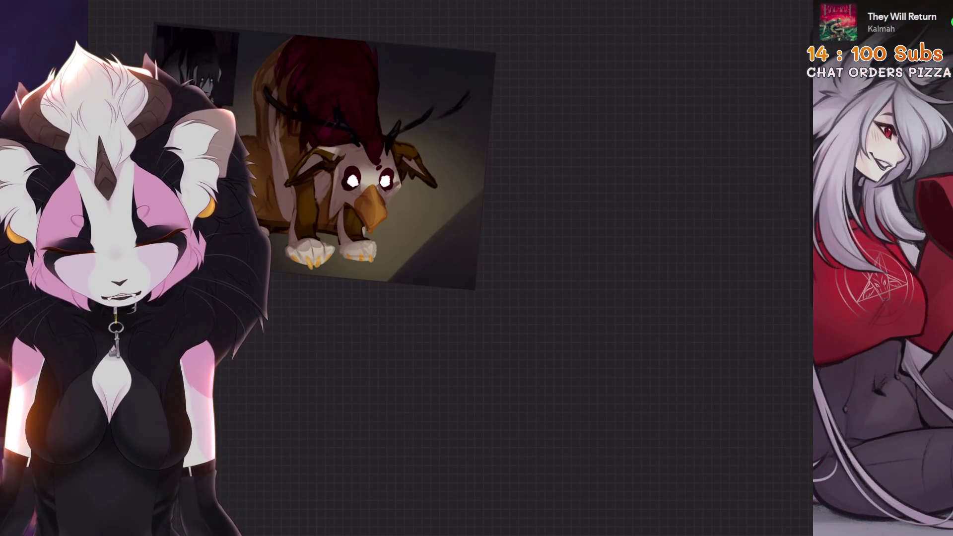
scroll(397, 174, "up", 3)
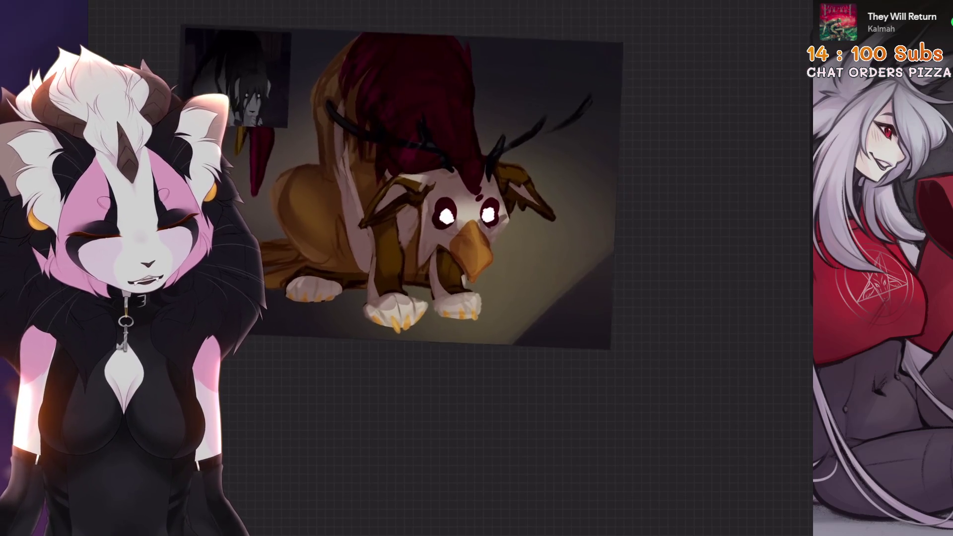
Step: Undo the last two eraser strokes
key("ctrl+z")
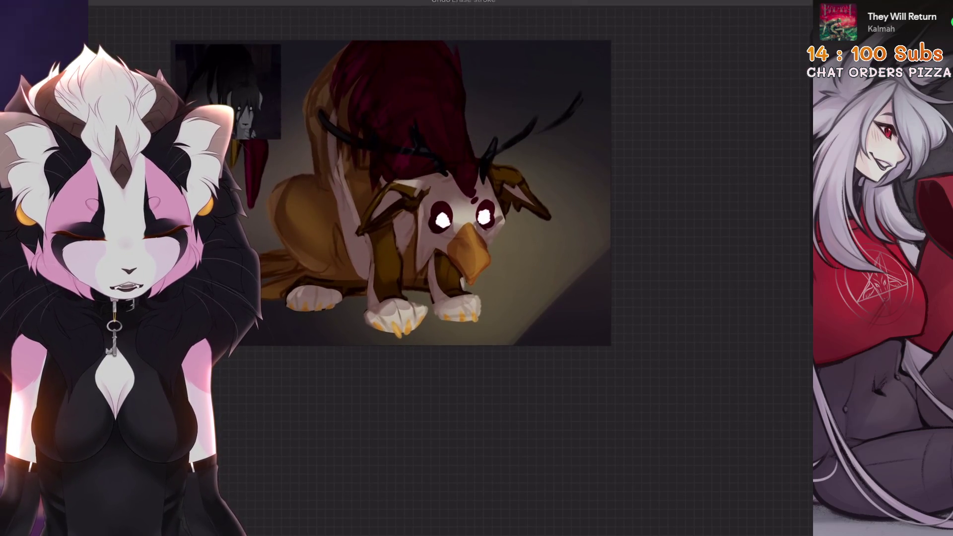
scroll(391, 193, "down", 2)
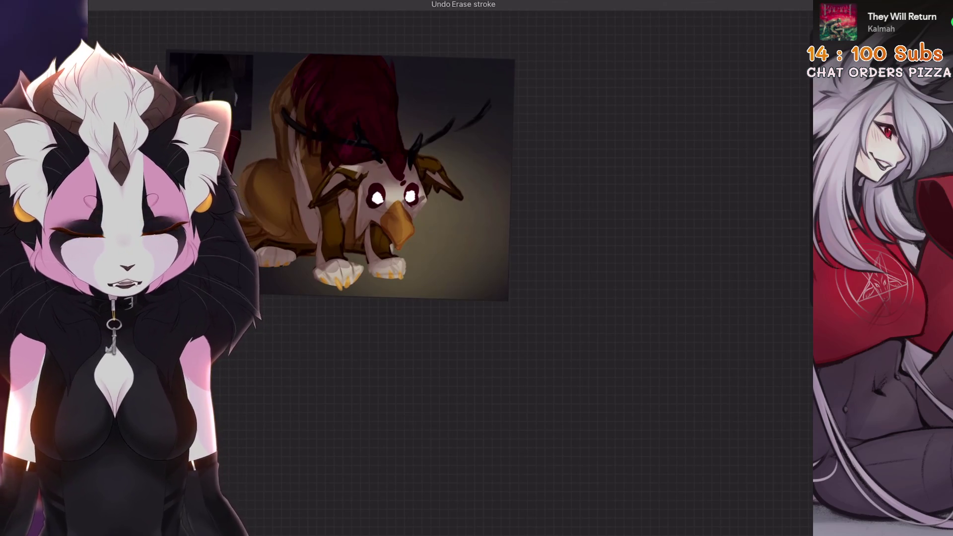
key("ctrl+z")
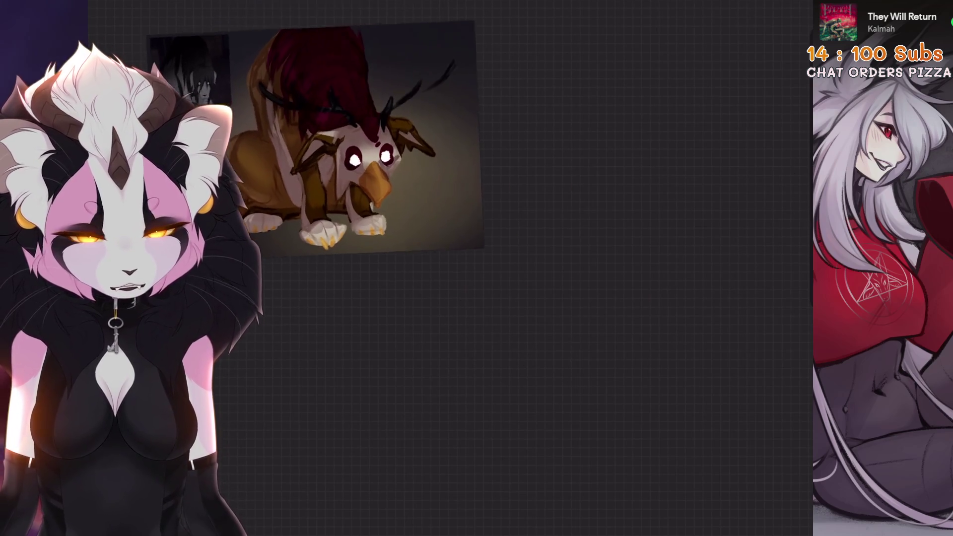
scroll(326, 139, "up", 1)
scroll(377, 149, "up", 3)
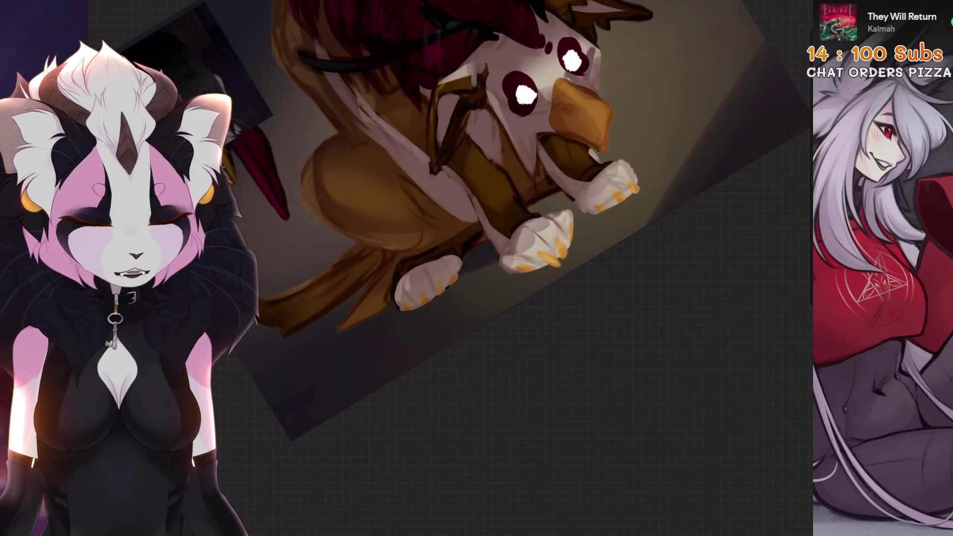
scroll(501, 193, "up", 2)
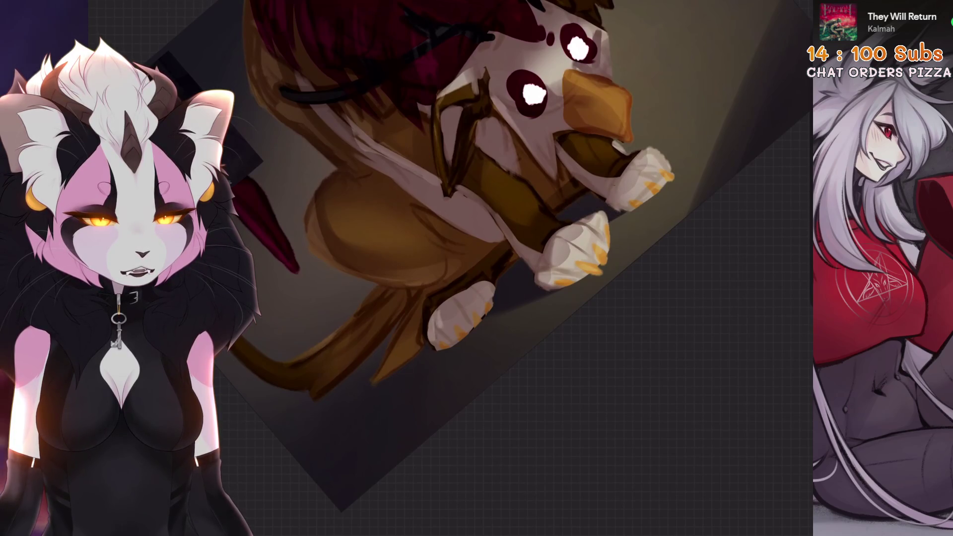
scroll(447, 224, "down", 3)
scroll(447, 224, "up", 3)
Step: Flood the new Layer 18 with the current dark colour
left_click_drag(799, 8, 617, 298)
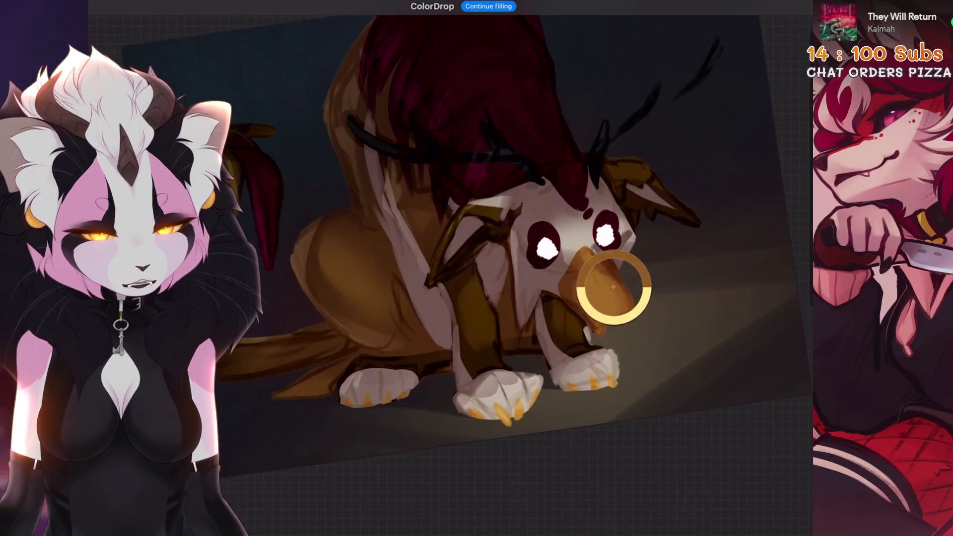
scroll(447, 223, "down", 1)
left_click(799, 7)
left_click(538, 329)
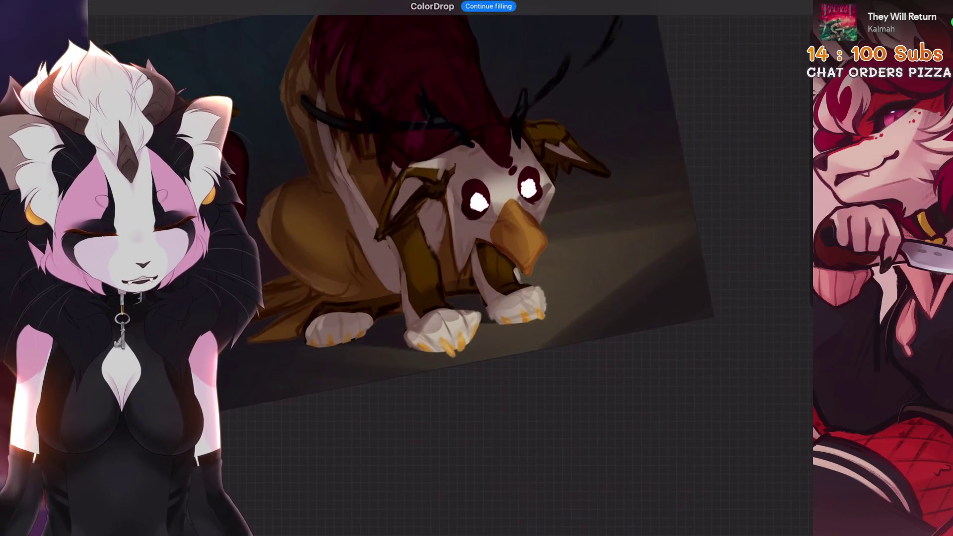
Step: Toggle Layer 18's visibility to compare, keeping the darker scene
left_click(780, 7)
scroll(397, 198, "down", 1)
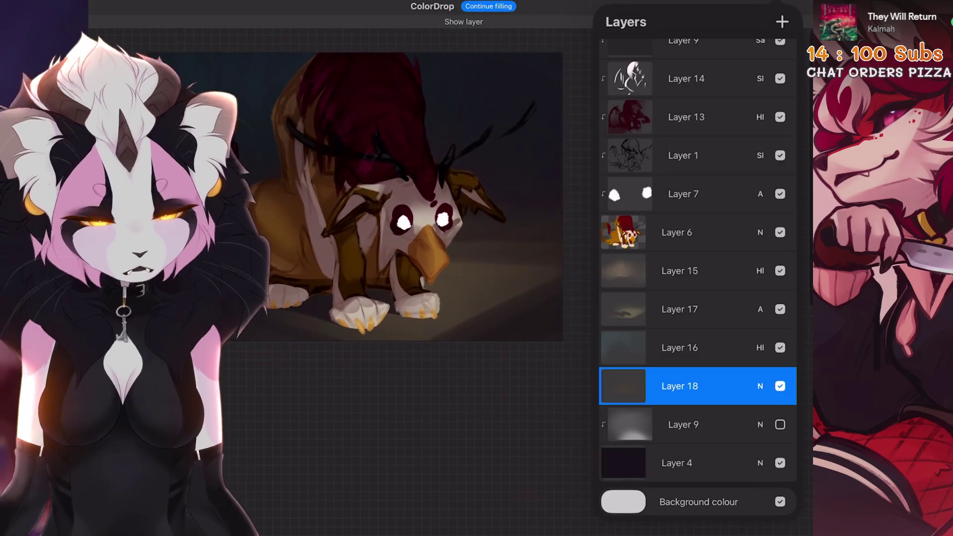
left_click(780, 386)
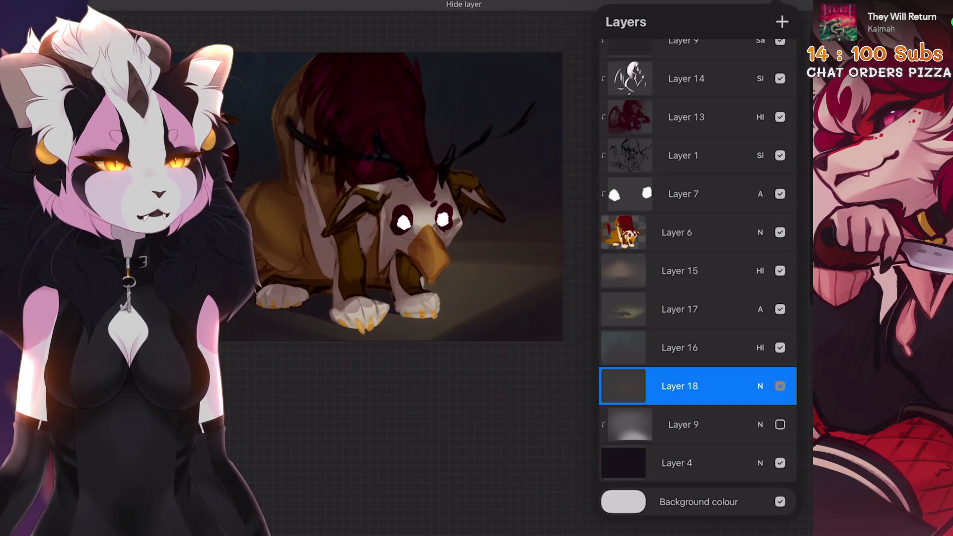
left_click(780, 386)
scroll(397, 198, "up", 5)
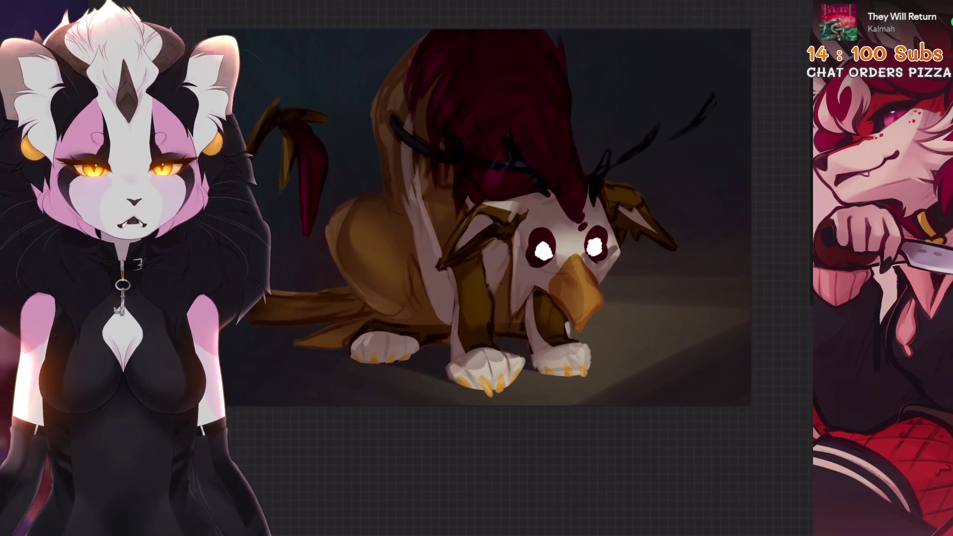
key("l")
scroll(698, 278, "up", 3)
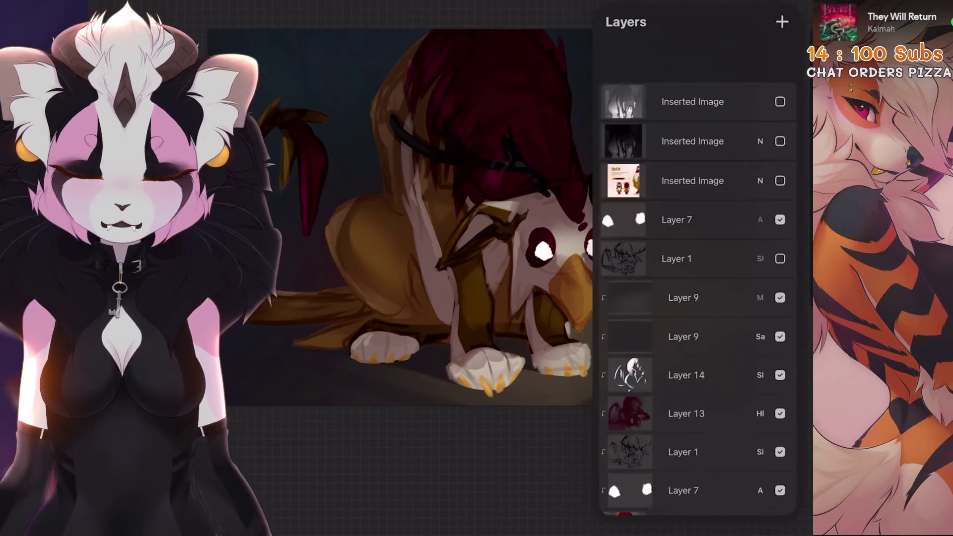
Step: Add a new layer above Layer 7 and fill it with Billows noise at maximum octaves
left_click(676, 213)
left_click(676, 174)
left_click(782, 22)
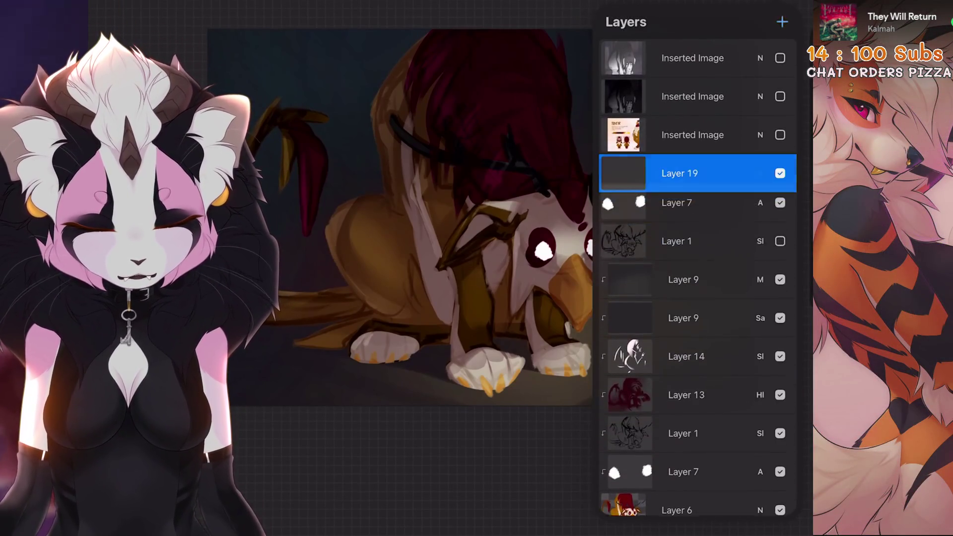
scroll(422, 223, "up", 2)
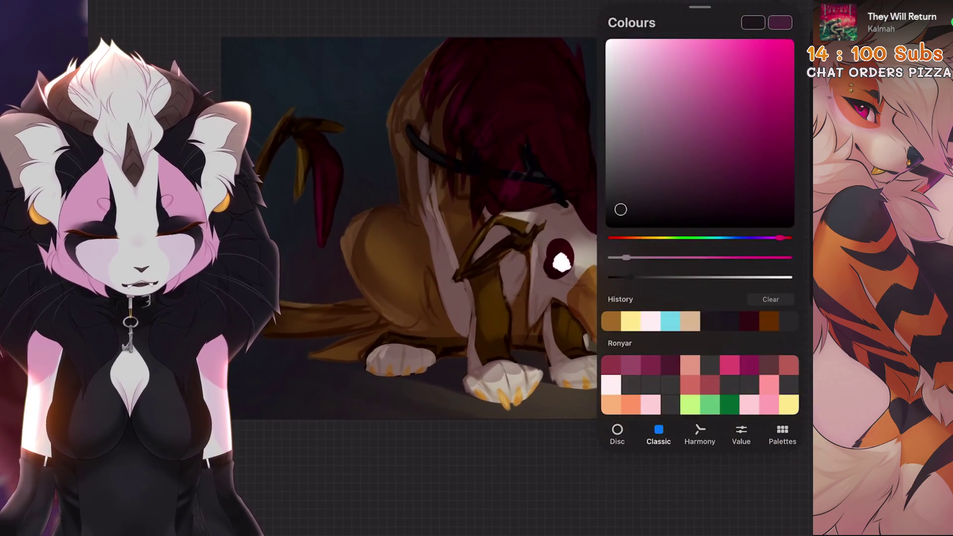
scroll(496, 228, "up", 2)
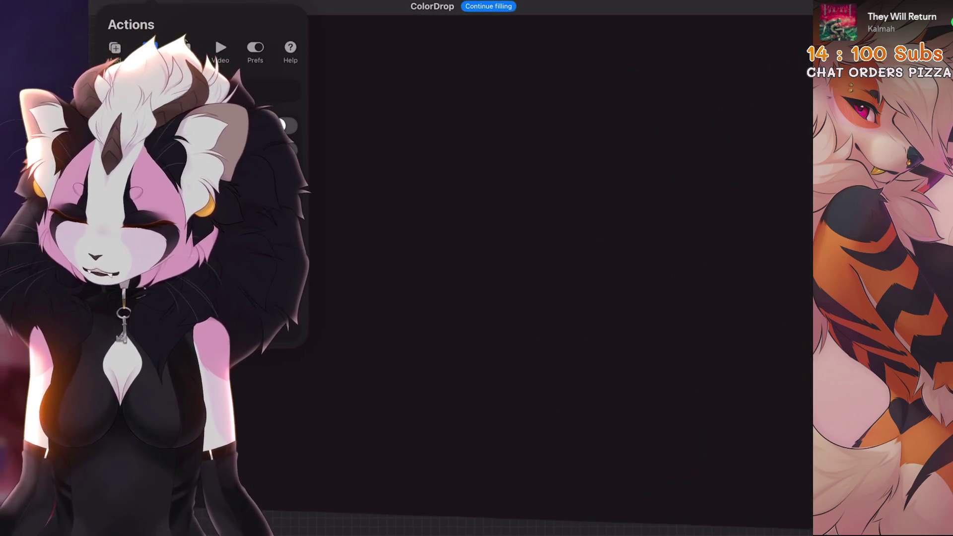
left_click(183, 6)
left_click(149, 223)
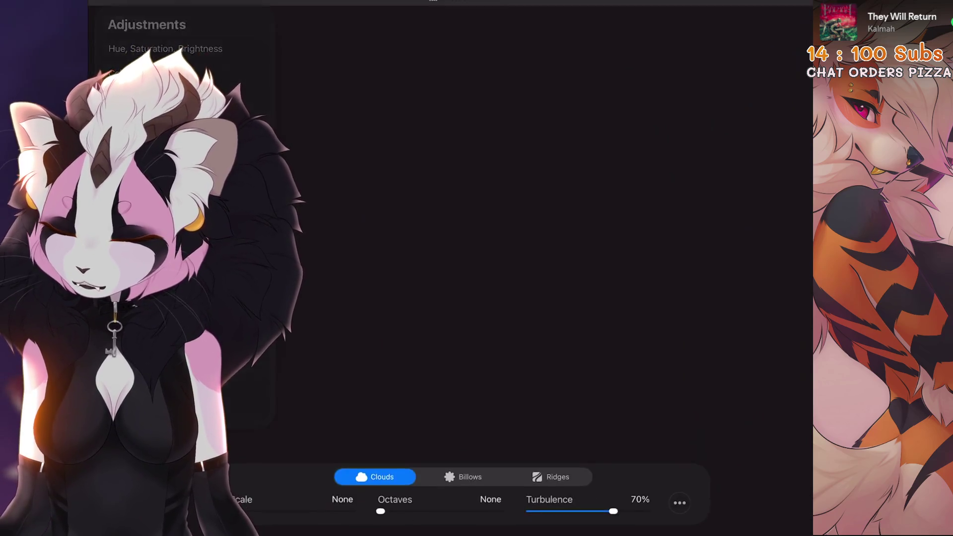
left_click_drag(347, 248, 645, 248)
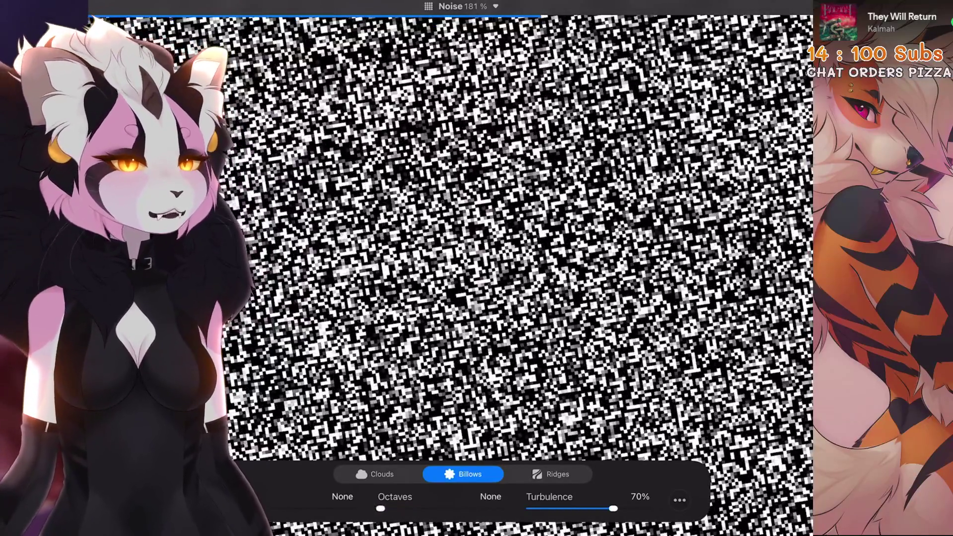
left_click_drag(380, 508, 501, 508)
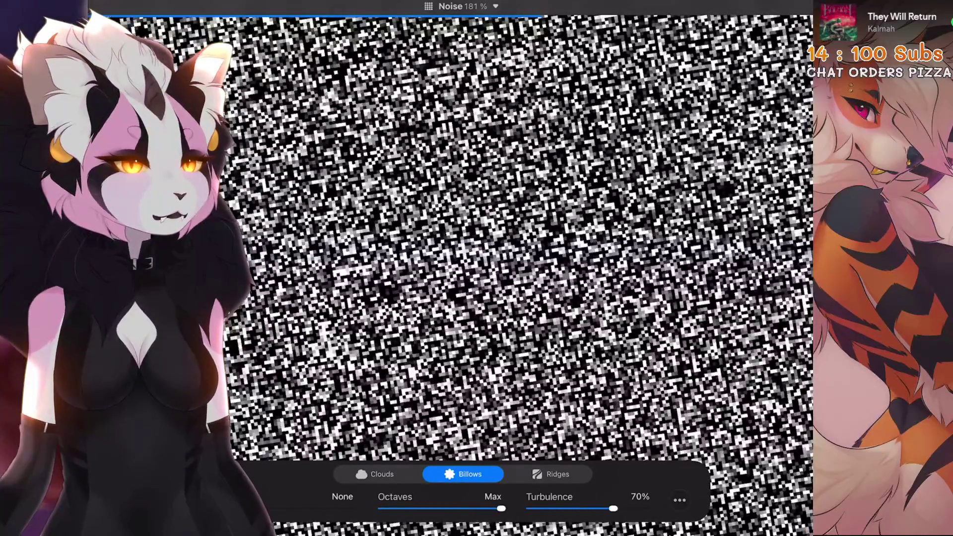
key("l")
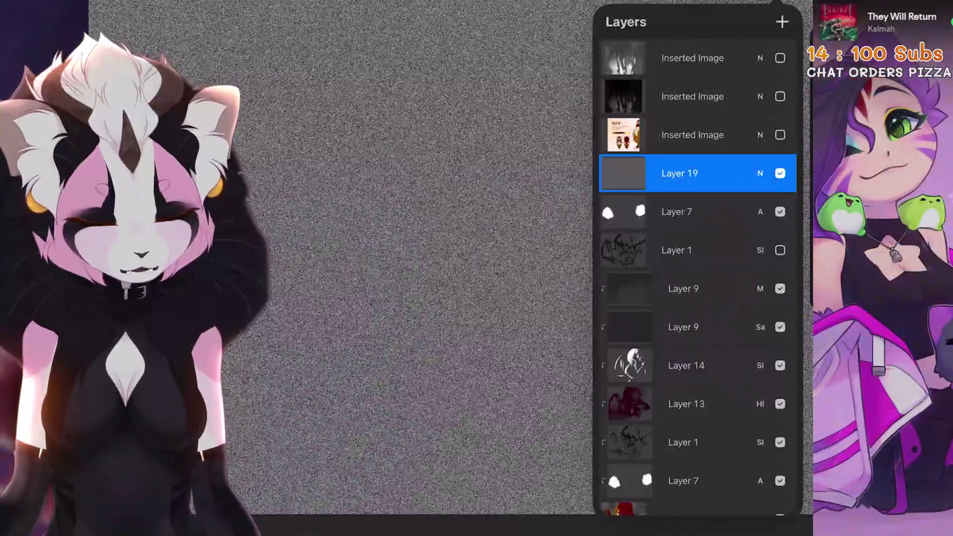
Step: Blend Layer 19 in Hard Light at 23% opacity as a fine grain
left_click(760, 174)
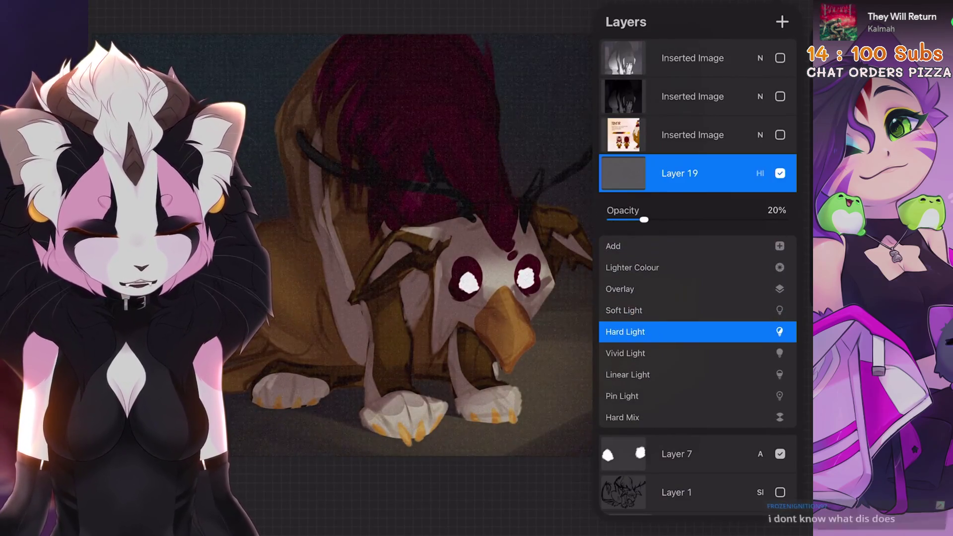
mouse_move(644, 220)
left_mouse_down()
mouse_move(701, 219)
mouse_move(633, 220)
left_mouse_up()
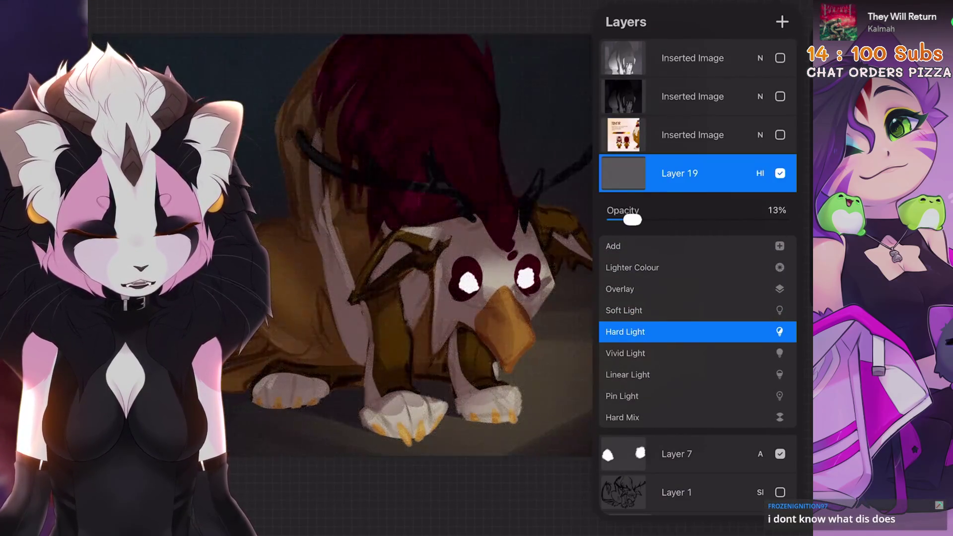
left_click(760, 173)
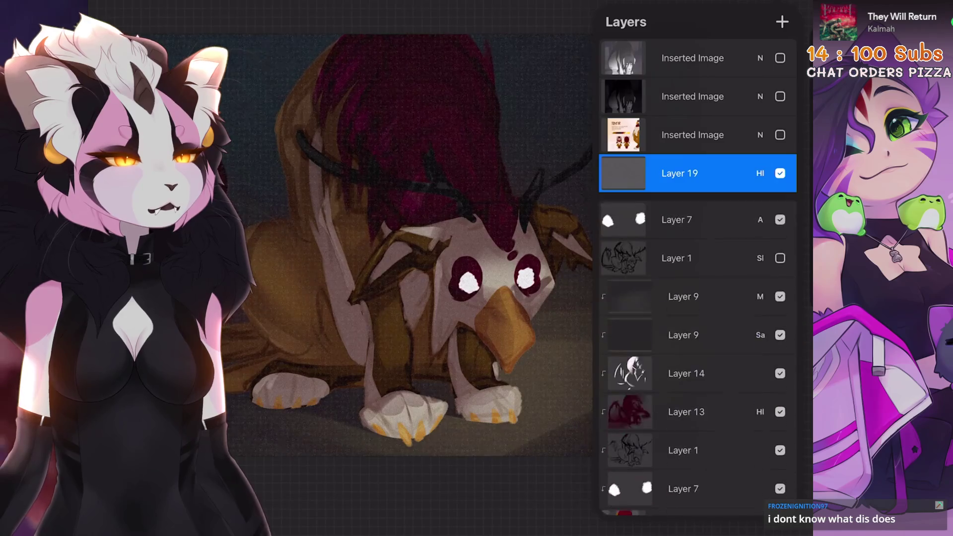
scroll(427, 269, "up", 5)
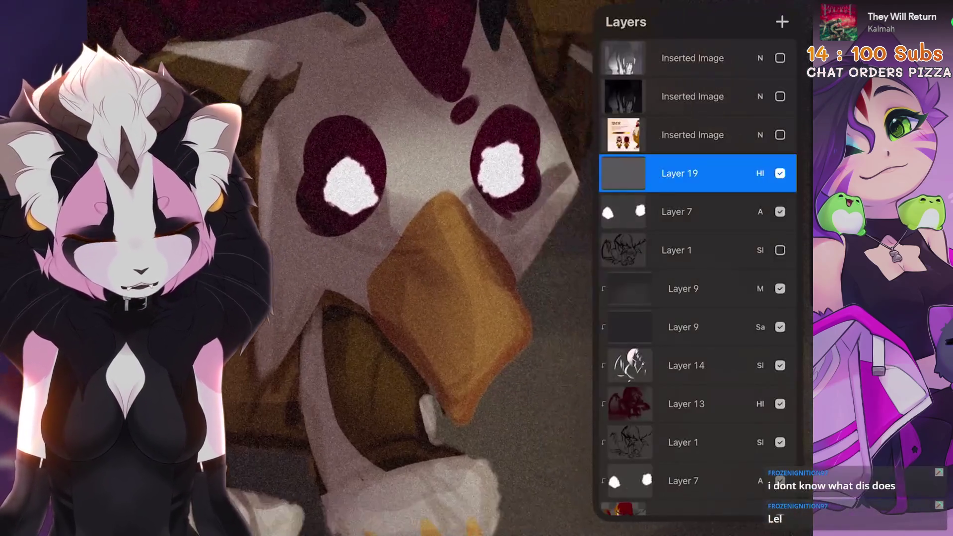
left_click(760, 173)
left_click_drag(646, 220, 622, 219)
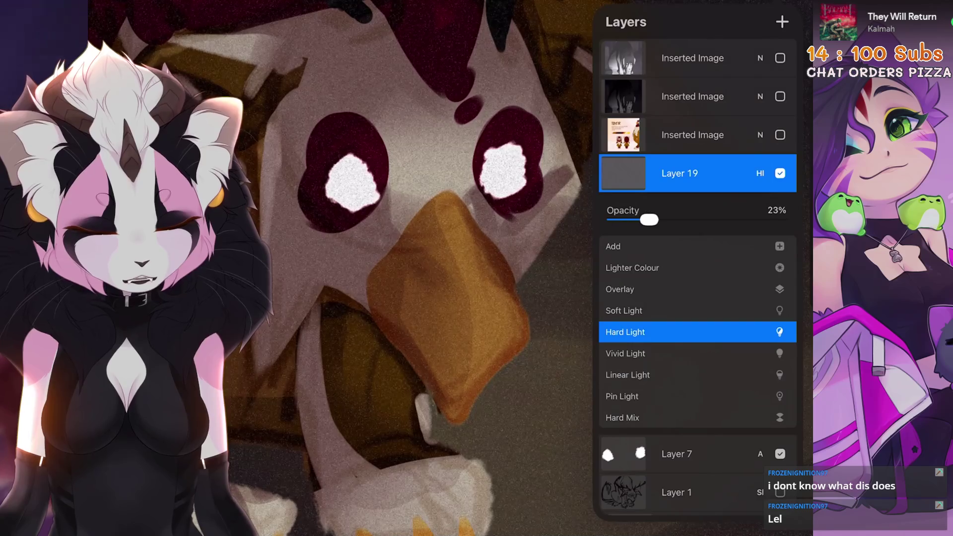
left_click(760, 173)
scroll(427, 268, "down", 5)
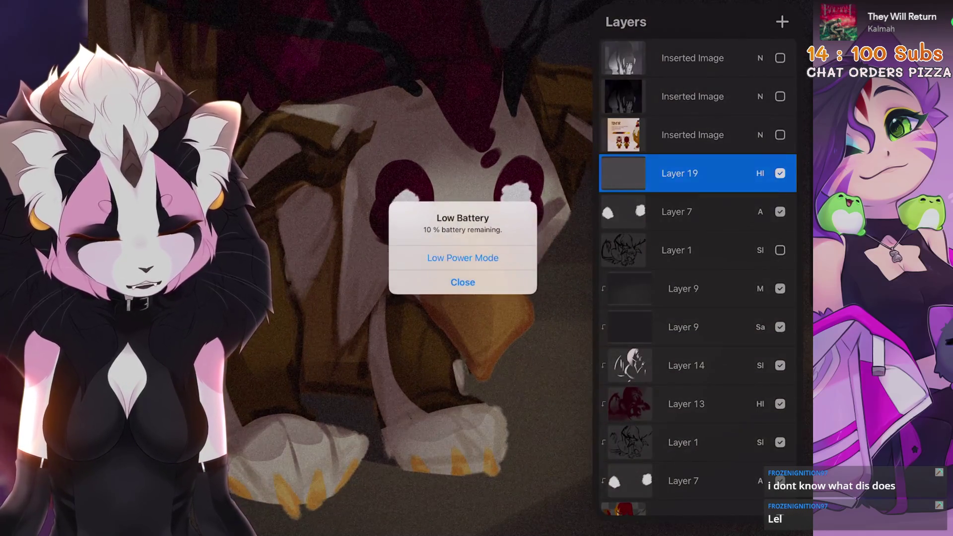
left_click(462, 281)
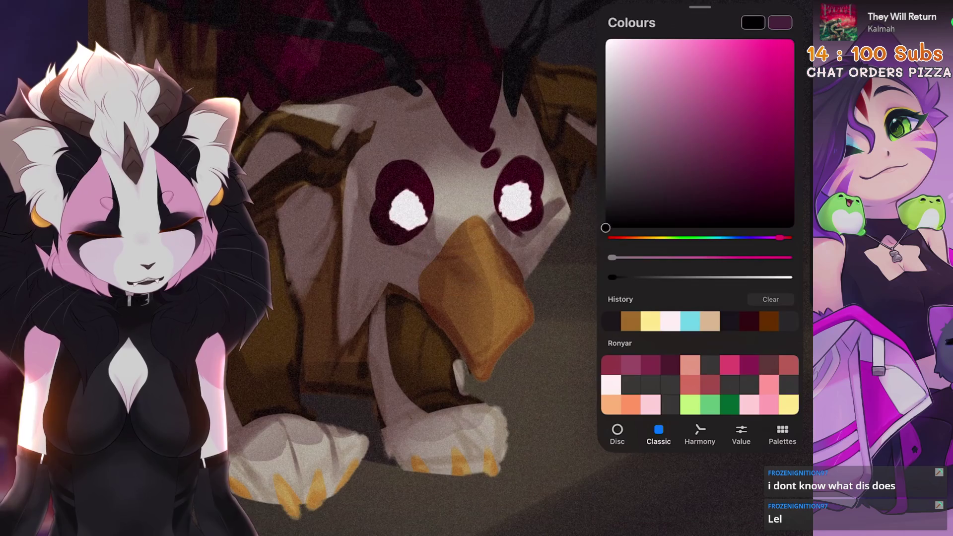
scroll(426, 248, "down", 5)
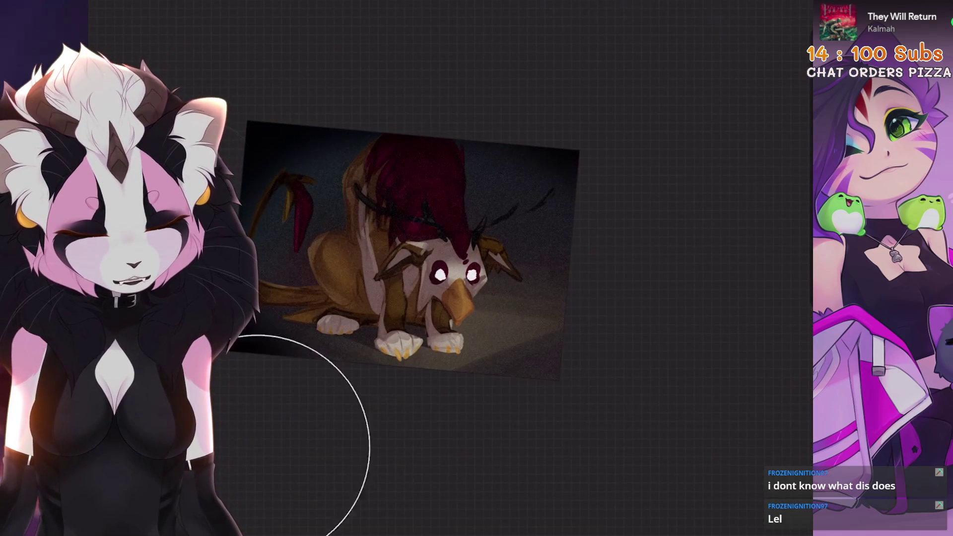
Step: Add Layer 21 above Layer 20 and airbrush dark edges around the canvas
key("l")
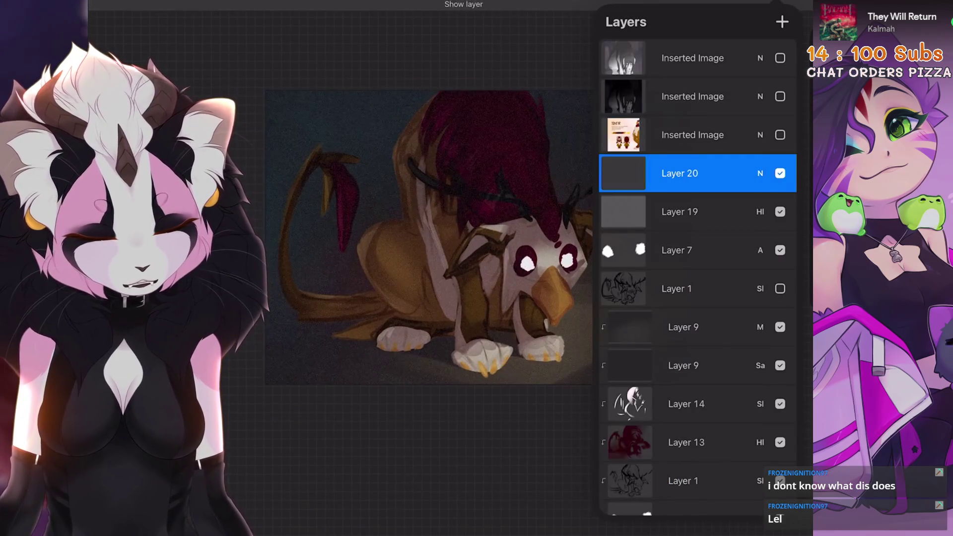
left_click(782, 22)
key("l")
mouse_move(764, 311)
left_mouse_down()
mouse_move(472, 468)
mouse_move(213, 393)
mouse_move(192, 74)
mouse_move(635, 25)
left_mouse_up()
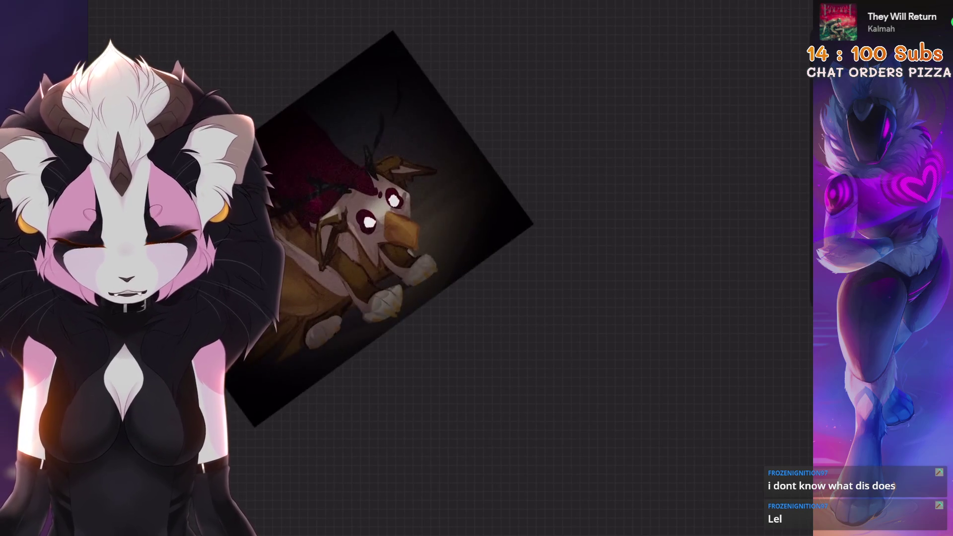
scroll(607, 278, "down", 3)
left_click(608, 378)
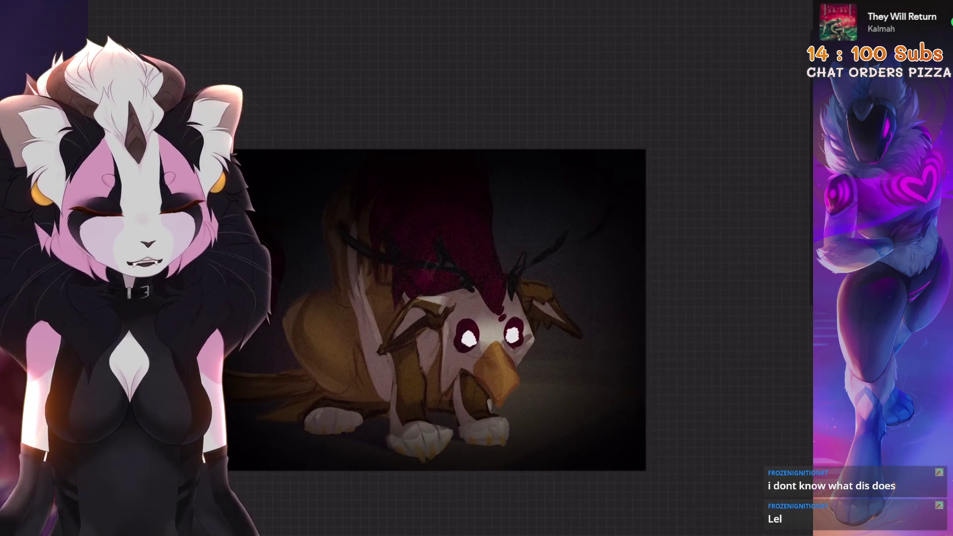
Step: Set Layer 21 to Multiply blend mode at 22% opacity
left_click(760, 173)
scroll(697, 333, "up", 6)
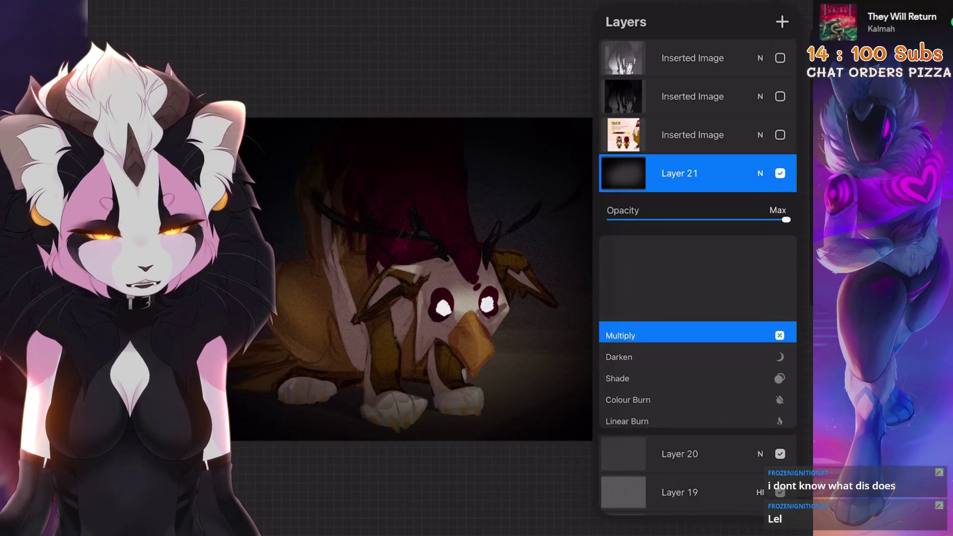
left_click_drag(787, 220, 610, 219)
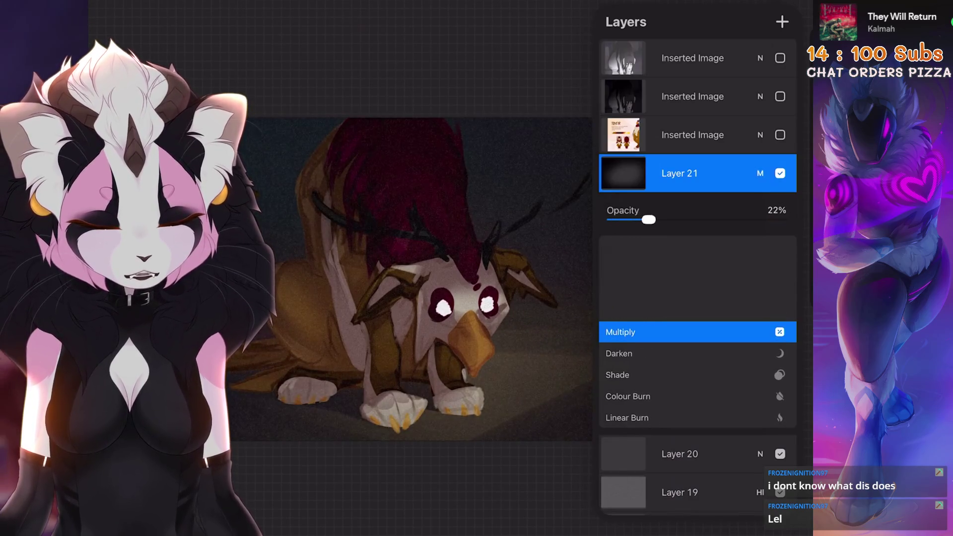
left_click(760, 173)
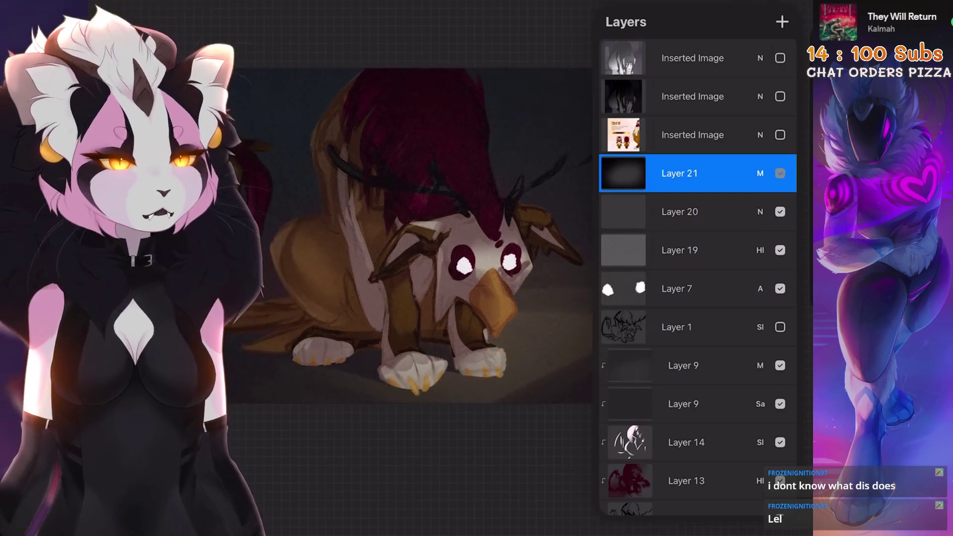
left_click(760, 173)
left_click(760, 173)
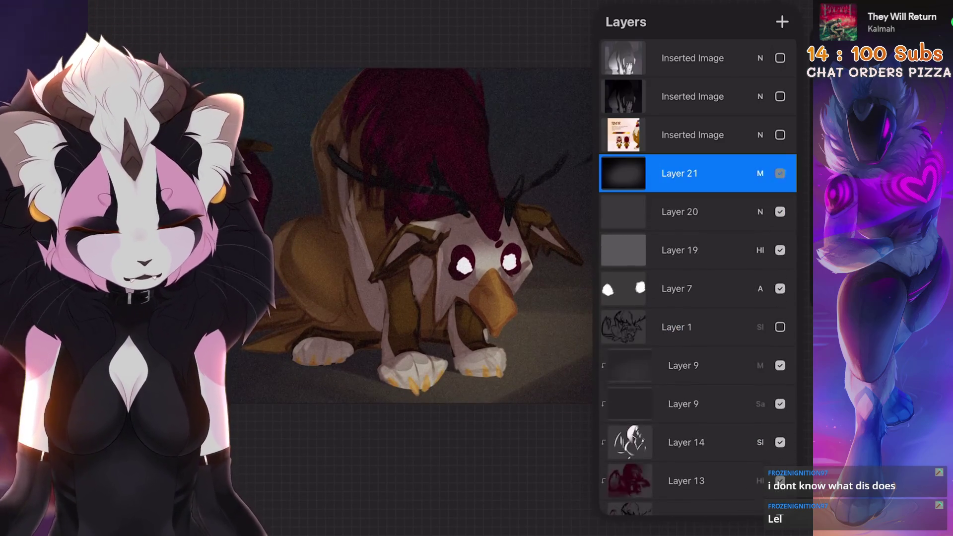
scroll(427, 268, "up", 5)
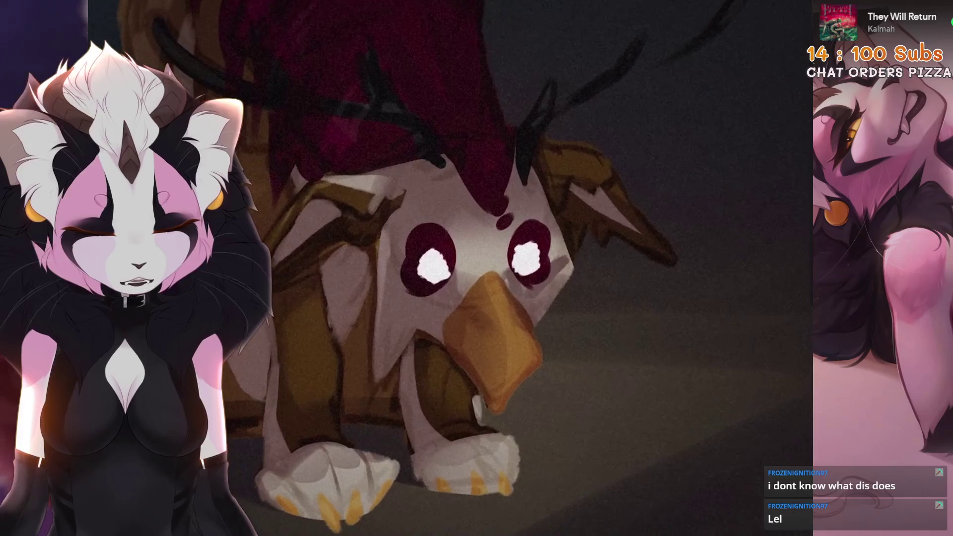
scroll(536, 268, "down", 5)
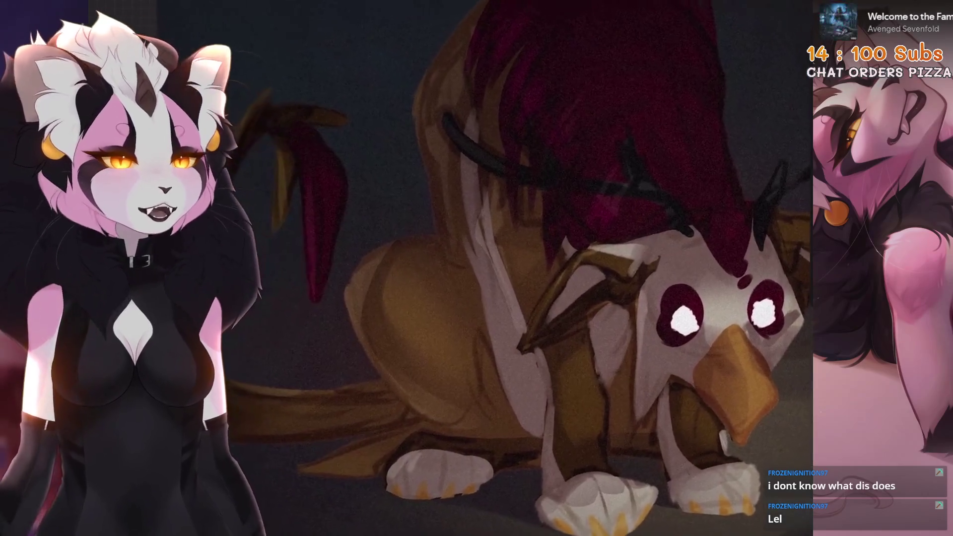
Step: Move Layer 7 above Layer 21 and apply a 15% Gaussian Blur to the eye glow
scroll(536, 268, "down", 4)
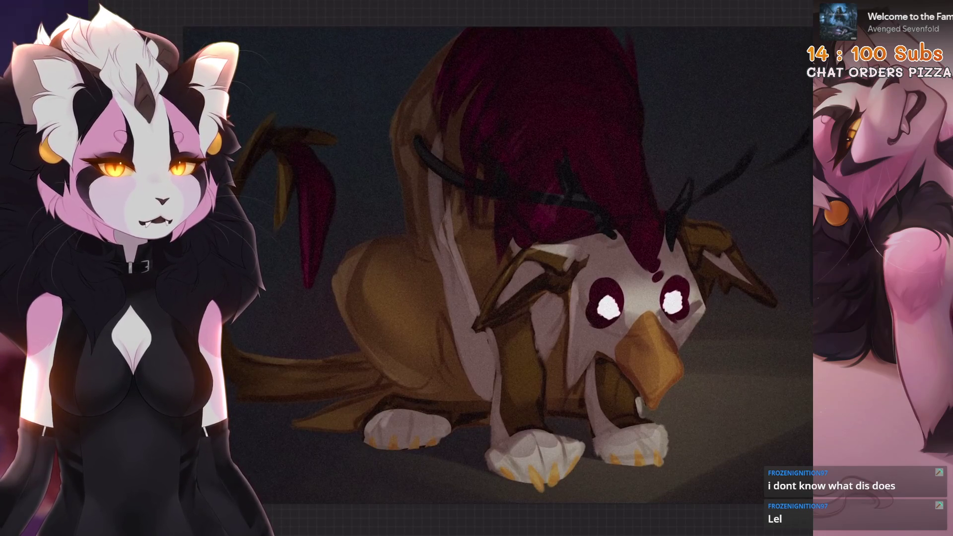
scroll(496, 263, "down", 4)
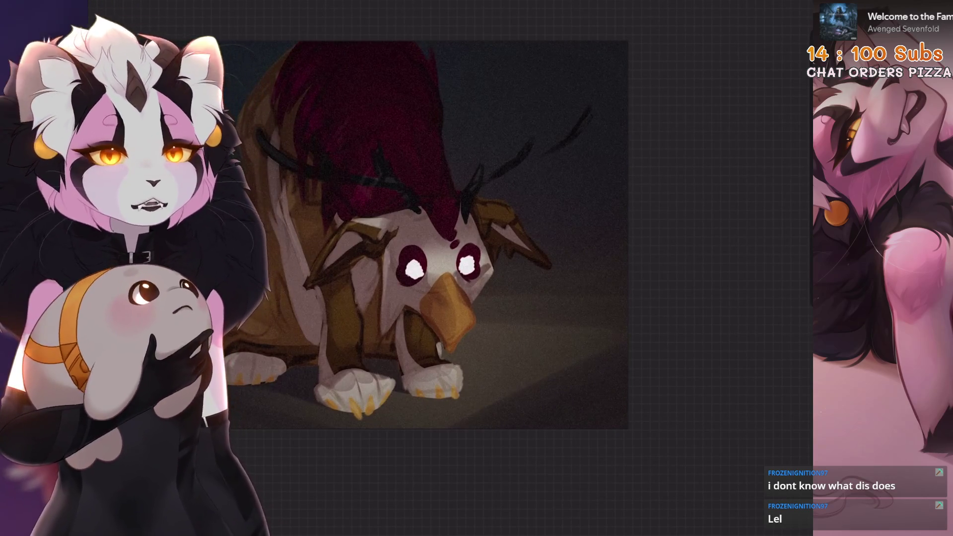
scroll(427, 234, "up", 4)
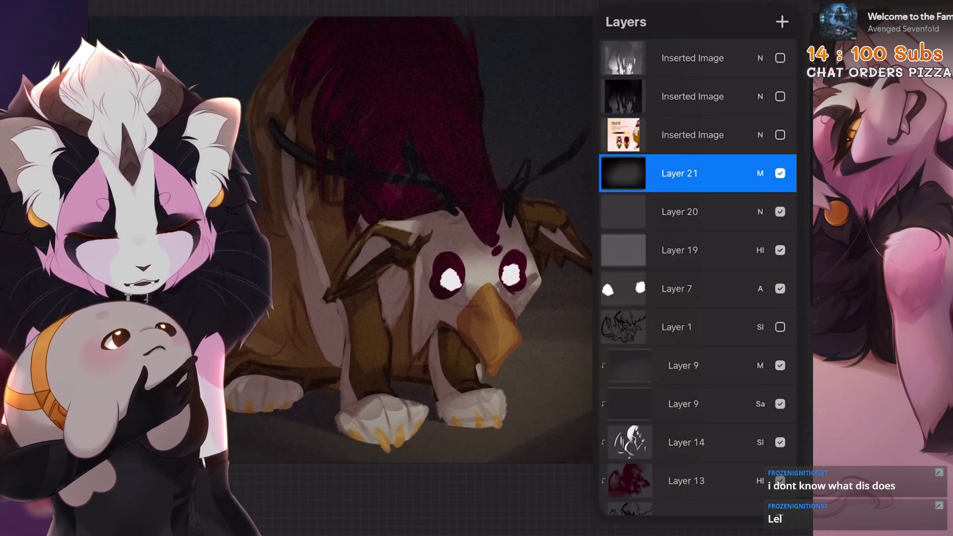
mouse_move(677, 288)
left_mouse_down()
mouse_move(677, 161)
mouse_move(677, 171)
left_mouse_up()
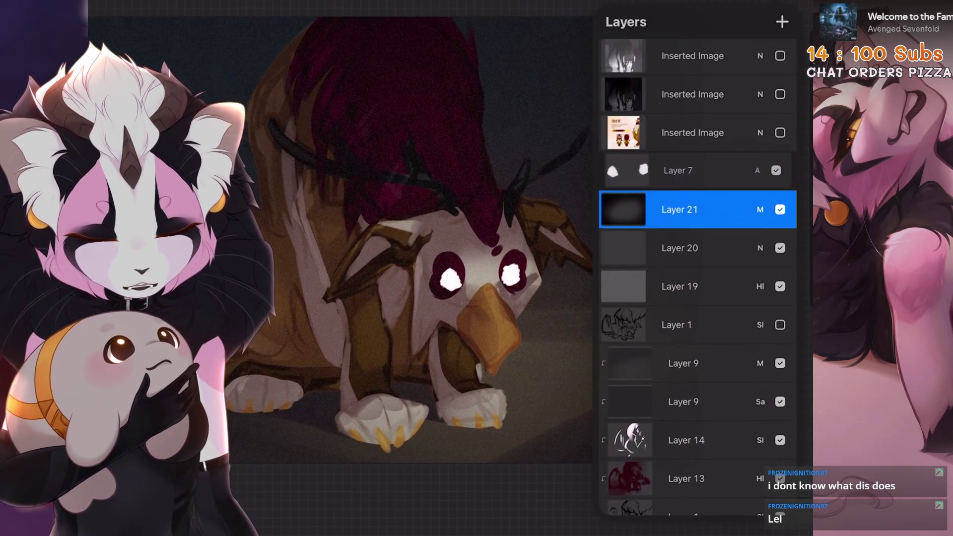
scroll(427, 239, "down", 2)
scroll(427, 238, "up", 3)
left_click(677, 170)
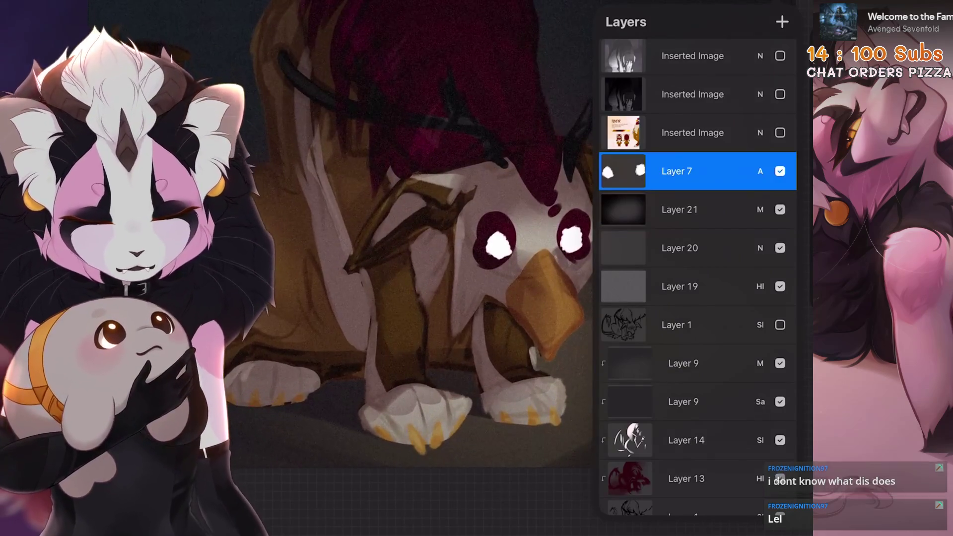
left_click_drag(447, 248, 546, 248)
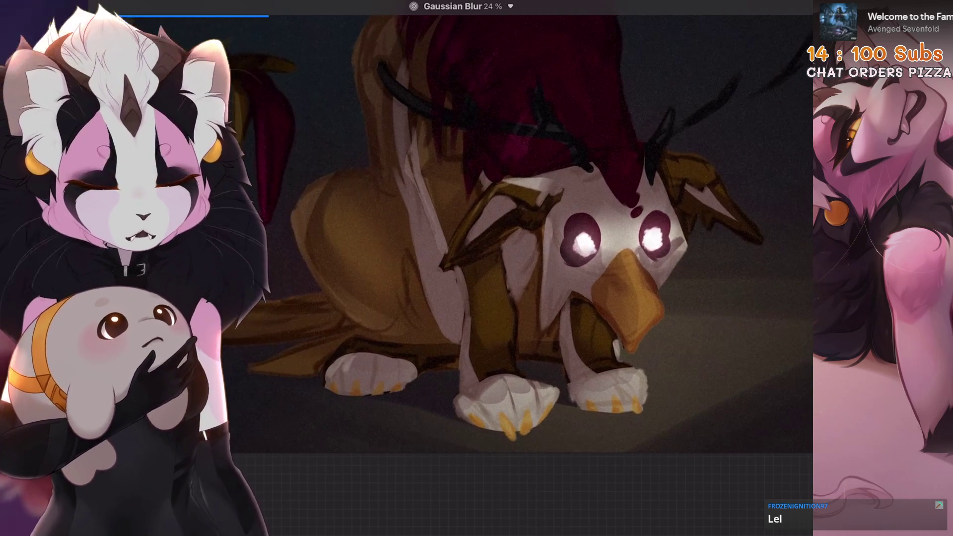
left_click_drag(630, 249, 484, 248)
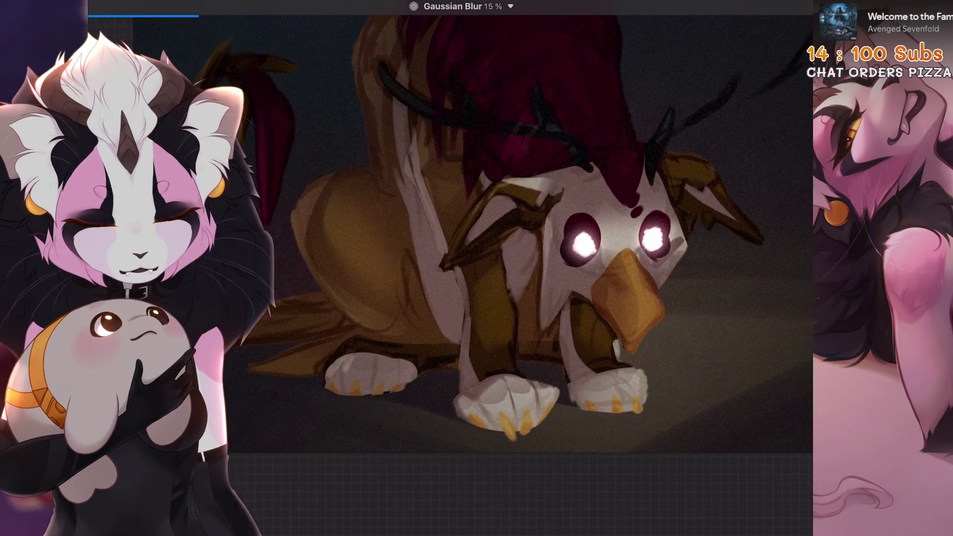
left_click(782, 7)
Step: Set Layer 7 to Add at 32% opacity, then flood a new layer with black
left_click(623, 173)
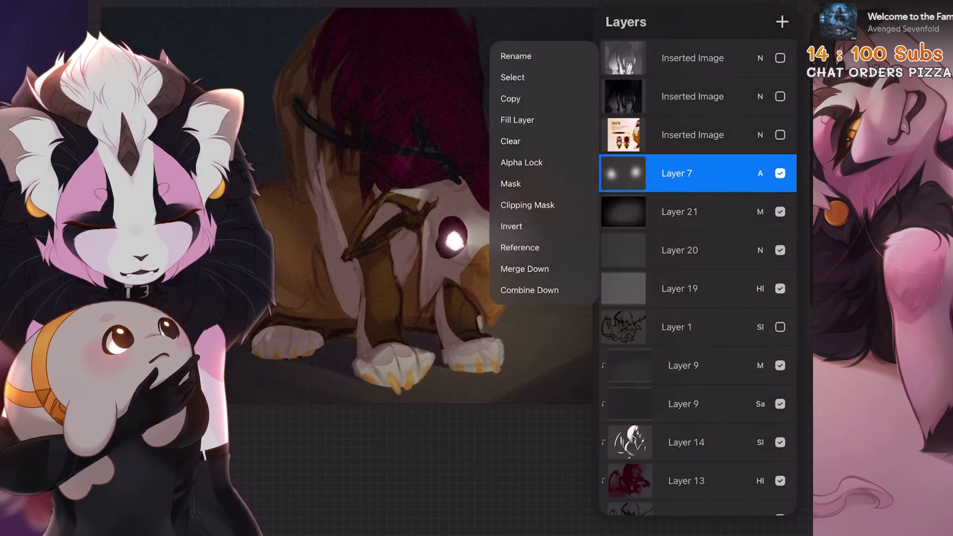
left_click(623, 173)
left_click(760, 173)
mouse_move(786, 219)
left_mouse_down()
mouse_move(641, 220)
mouse_move(666, 220)
left_mouse_up()
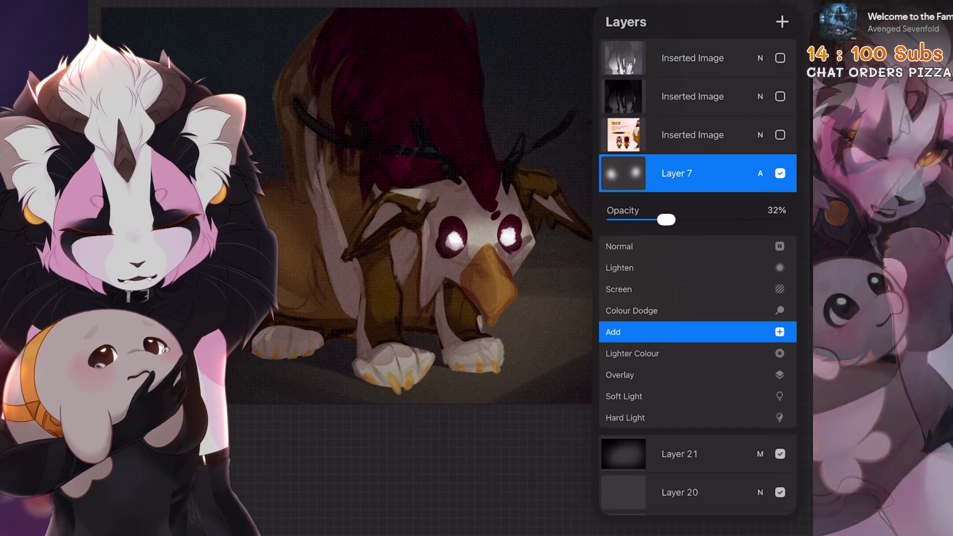
left_click(397, 447)
scroll(407, 233, "up", 5)
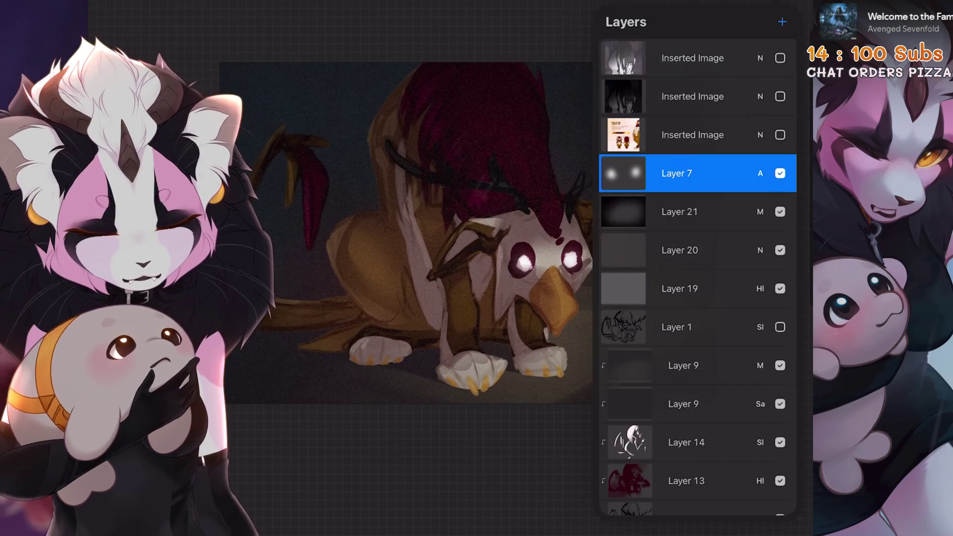
key("c")
left_click_drag(753, 22, 467, 234)
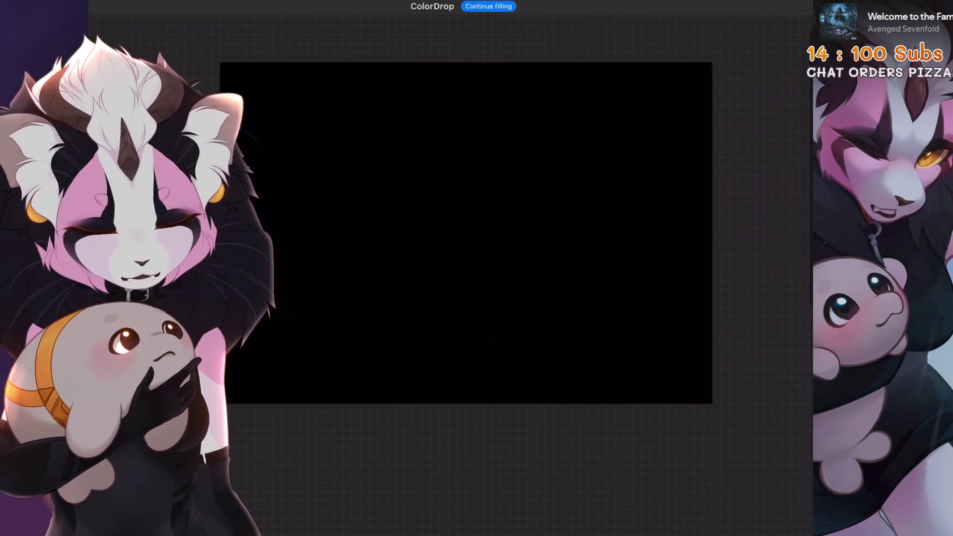
Step: Shrink the black fill into a top bar, duplicate it, and move the copy to the bottom
key("v")
mouse_move(465, 403)
left_mouse_down()
mouse_move(465, 95)
mouse_move(466, 110)
left_mouse_up()
left_click_drag(745, 170, 640, 171)
left_click(721, 170)
mouse_move(407, 80)
left_mouse_down()
mouse_move(397, 360)
mouse_move(406, 348)
left_mouse_up()
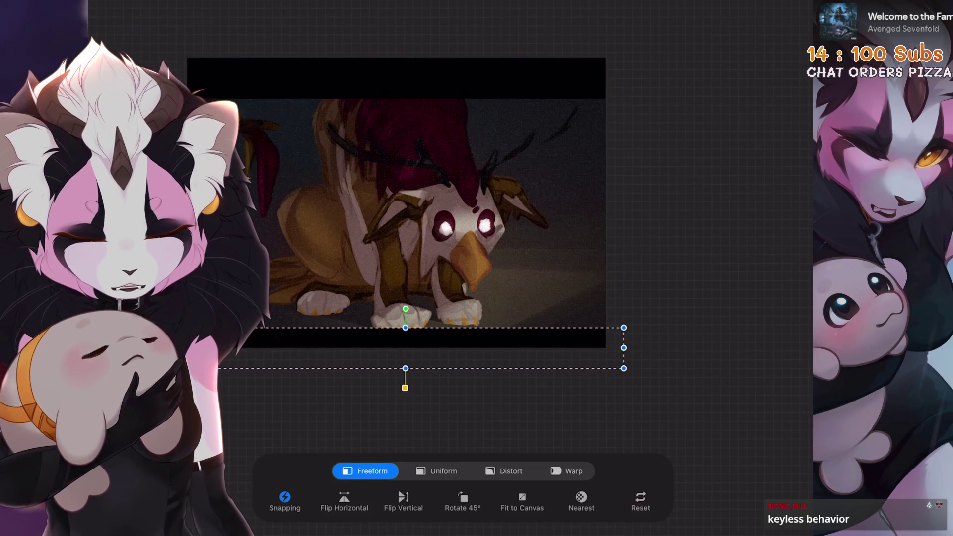
Step: Make the top letterbox bar taller by pulling its lower edge down
scroll(541, 233, "up", 3)
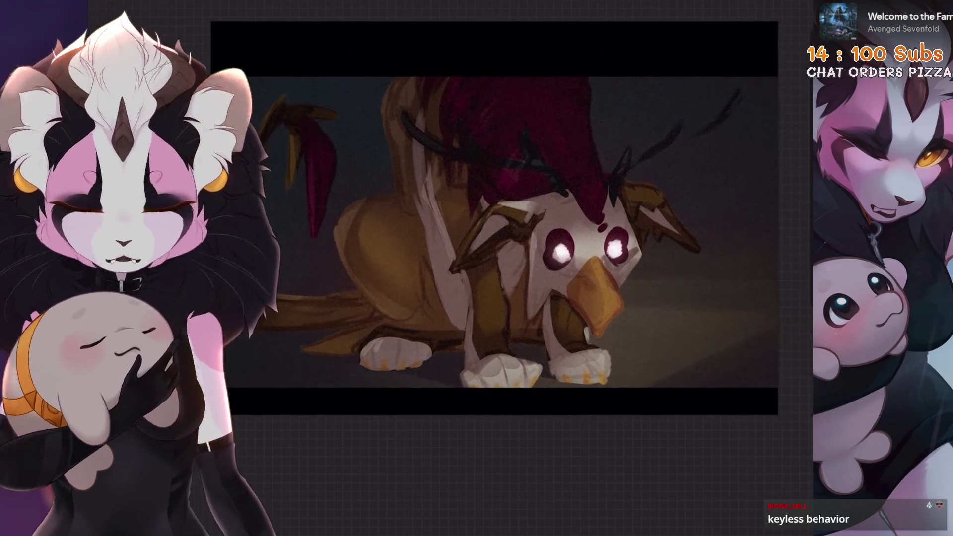
key("l")
left_click(679, 211)
key("v")
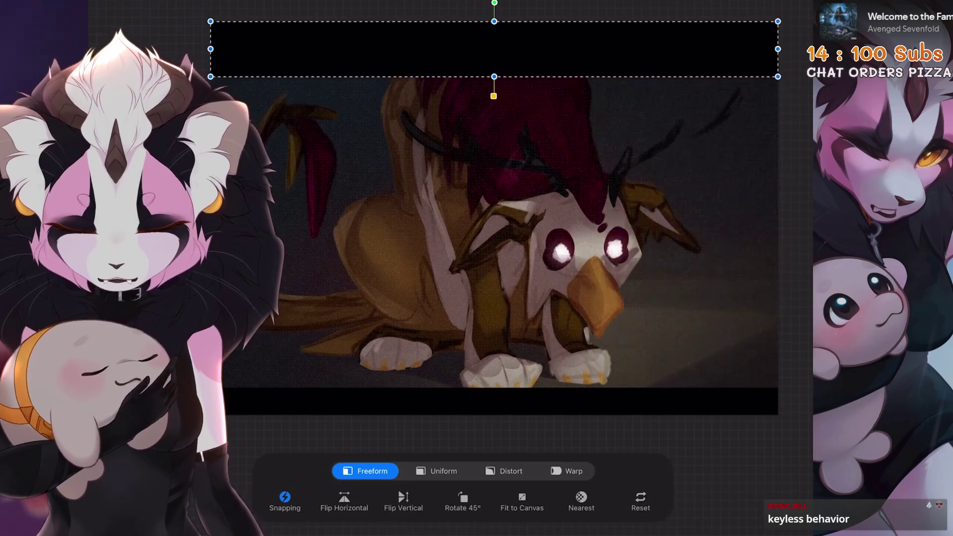
key("v")
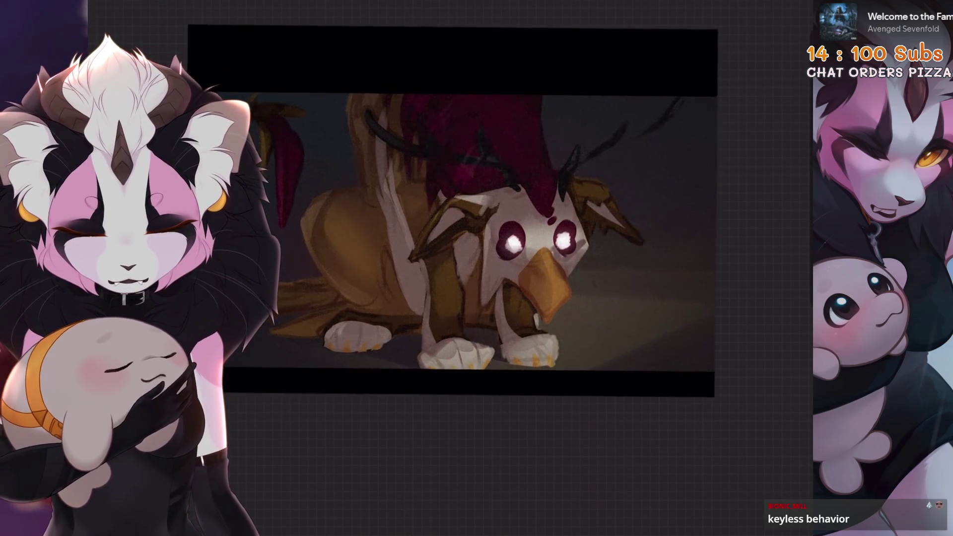
key("v")
left_click_drag(449, 90, 450, 104)
key("v")
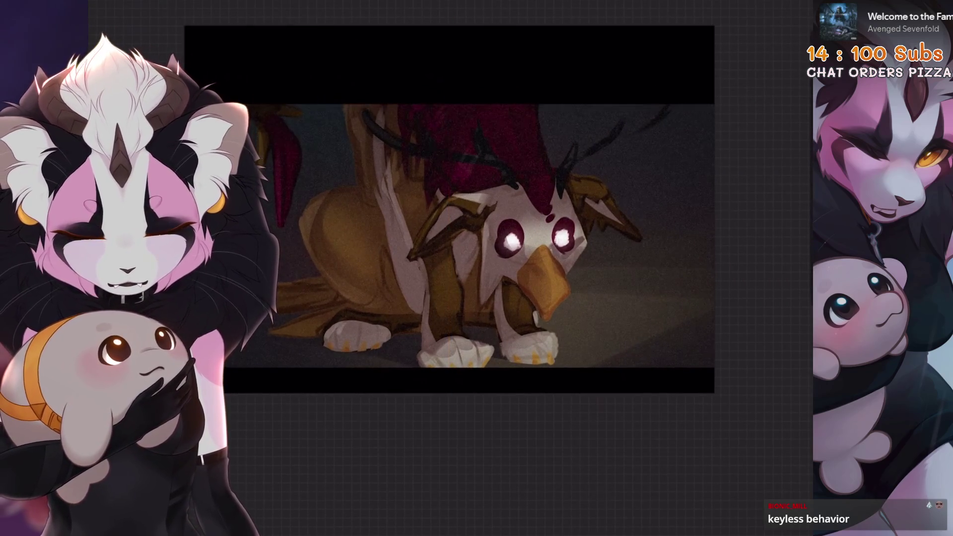
key("l")
scroll(697, 273, "down", 5)
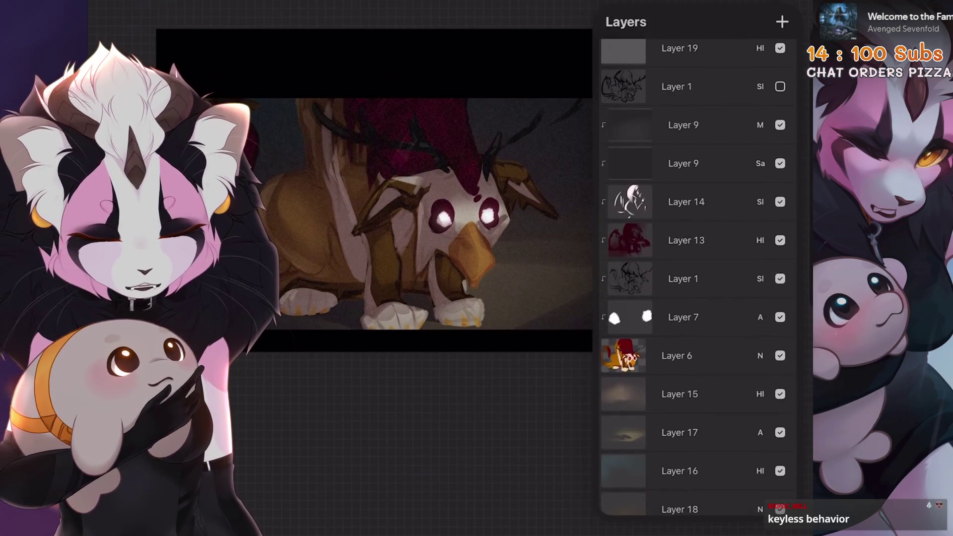
Step: Add Layer 24, move it just below Layer 13, and lasso an area on the griffin
left_click(783, 21)
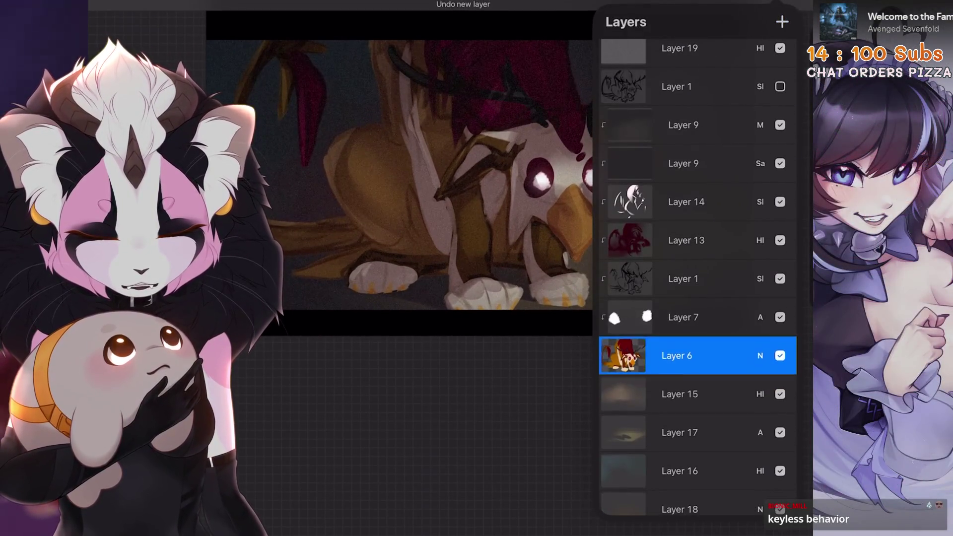
left_click_drag(694, 355, 695, 278)
key("s")
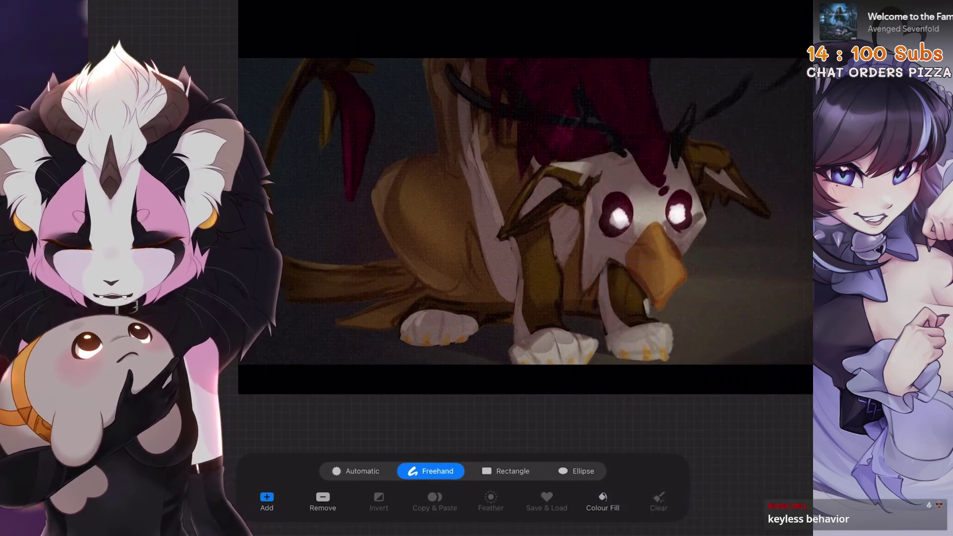
left_click(347, 355)
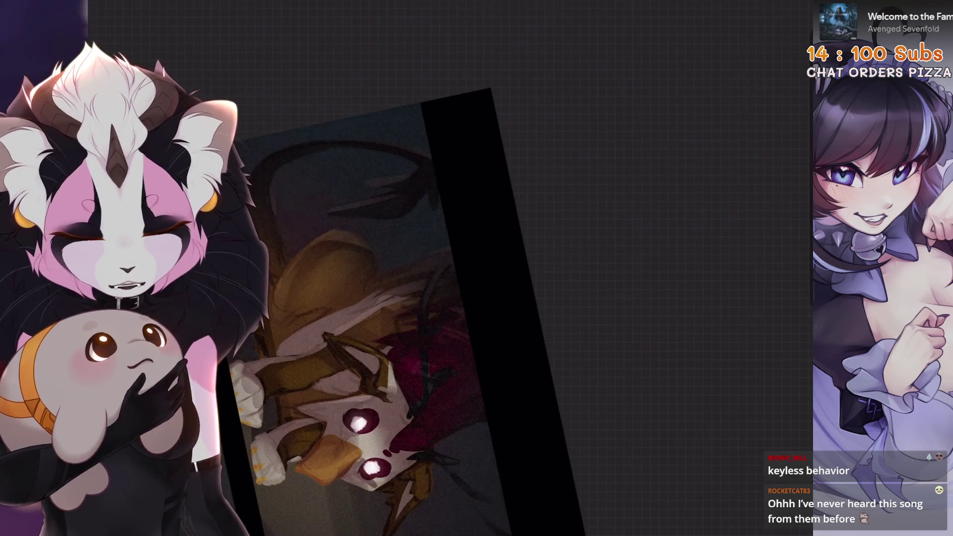
Step: Make several freehand selections on the griffin's chest, legs and paw for shading
key("s")
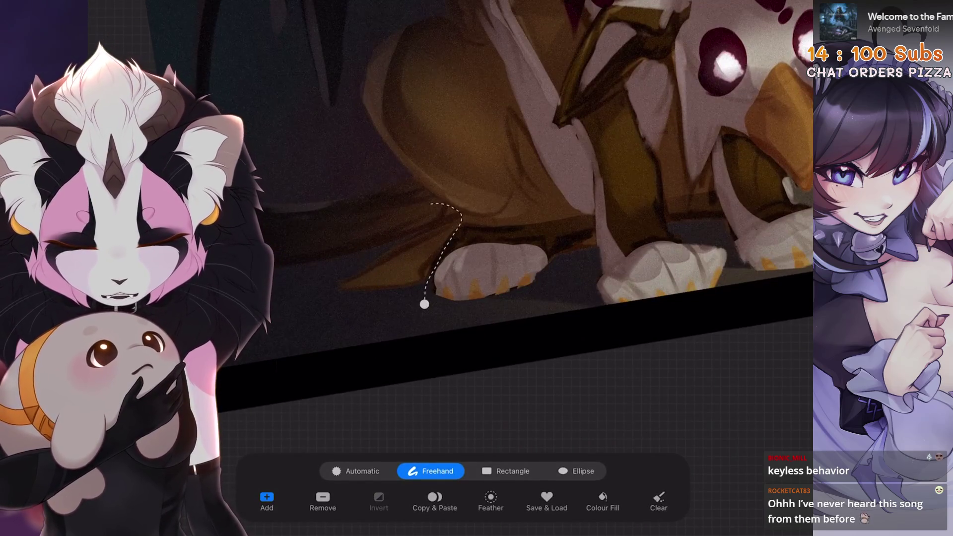
key("b")
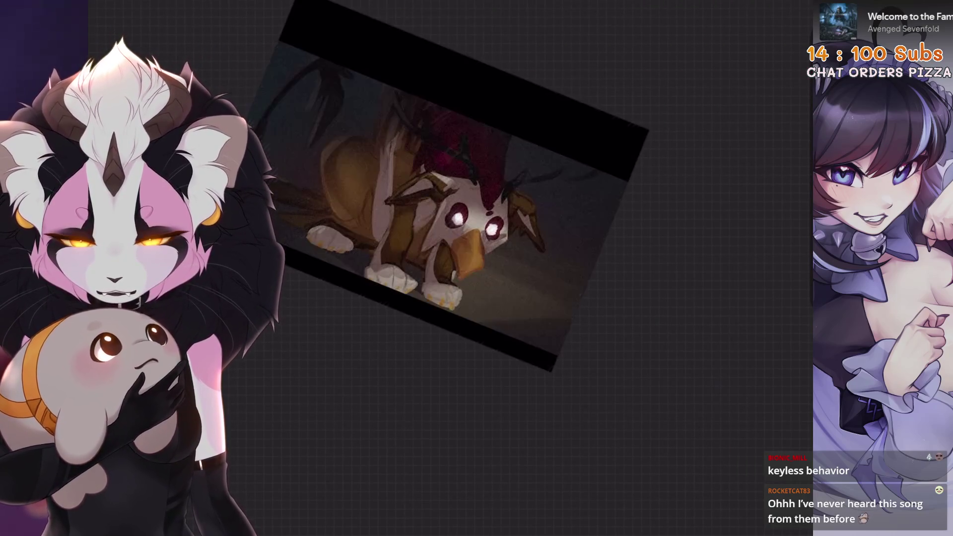
key("s")
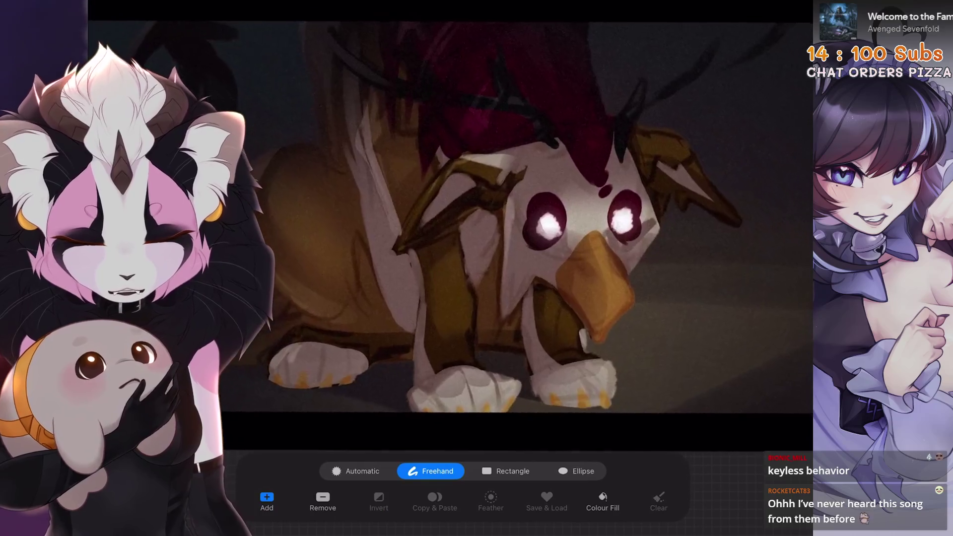
left_click_drag(519, 335, 526, 371)
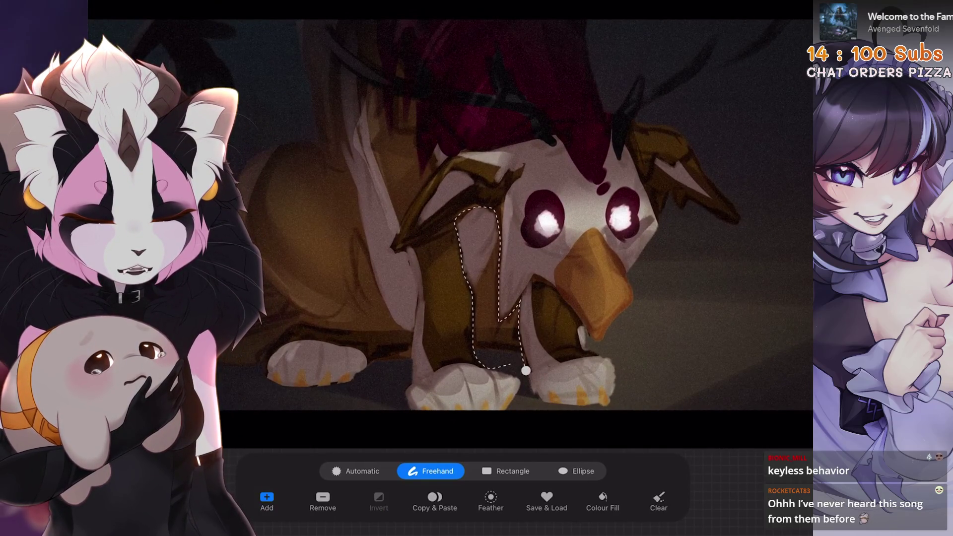
key("b")
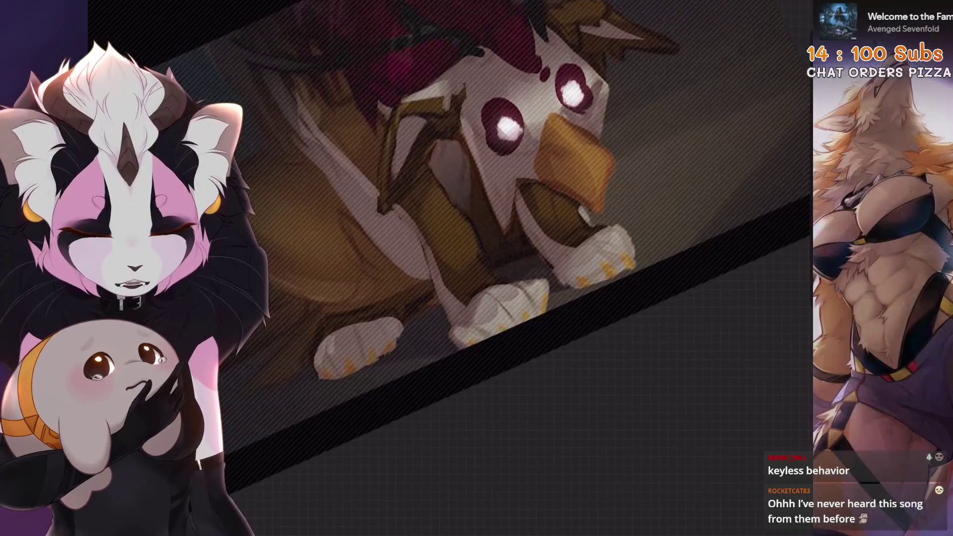
key("s")
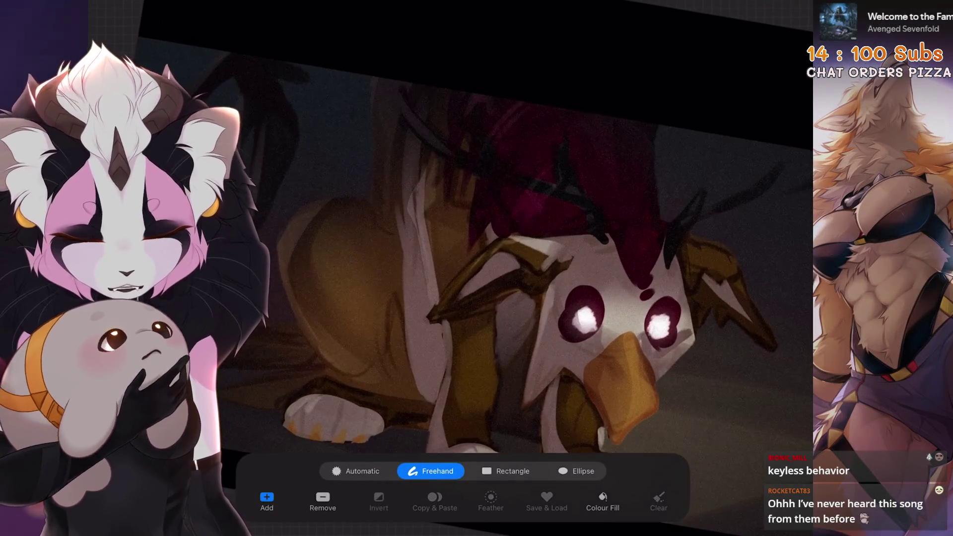
key("b")
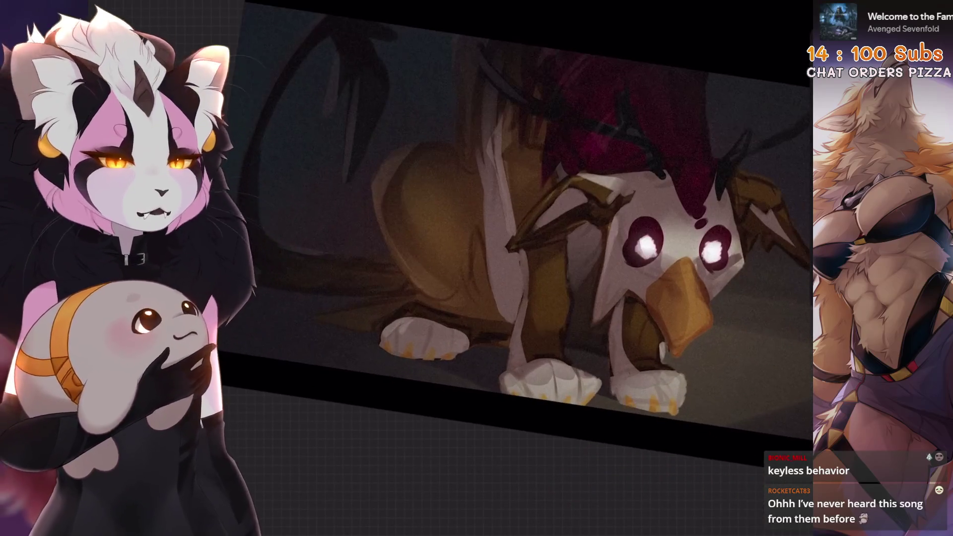
key("s")
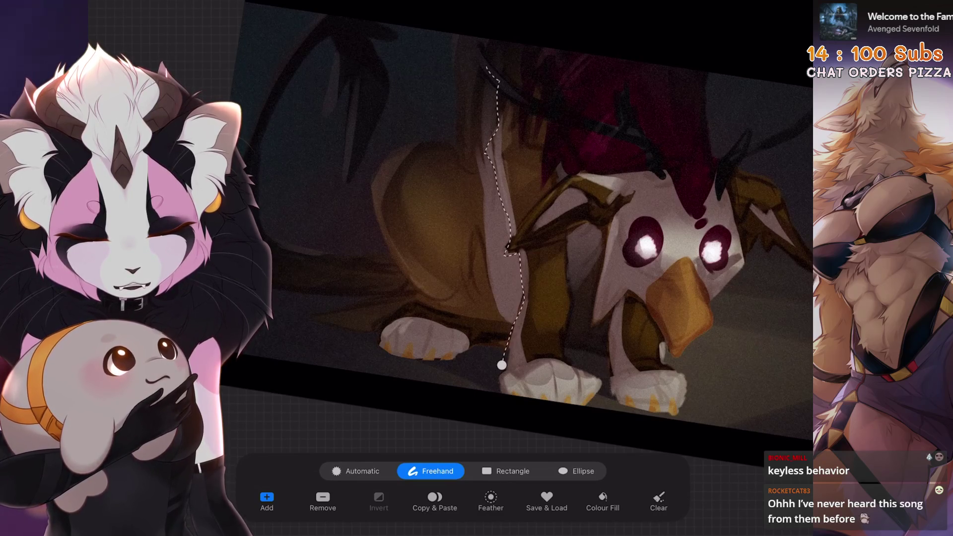
key("b")
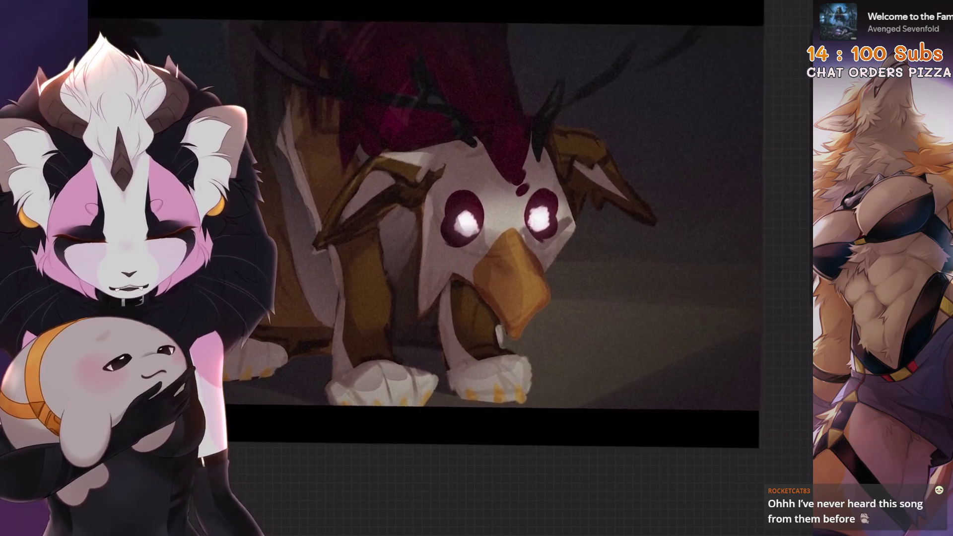
key("s")
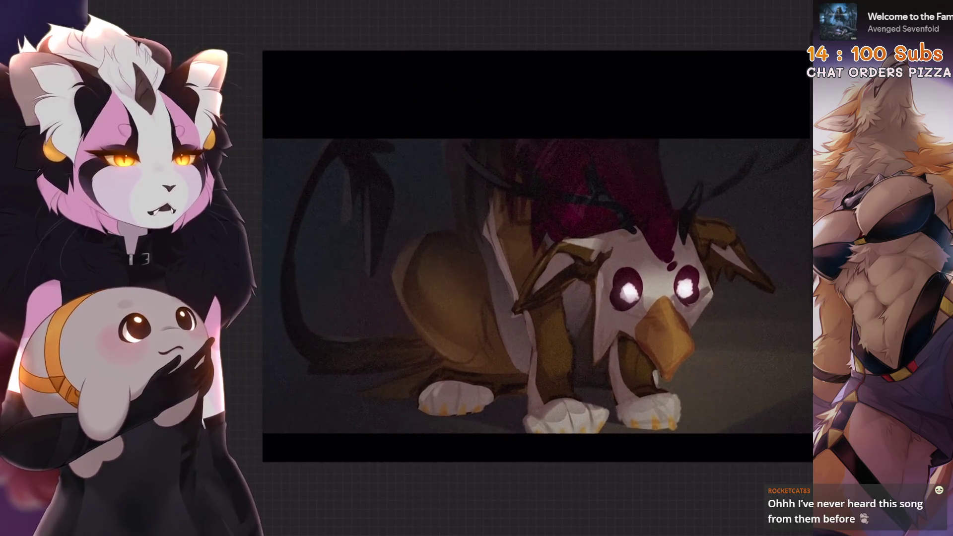
Step: Merge the top Layer 22 down into the other letterbox layer and toggle its visibility off and on
key("l")
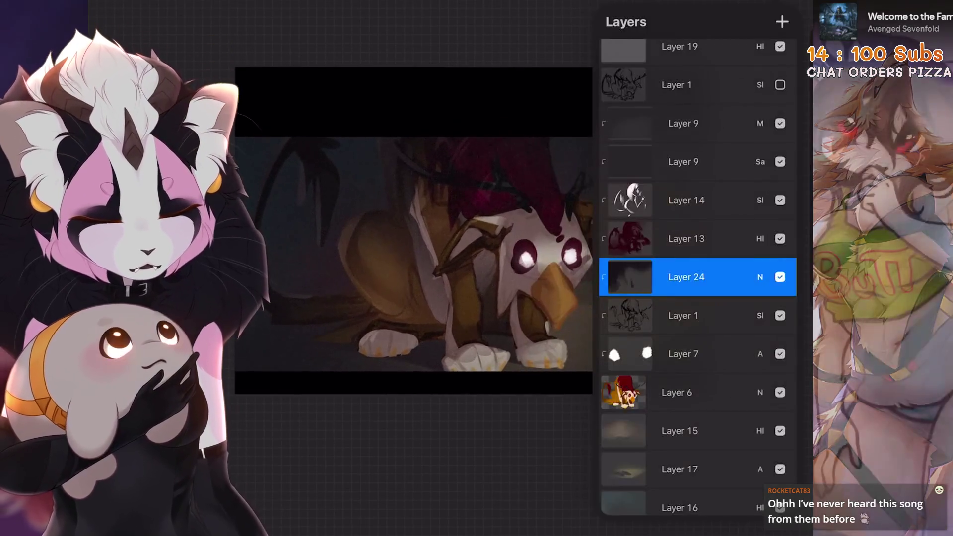
scroll(697, 278, "up", 3)
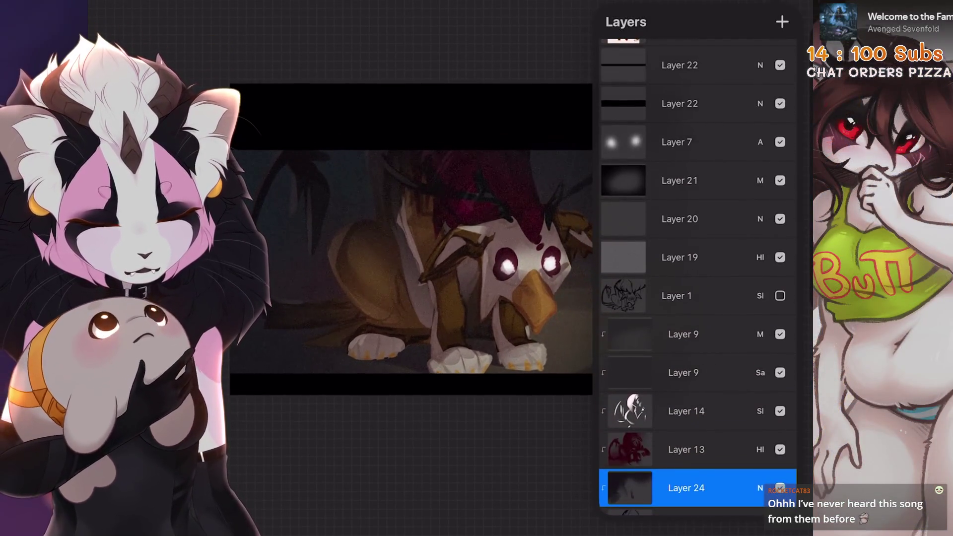
left_click(679, 65)
left_click(496, 229)
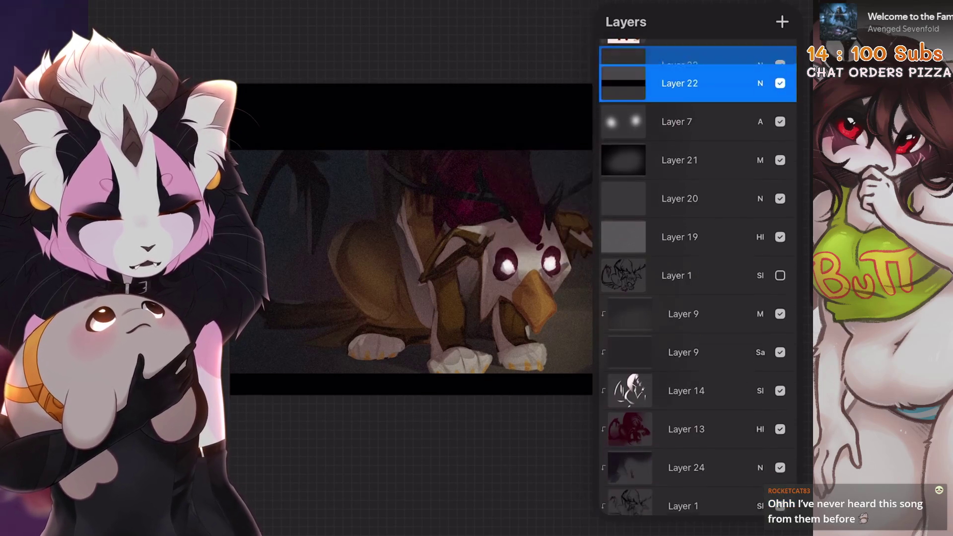
left_click(780, 65)
left_click(780, 65)
scroll(412, 238, "down", 3)
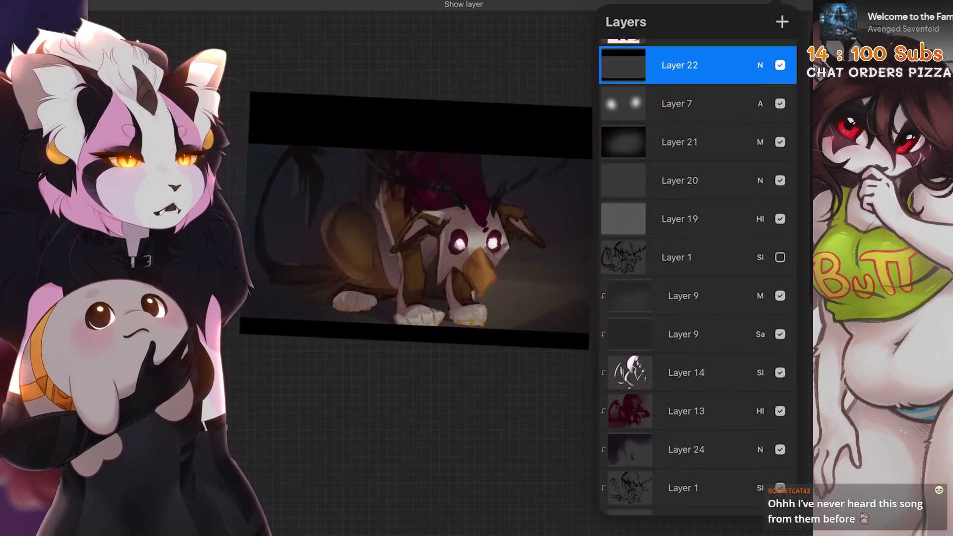
key("l")
Step: Undo and redo the letterbox bars' visibility toggle
scroll(427, 228, "up", 3)
key("l")
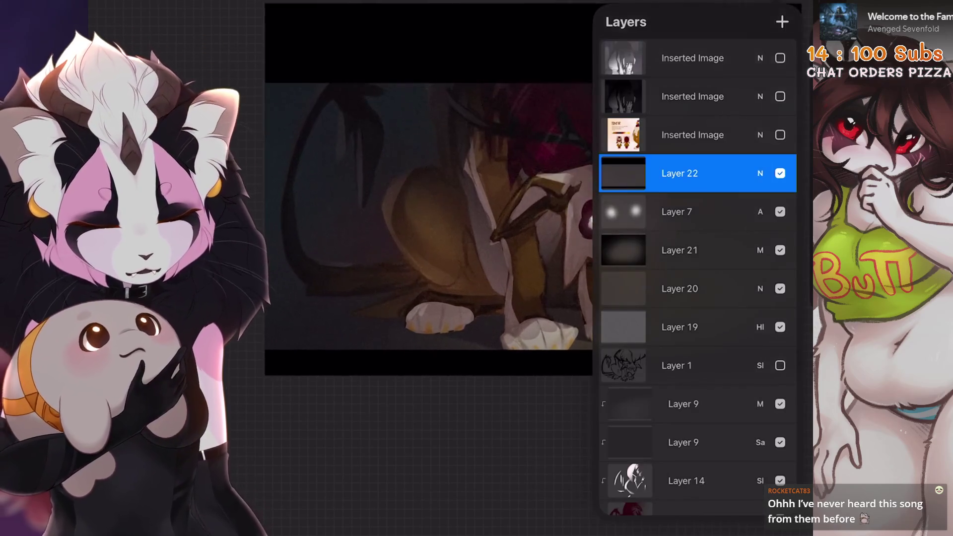
key("l")
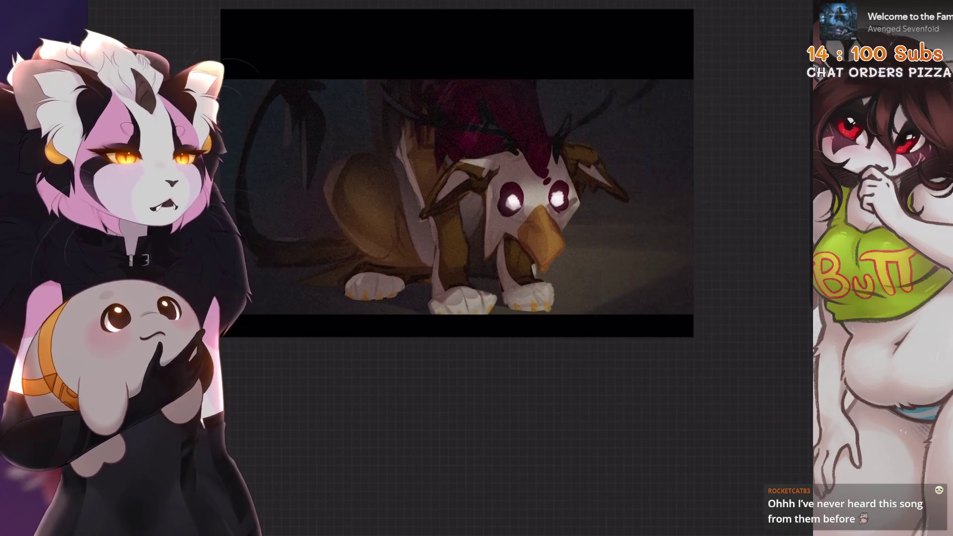
scroll(531, 229, "up", 3)
key("ctrl+z")
key("ctrl+shift+z")
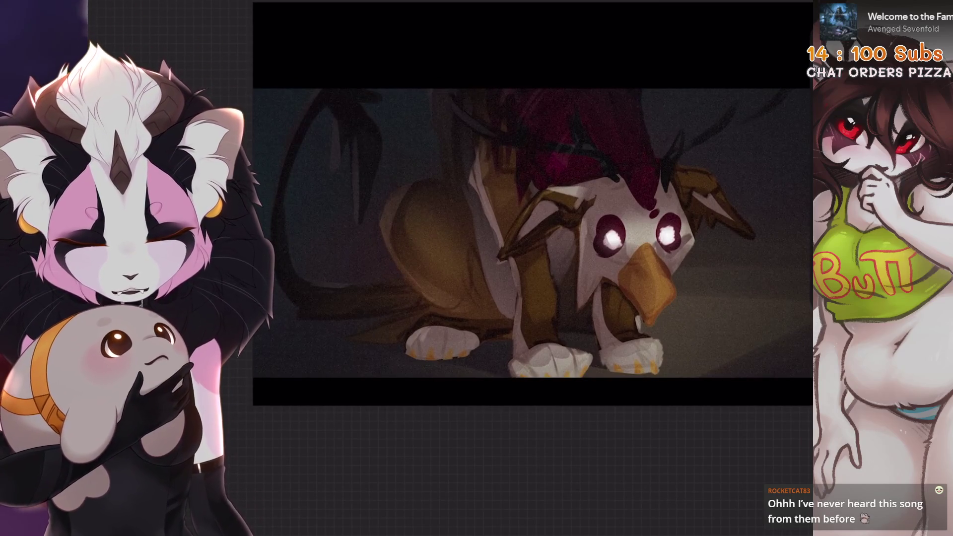
scroll(506, 203, "down", 1)
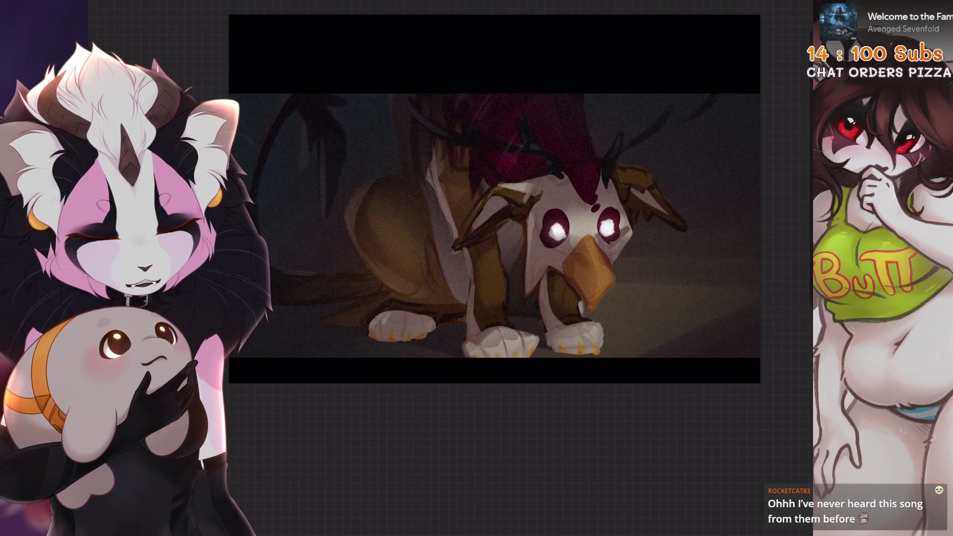
Step: Select the eye-glow Layer 7 and undo the last paint stroke
key("l")
left_click(640, 210)
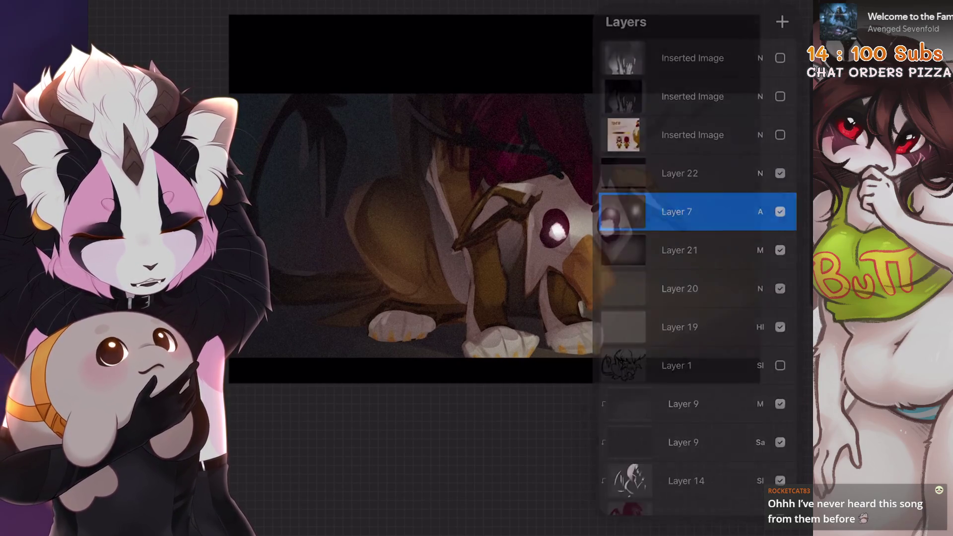
key("l")
key("b")
key("b")
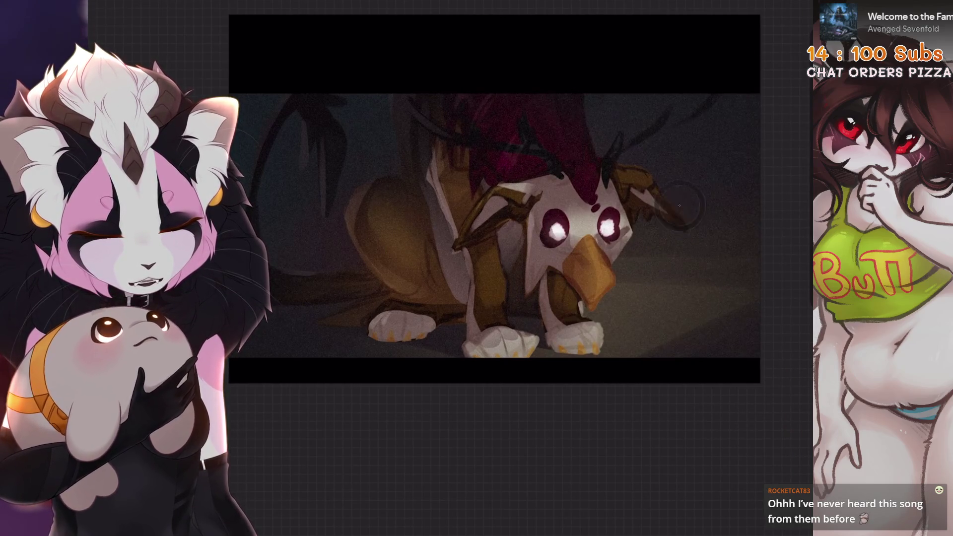
key("ctrl+z")
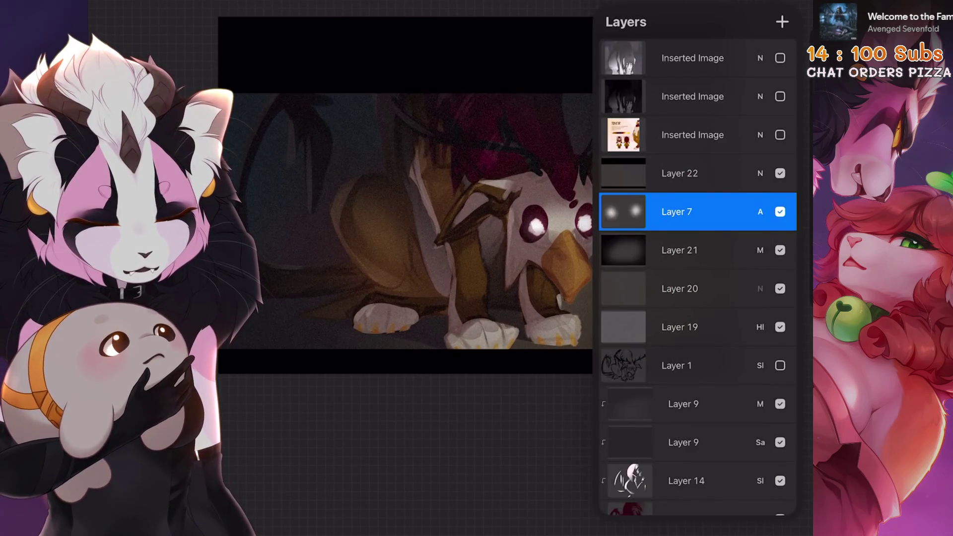
scroll(695, 278, "down", 5)
scroll(695, 278, "up", 3)
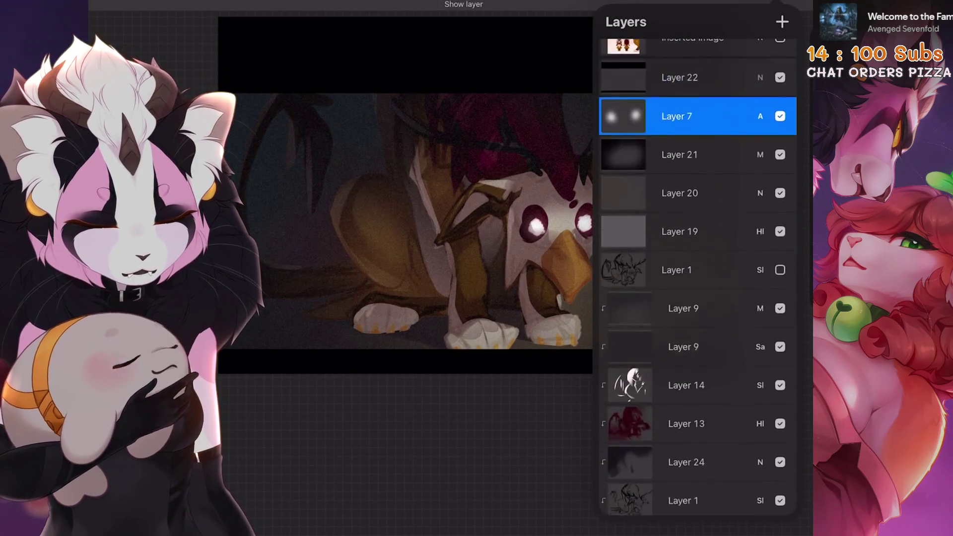
scroll(695, 199, "up", 1)
Step: Hide and show the letterbox Layer 22 twice to compare the framing
left_click(679, 103)
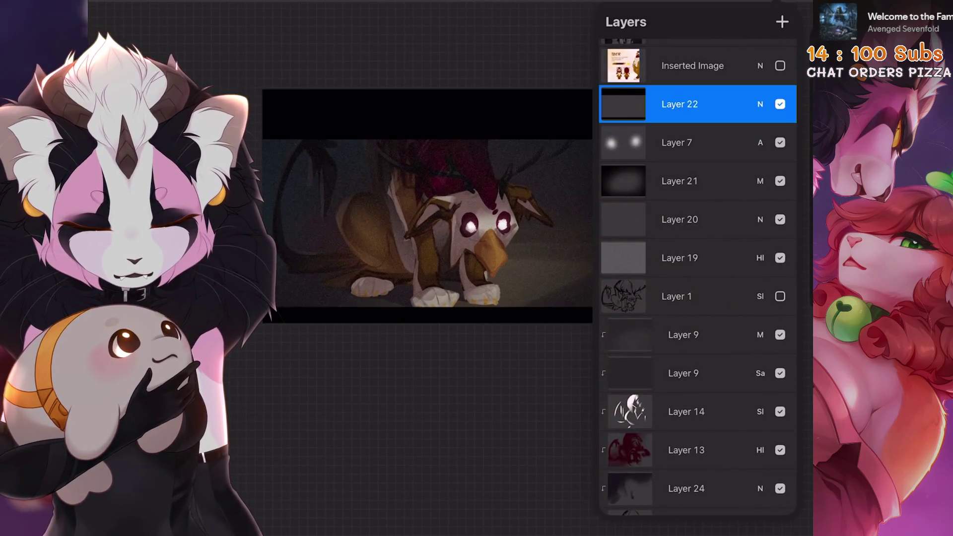
left_click(780, 104)
left_click(780, 104)
left_click(780, 104)
left_click(780, 104)
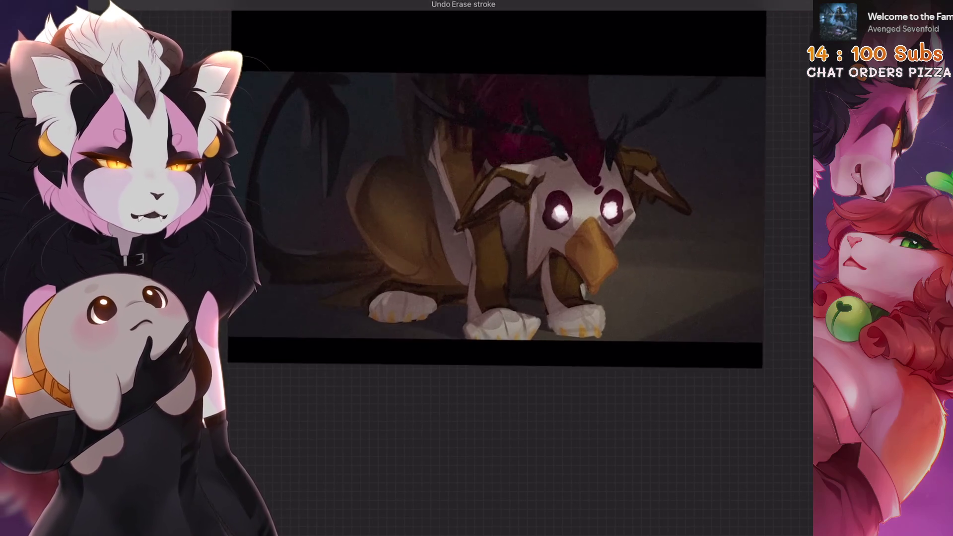
left_click_drag(403, 221, 358, 218)
key("v")
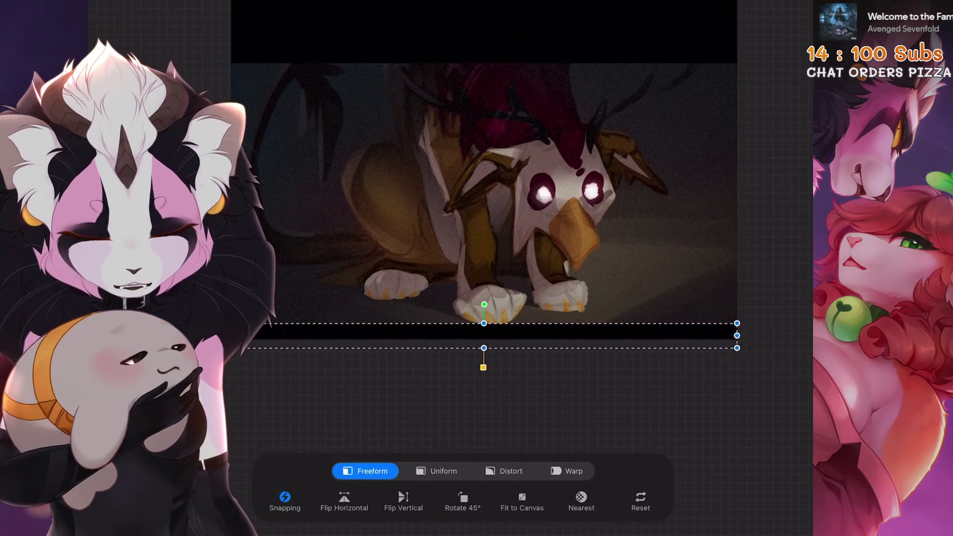
key("v")
scroll(484, 168, "up", 2)
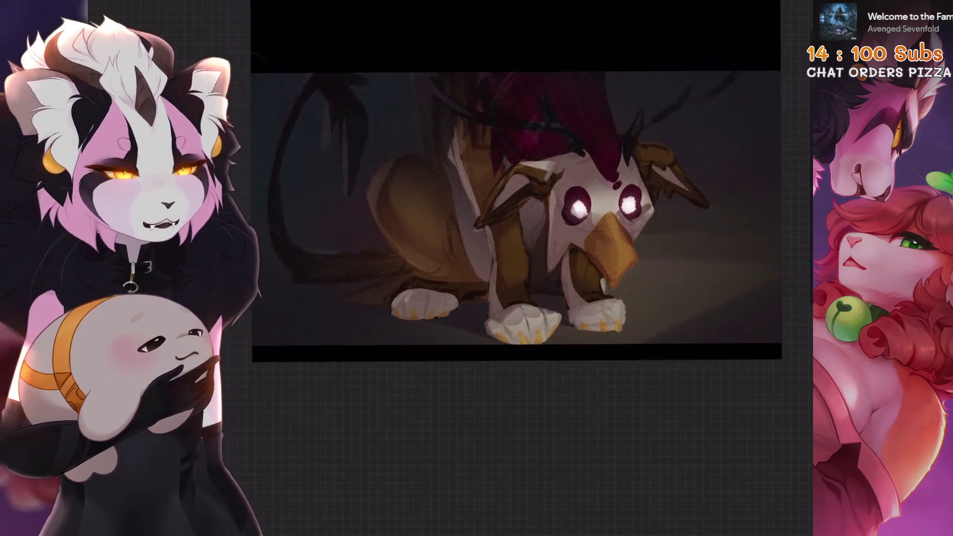
scroll(519, 209, "up", 2)
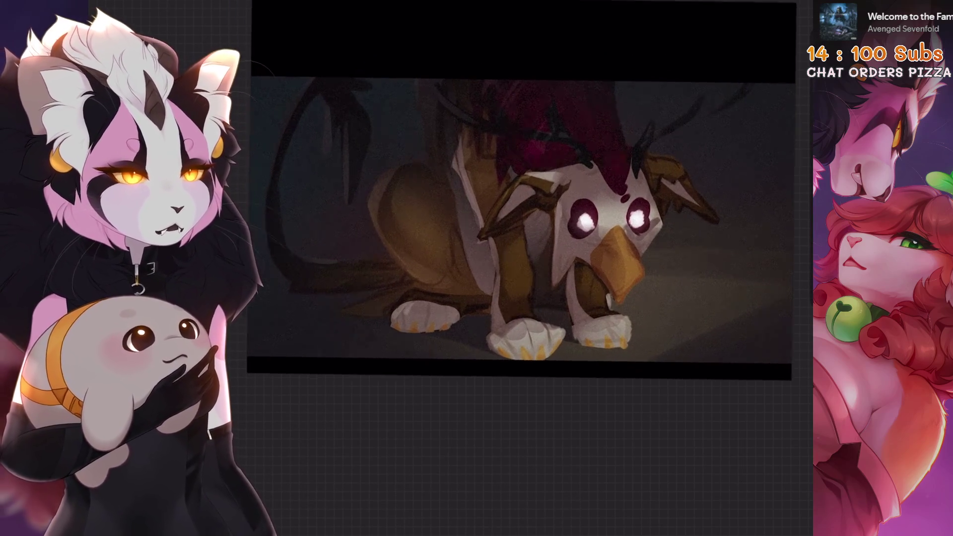
key("s")
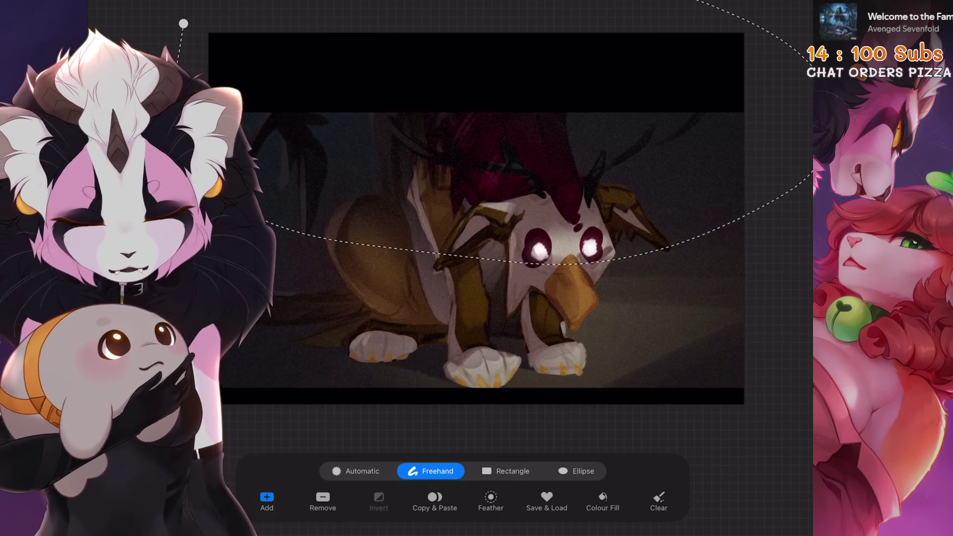
key("v")
key("v")
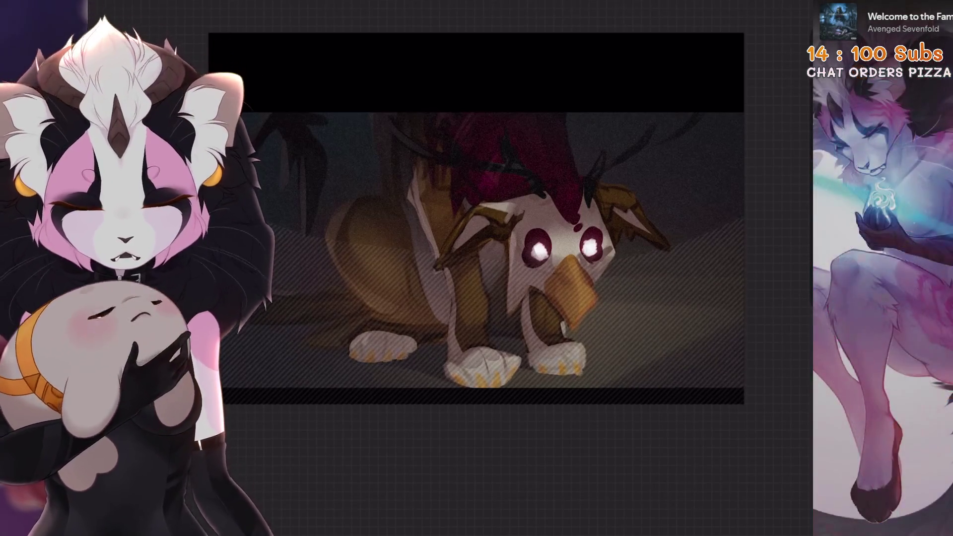
key("v")
left_click_drag(476, 73, 475, 66)
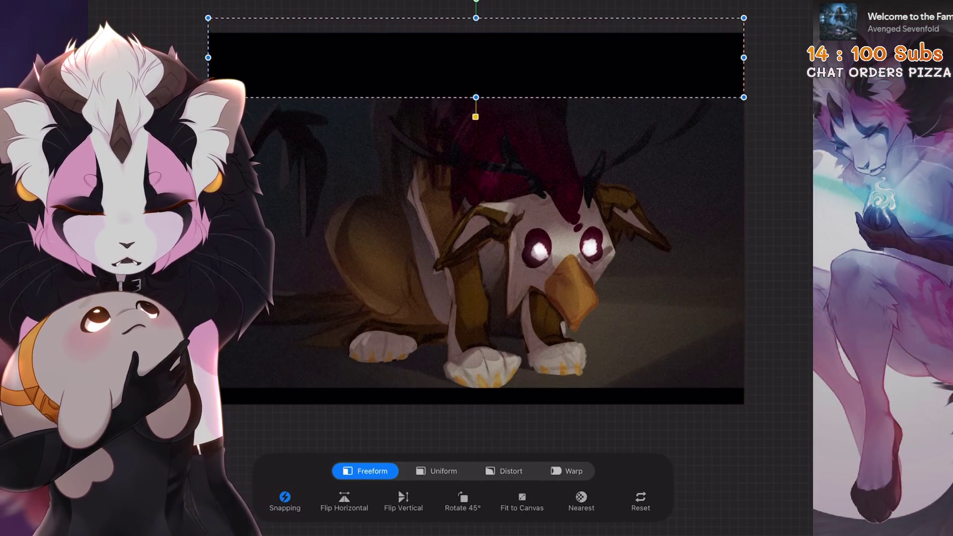
key("v")
key("ctrl+z")
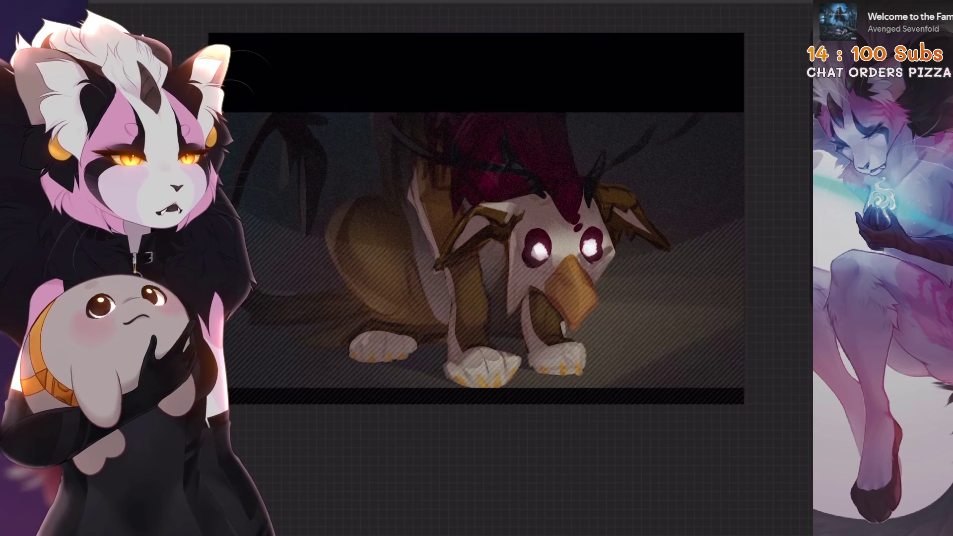
key("v")
left_click_drag(476, 112, 476, 142)
key("v")
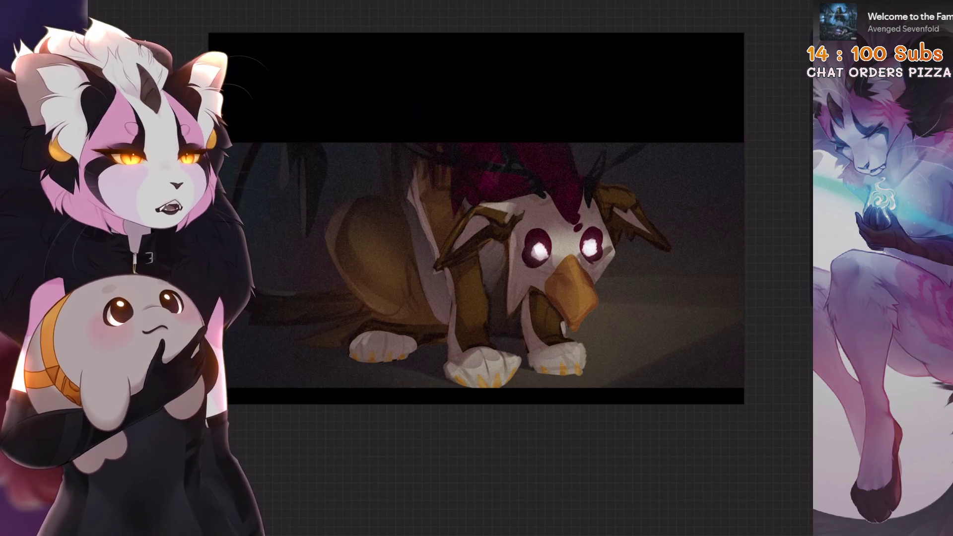
key("ctrl+z")
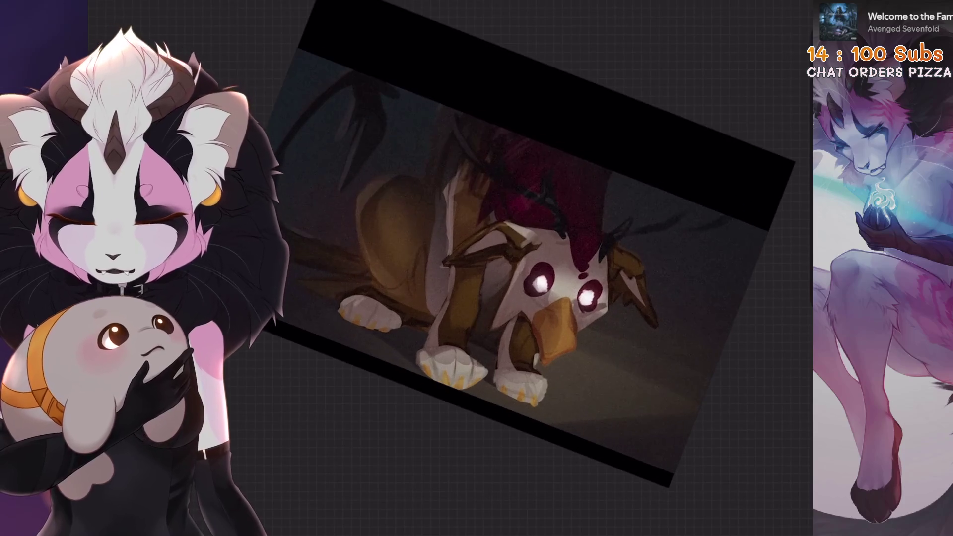
key("l")
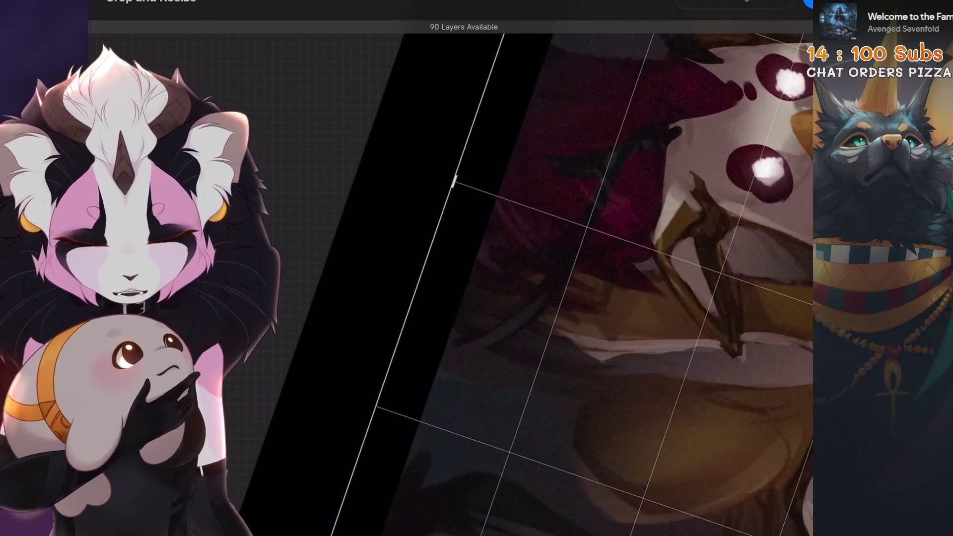
Step: Crop the canvas wider on the right and trim its height to 2233 px
mouse_move(454, 182)
left_mouse_down()
mouse_move(485, 191)
mouse_move(490, 66)
mouse_move(505, 128)
left_mouse_up()
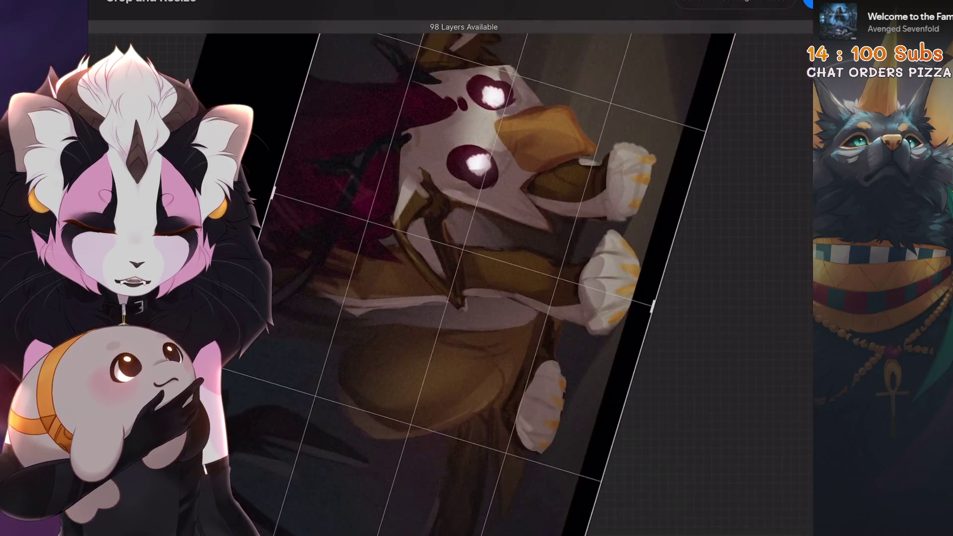
left_click_drag(615, 437, 632, 298)
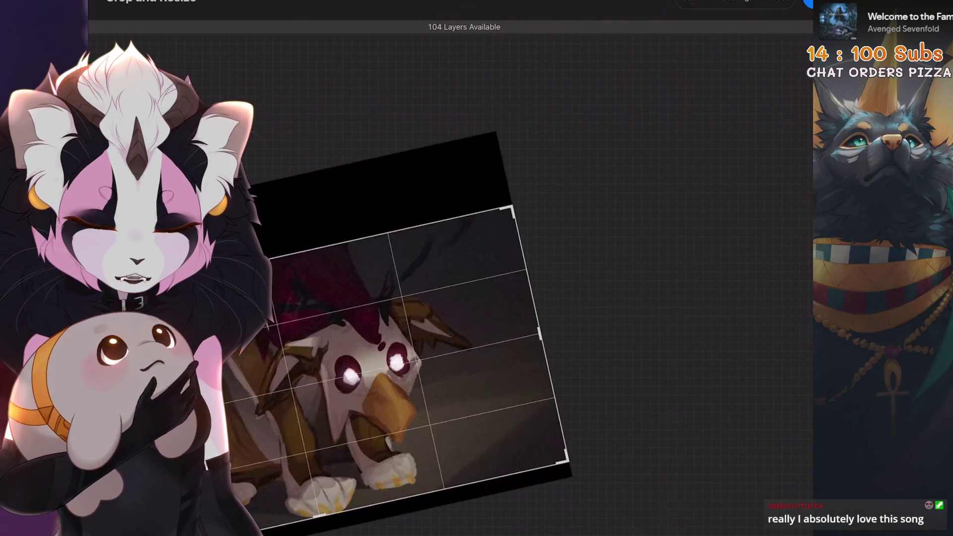
left_click(808, 3)
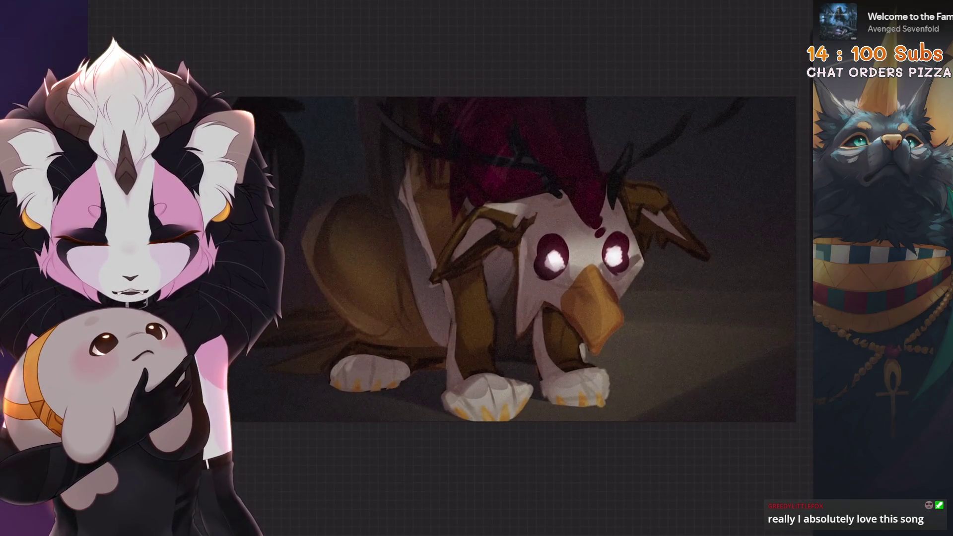
scroll(511, 258, "down", 2)
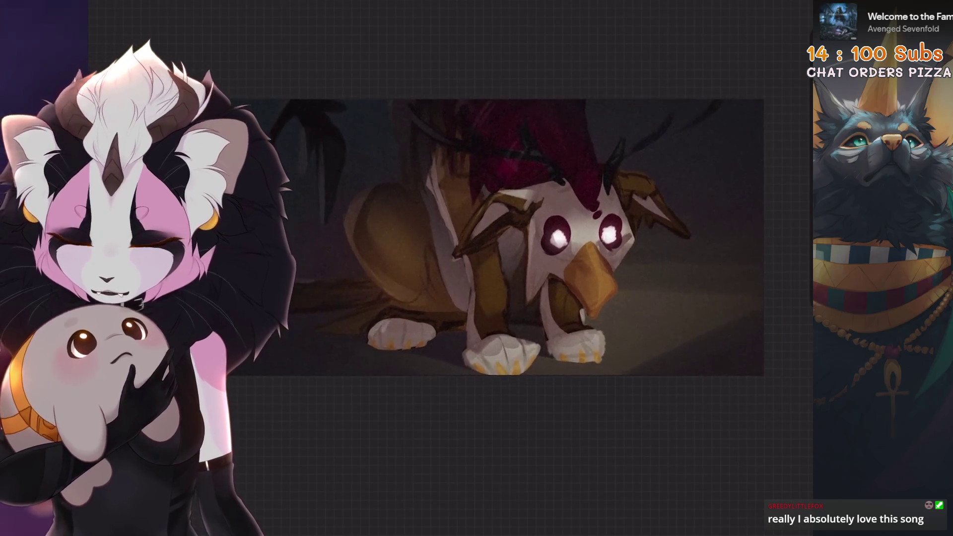
Step: Resample the canvas to 2500 px height (4863 × 2500), then undo to compare
left_click(198, 90)
left_click(737, 1)
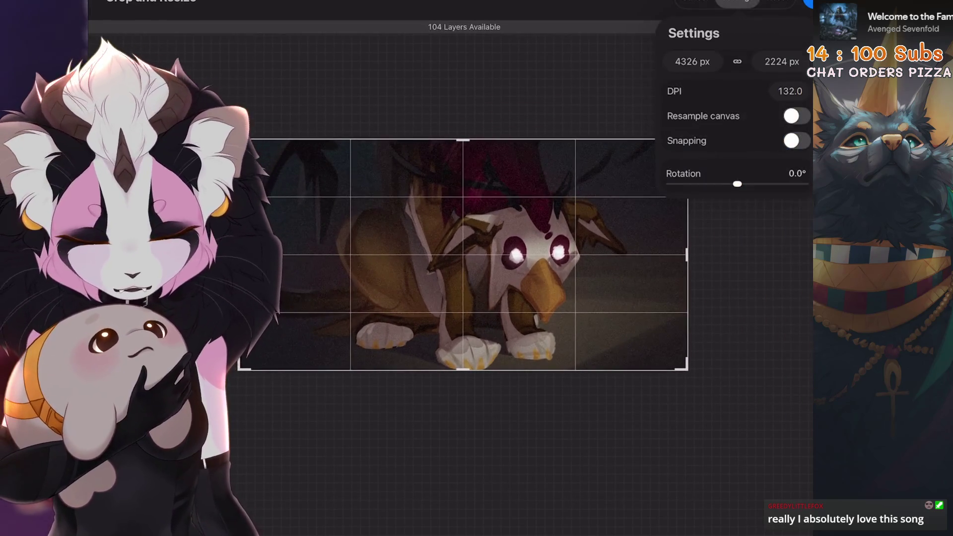
left_click(789, 91)
left_click(781, 61)
left_click(797, 116)
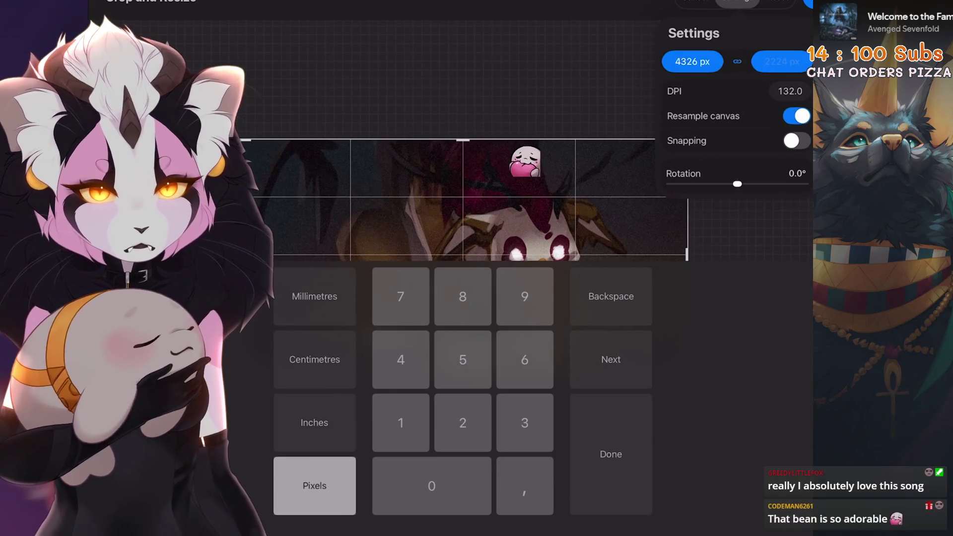
left_click(462, 359)
left_click(432, 486)
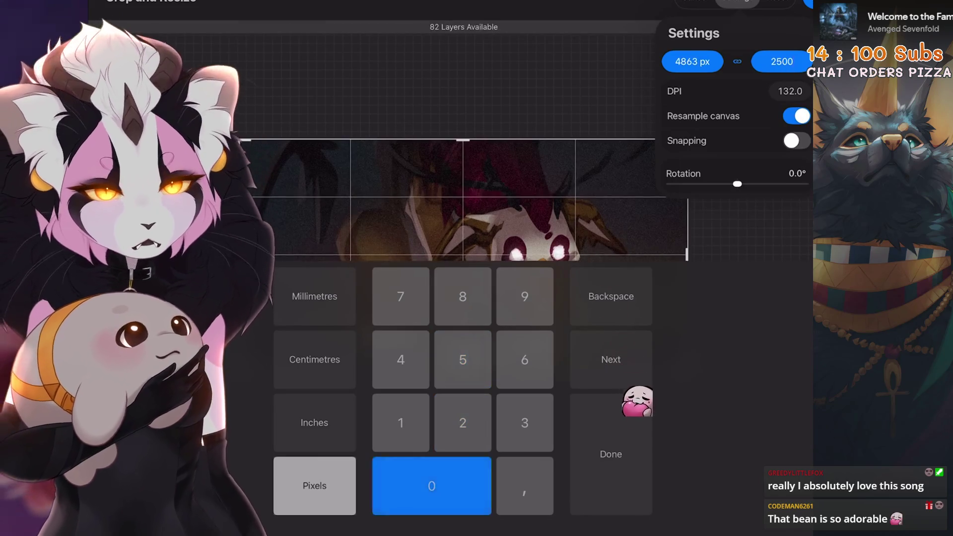
left_click(610, 460)
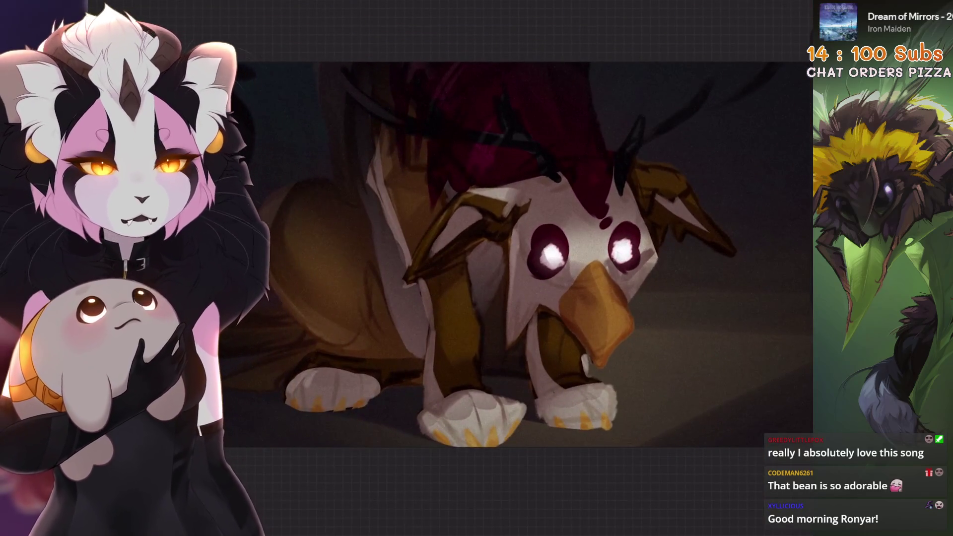
key("ctrl+z")
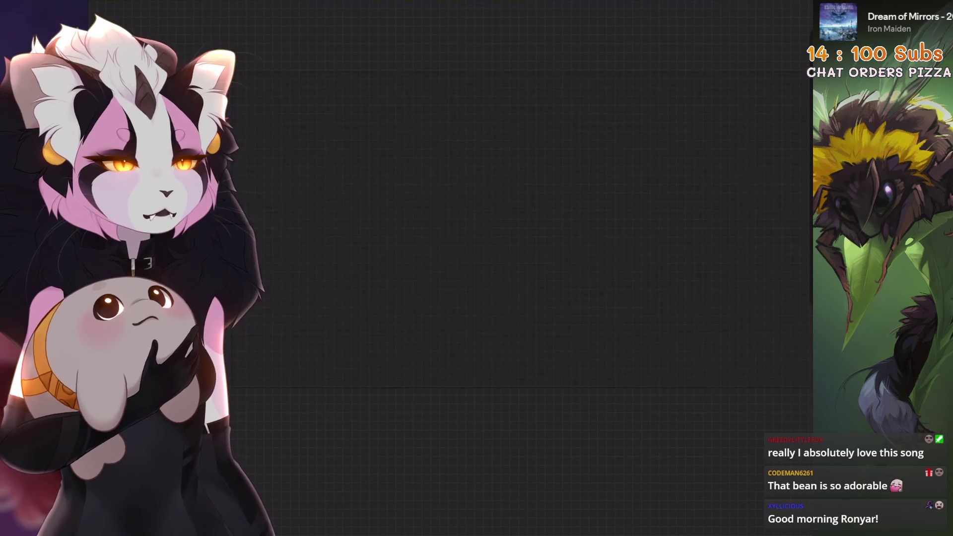
Step: Toggle undo and redo of the canvas resize repeatedly to compare before and after
key("ctrl+shift+z")
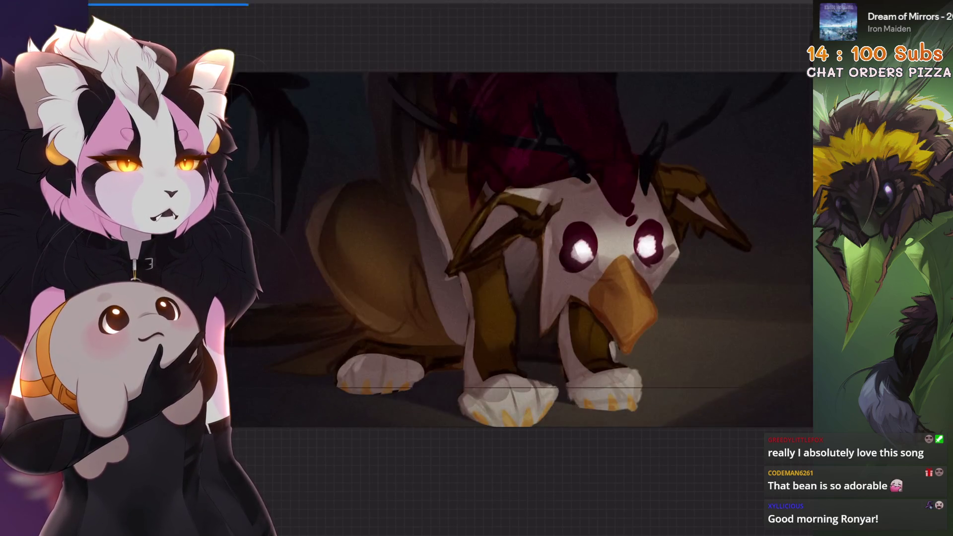
key("ctrl+z")
key("ctrl+shift+z")
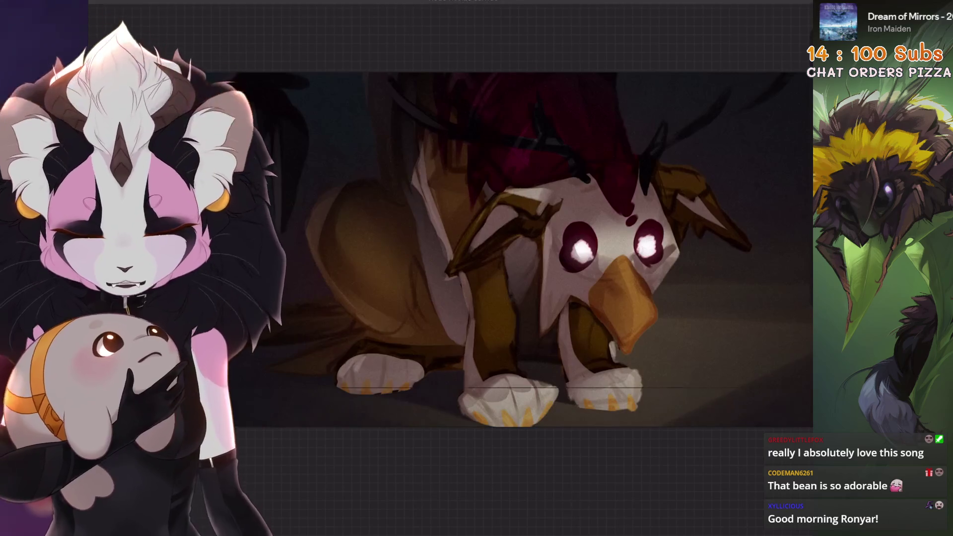
key("ctrl+z")
key("ctrl+shift+z")
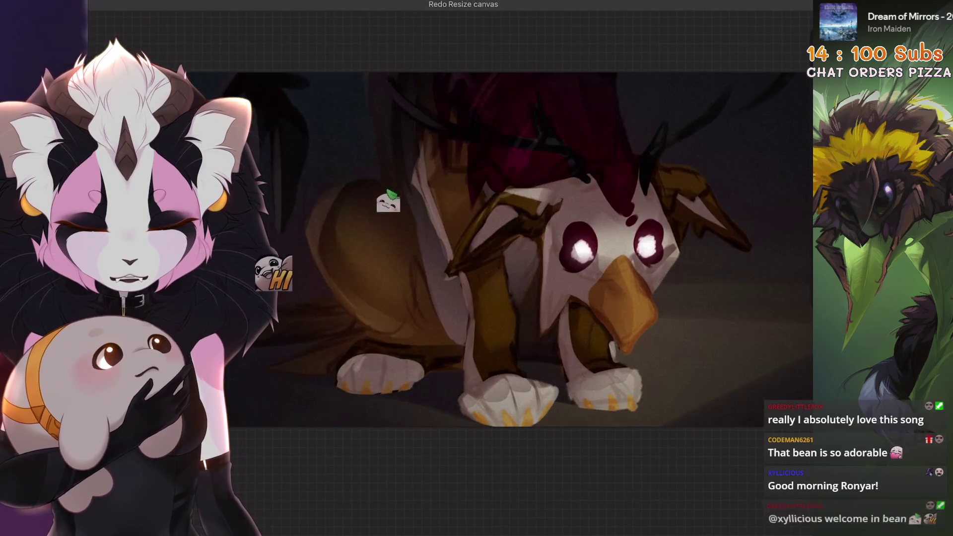
key("ctrl+z")
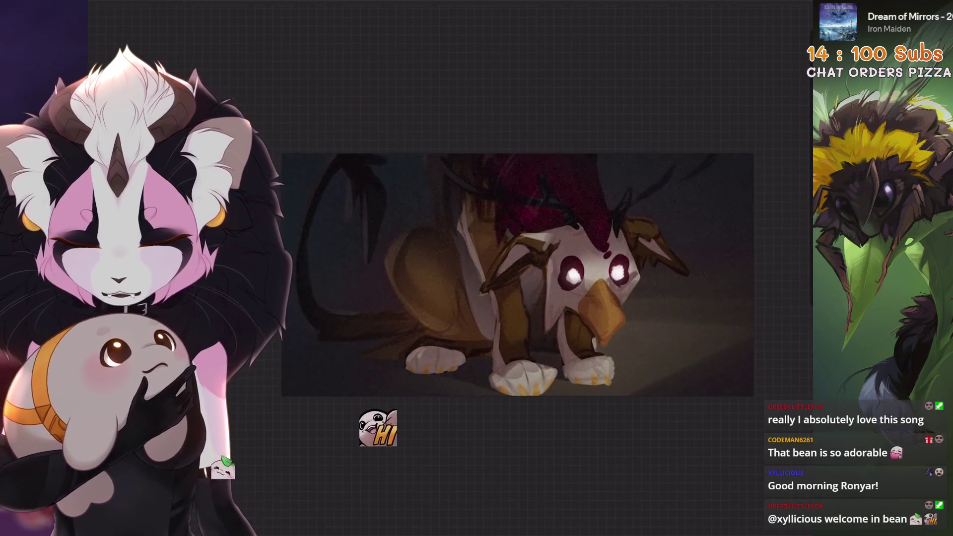
key("ctrl+shift+z")
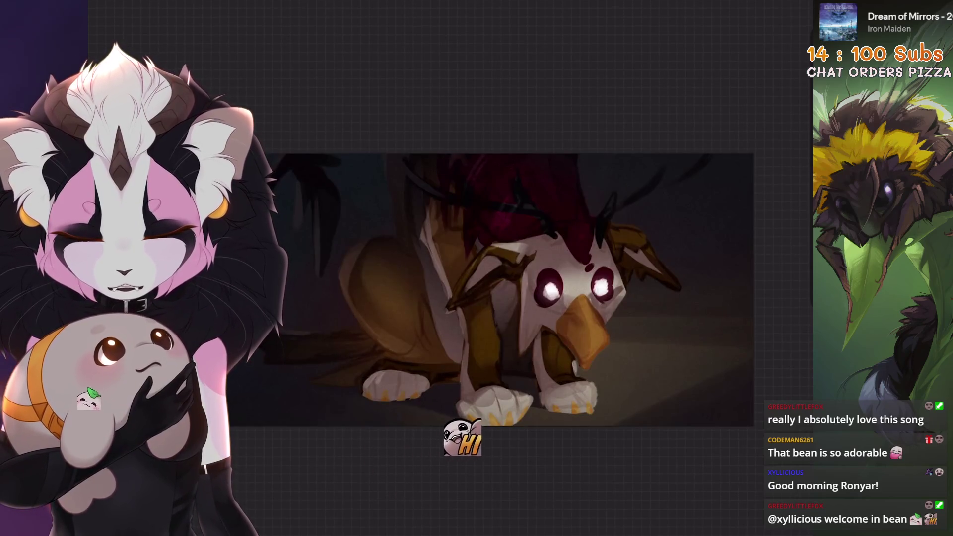
key("ctrl+z")
scroll(491, 291, "up", 3)
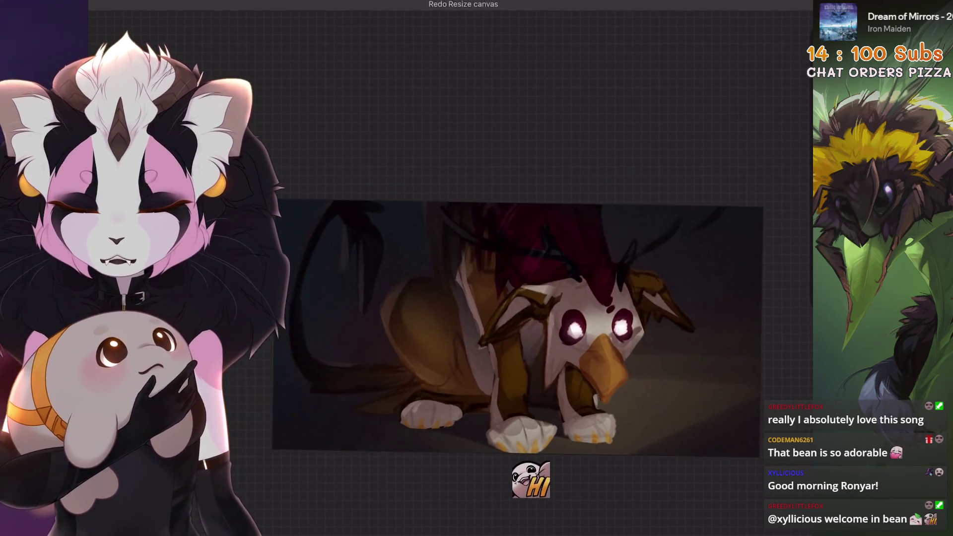
scroll(427, 317, "right", 3)
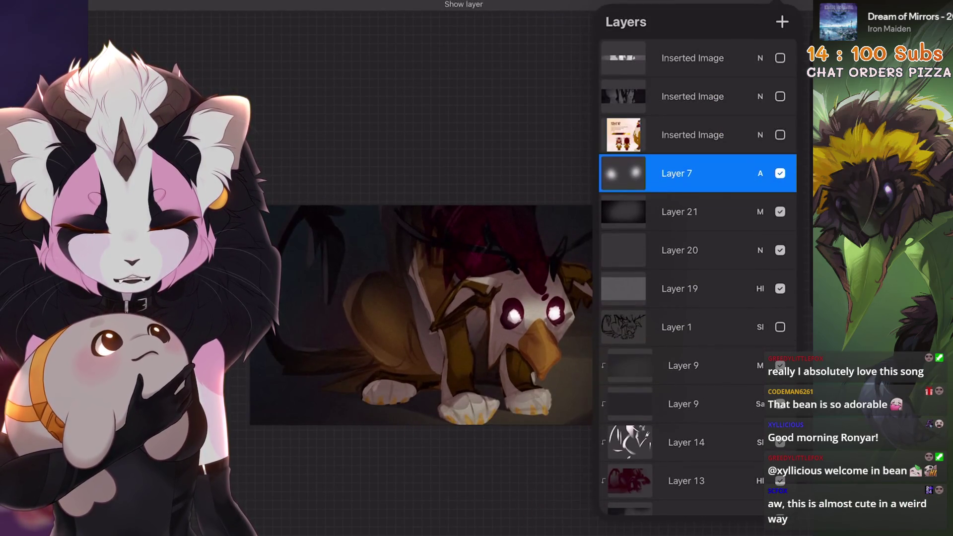
Step: Compare the scene with and without the Layer 21 vignette, leaving it visible
left_click(680, 211)
left_click(779, 211)
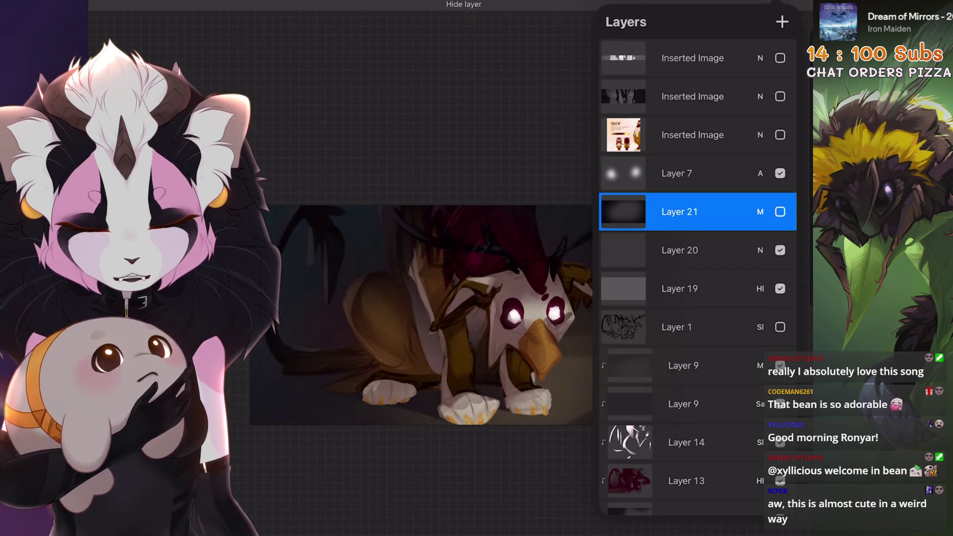
left_click(780, 250)
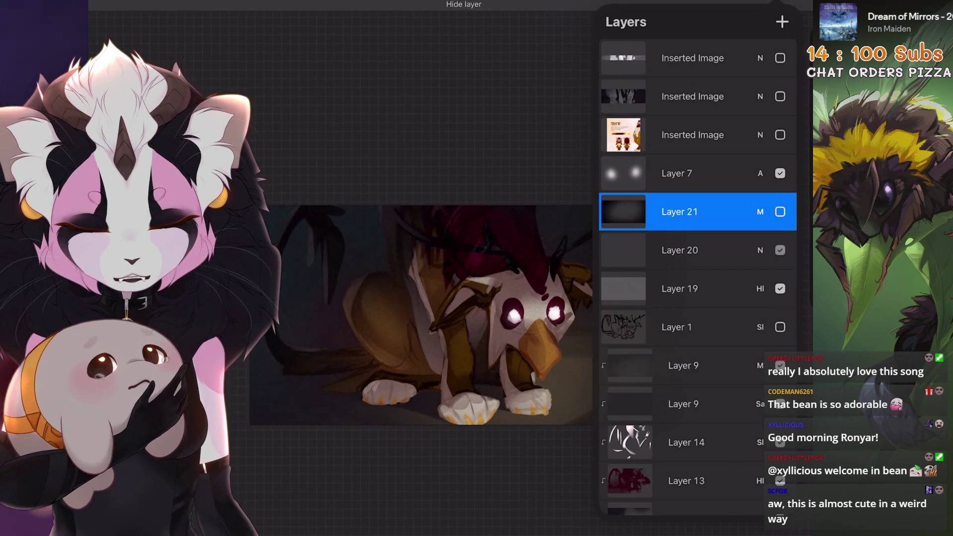
left_click_drag(514, 314, 453, 297)
left_click(780, 211)
left_click(780, 211)
key("ctrl+z")
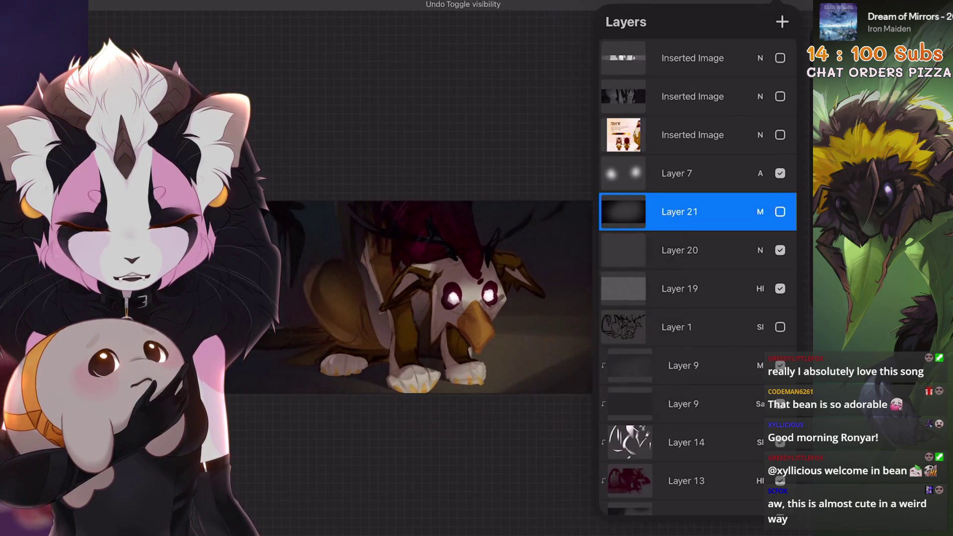
left_click(780, 211)
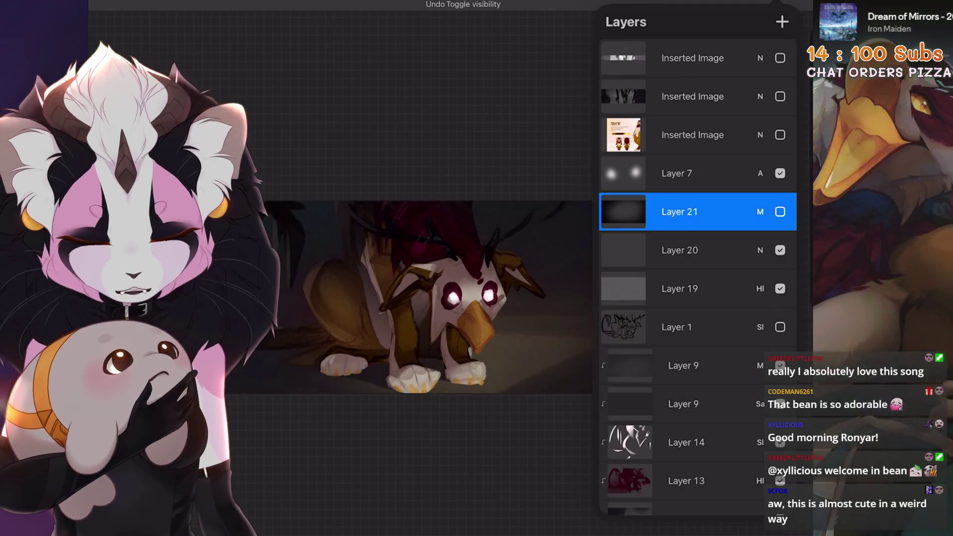
Step: Add a new layer above the glowing-eyes Layer 7 and preview Layer 19's lighting
left_click(695, 173)
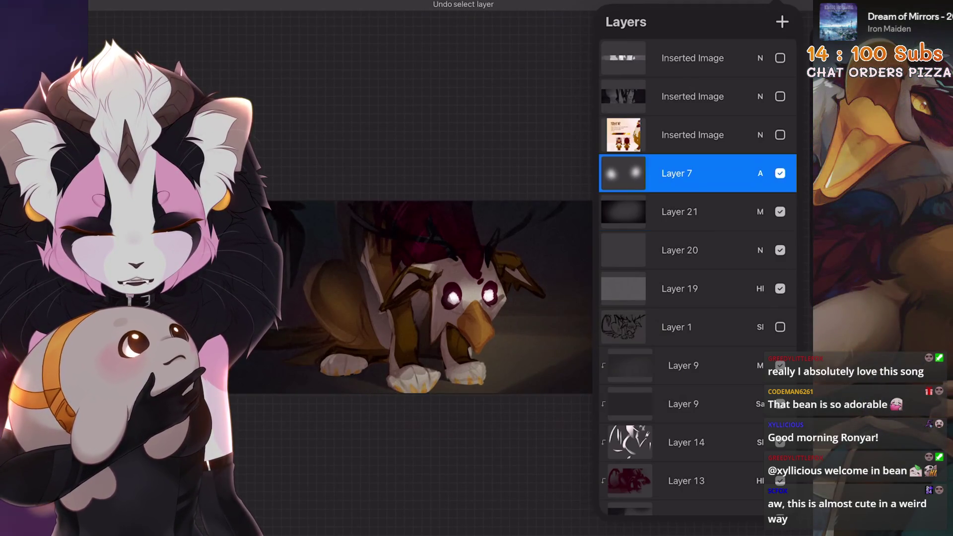
left_click(782, 21)
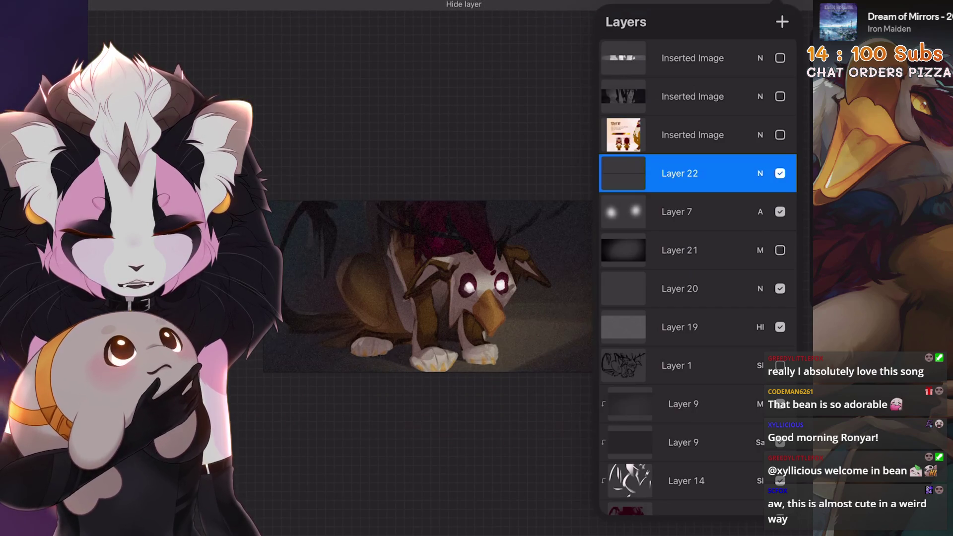
left_click(779, 327)
left_click(780, 326)
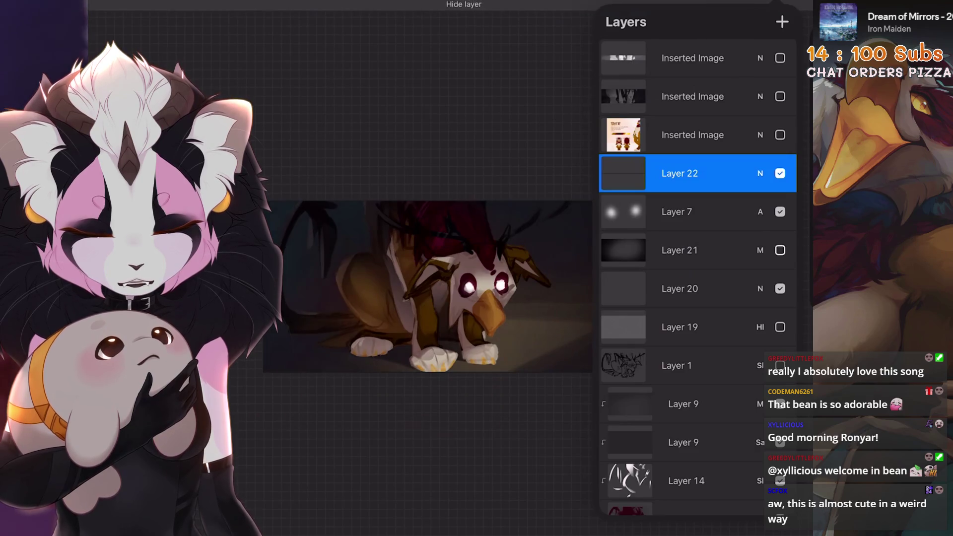
left_click(780, 250)
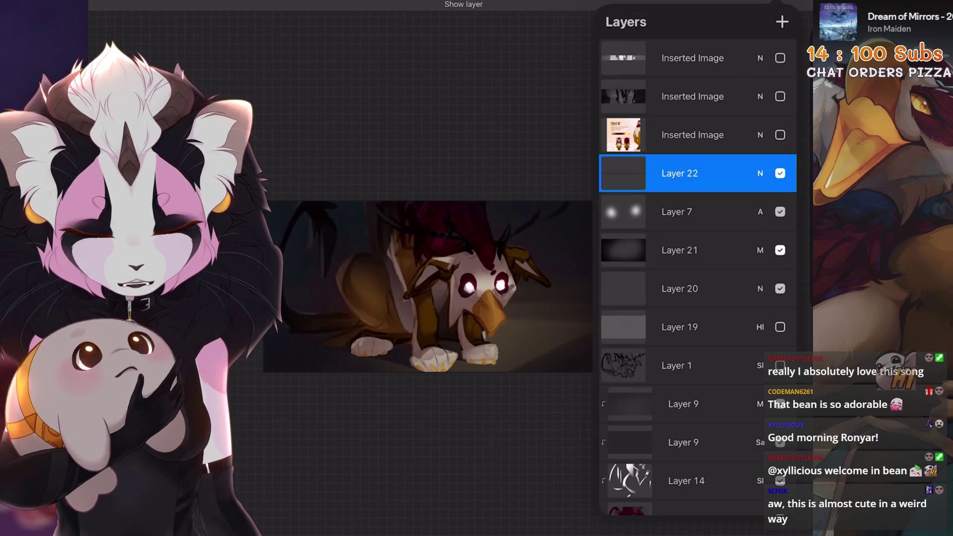
Step: Delete Layer 20 entirely and check Layer 19's grain visibility
left_click(679, 289)
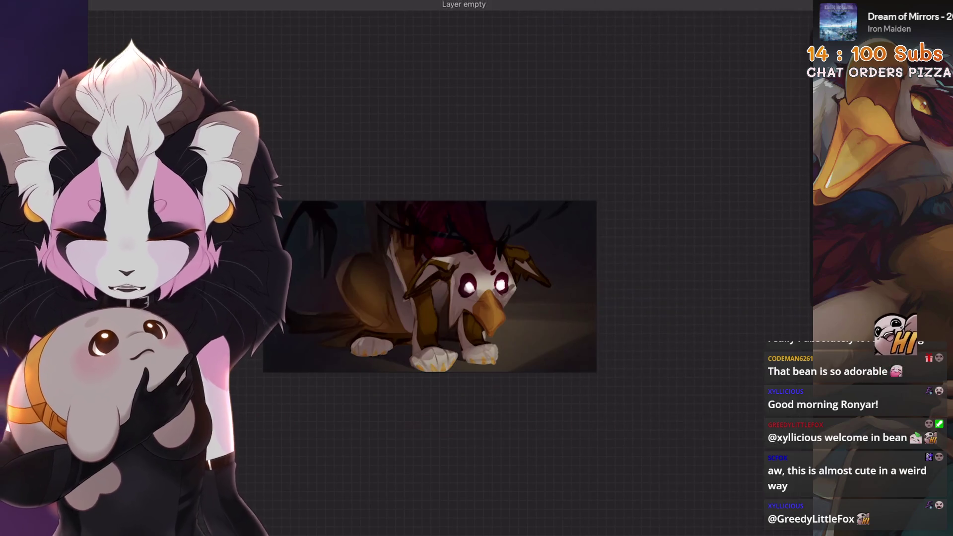
left_click_drag(719, 277, 645, 277)
left_click(773, 277)
scroll(427, 286, "up", 3)
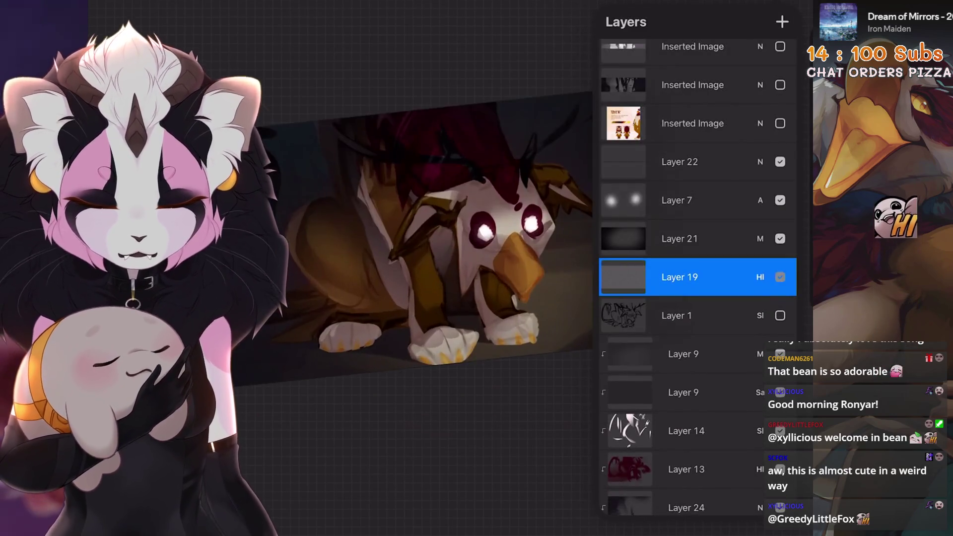
left_click(779, 277)
scroll(347, 249, "up", 5)
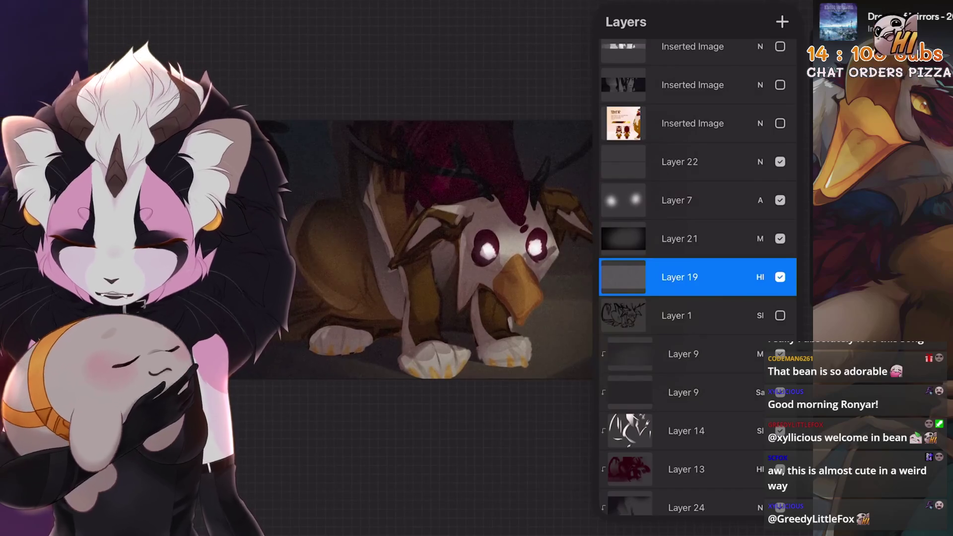
scroll(426, 249, "down", 5)
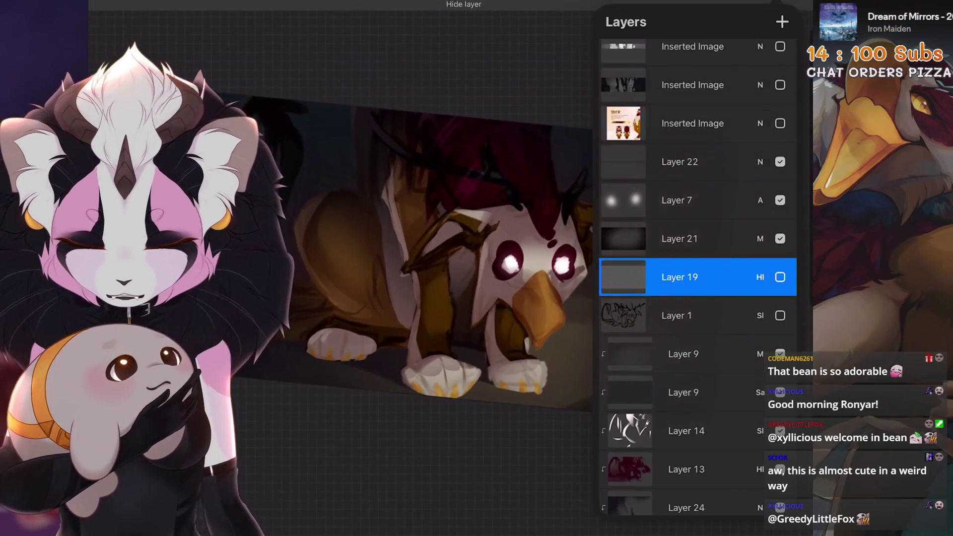
left_click(144, 6)
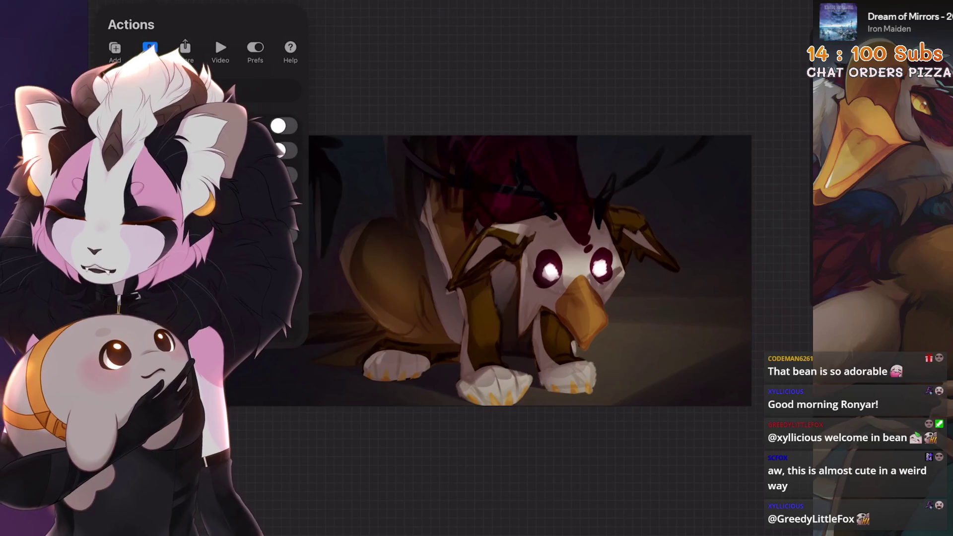
Step: Resize the canvas to 2500 px high in Crop & Resize settings
left_click(198, 91)
left_click(695, 1)
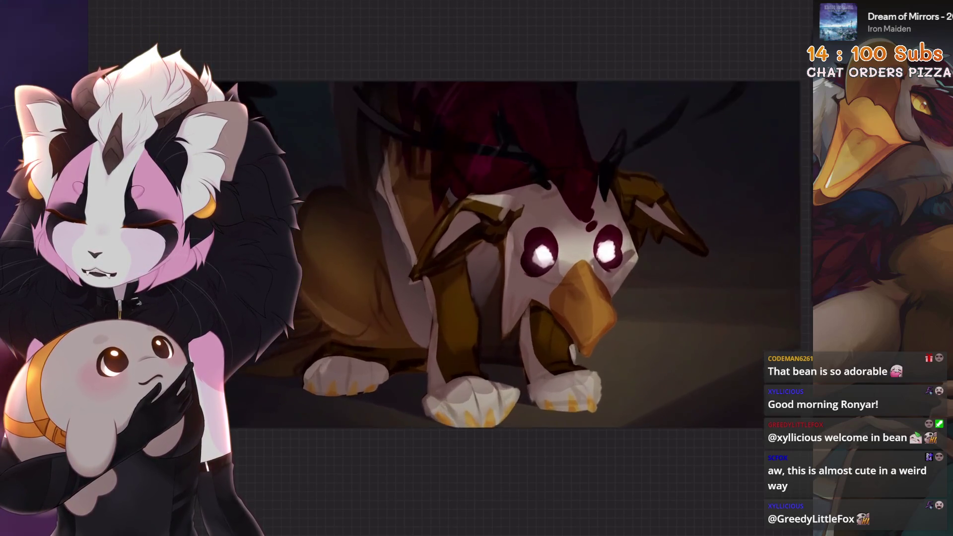
left_click(144, 6)
left_click(198, 91)
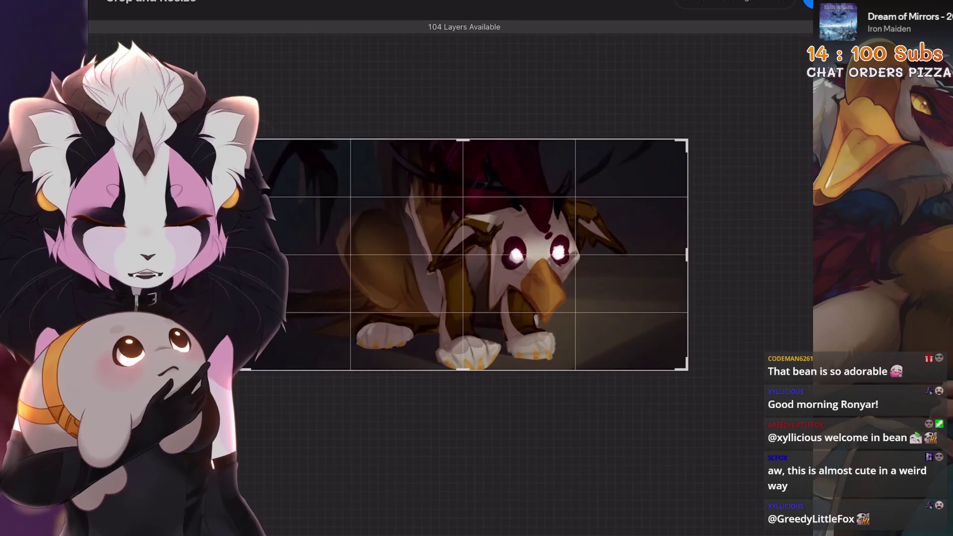
left_click(737, 1)
left_click(782, 61)
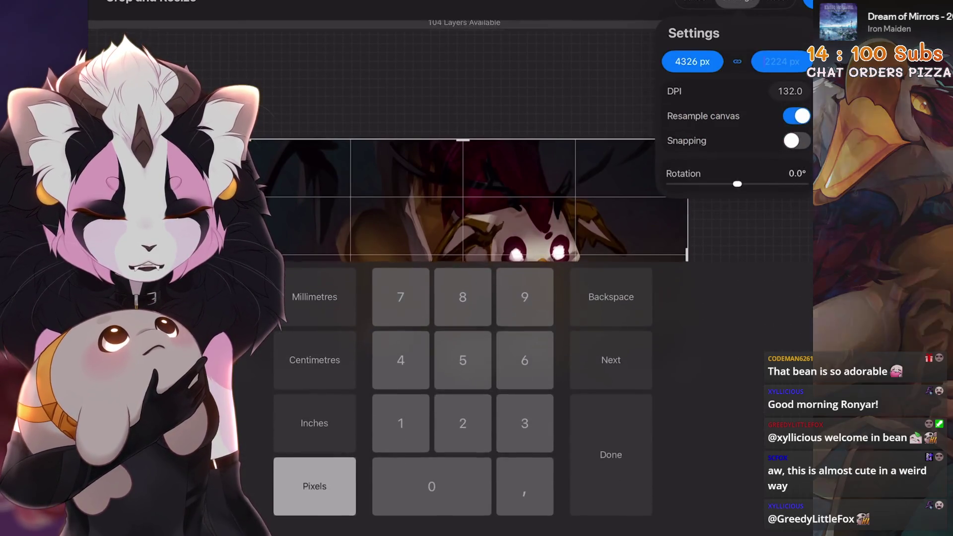
type("2500")
left_click(808, 2)
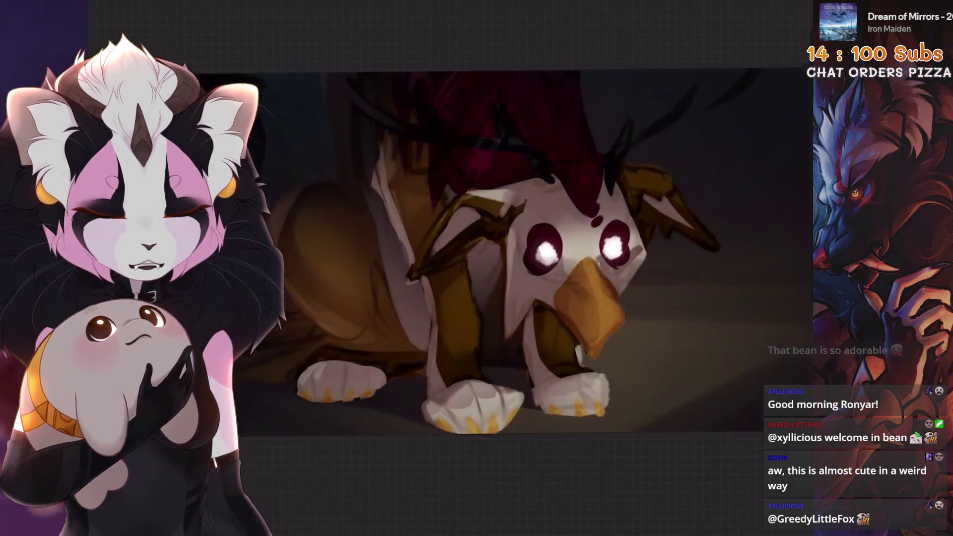
Step: Compare before and after the resize, keep it, and turn Layer 19 back on
key("ctrl+z")
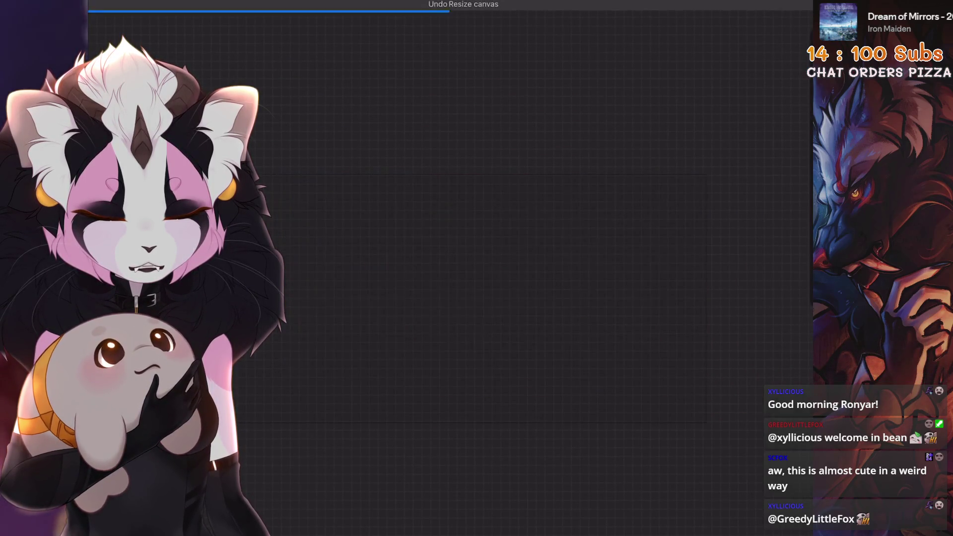
key("ctrl+shift+z")
key("ctrl+z")
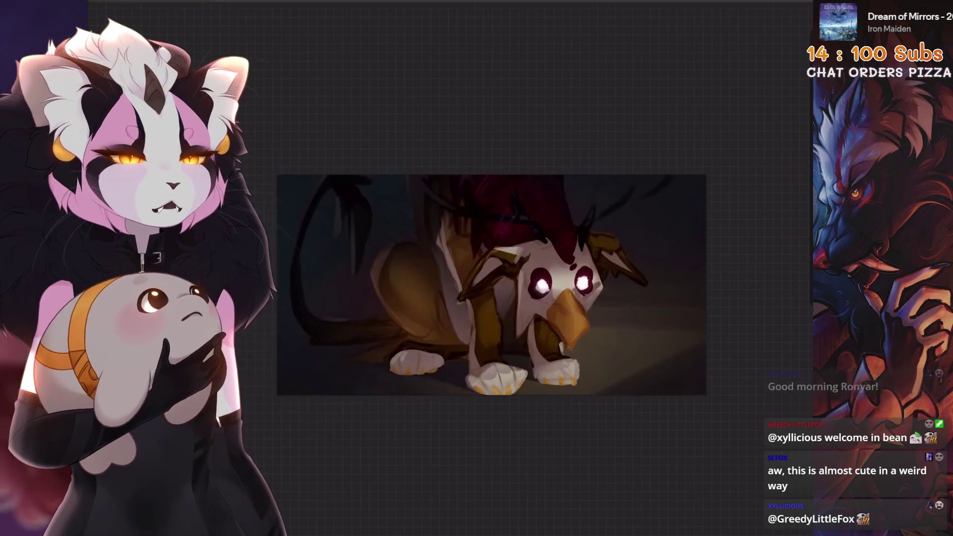
key("ctrl+shift+z")
key("ctrl+z")
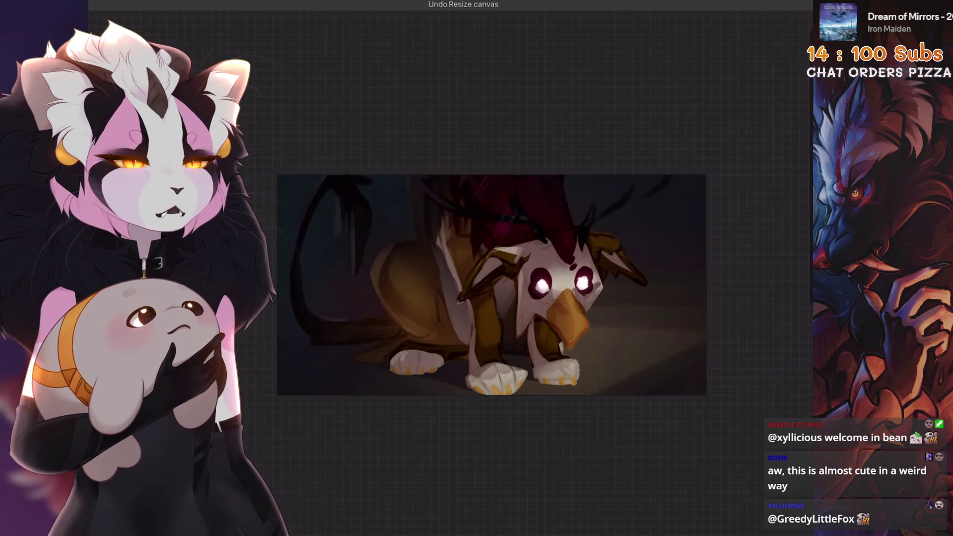
key("ctrl+shift+z")
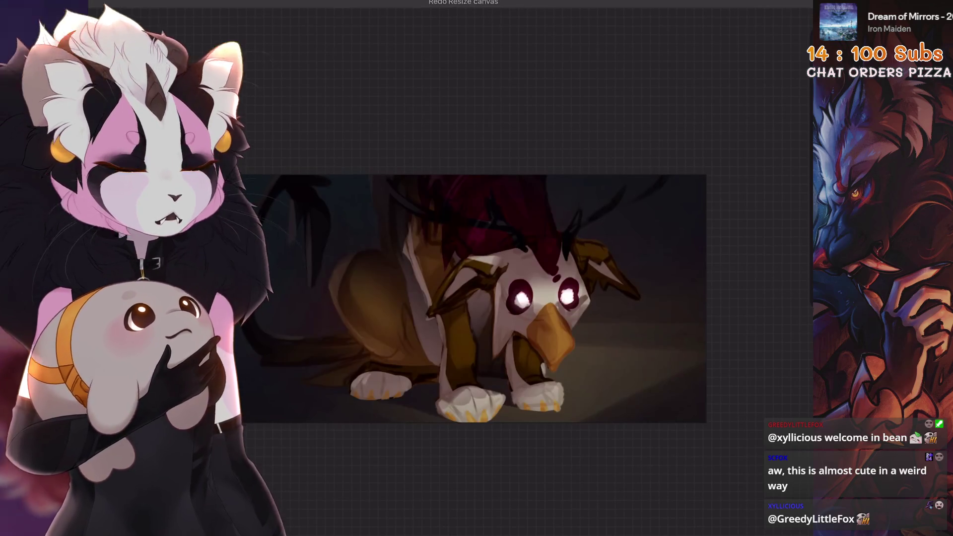
key("l")
left_click(780, 277)
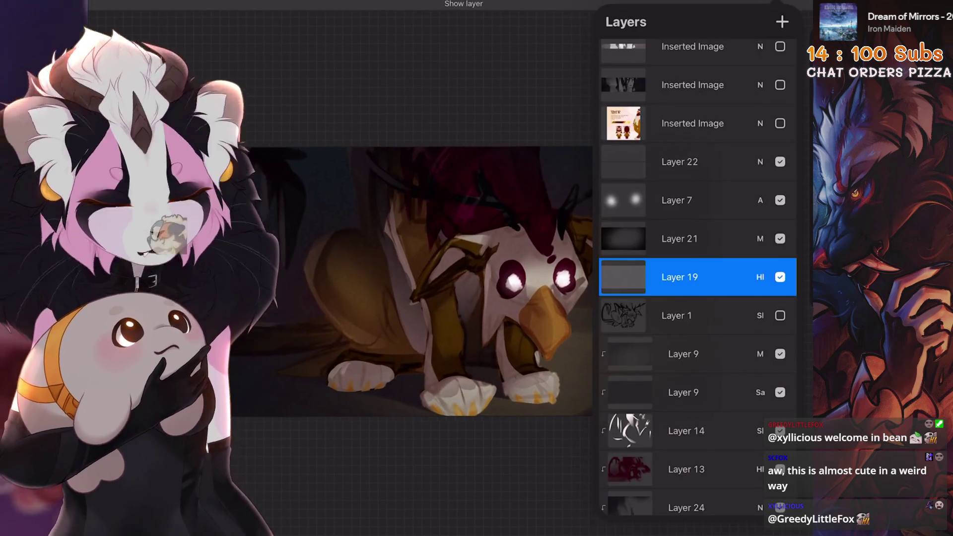
Step: Apply a 73% Noise adjustment to Layer 19
key("l")
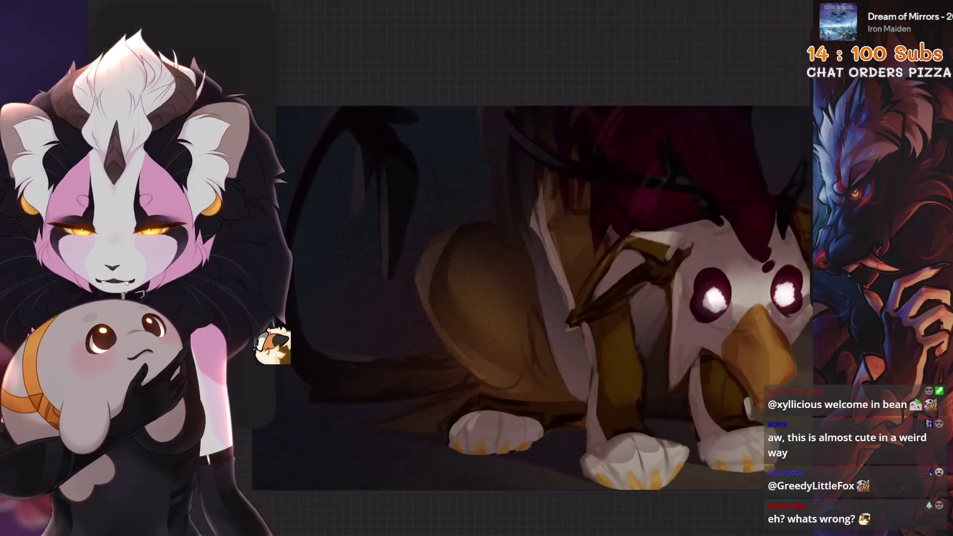
scroll(476, 268, "up", 5)
left_click(149, 234)
mouse_move(357, 467)
left_mouse_down()
mouse_move(407, 424)
mouse_move(442, 453)
mouse_move(456, 488)
left_mouse_up()
key("l")
scroll(437, 258, "down", 5)
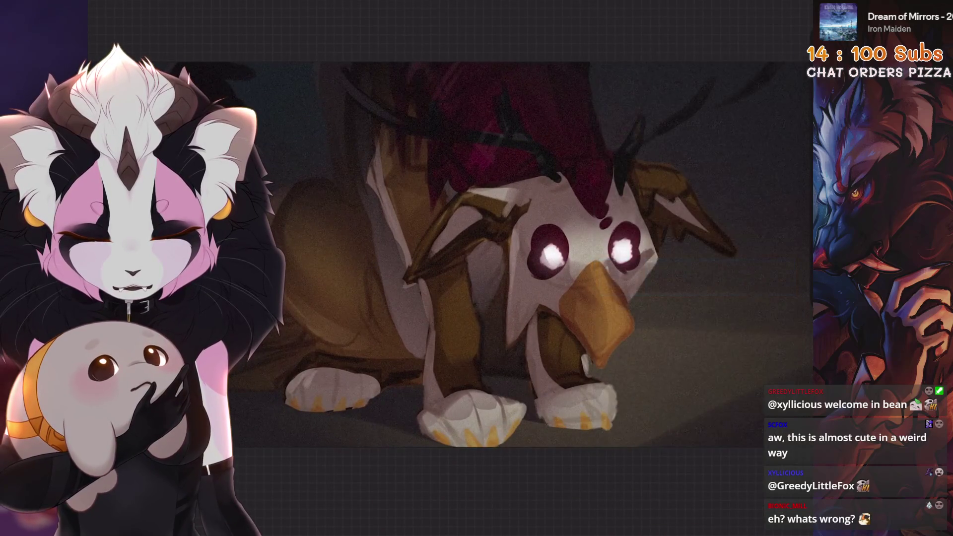
key("ctrl+z")
key("ctrl+shift+z")
Step: Lower the Hard Light Layer 19's opacity to about 12%, then select Layer 1
key("l")
left_click(780, 238)
left_click(781, 239)
left_click(760, 277)
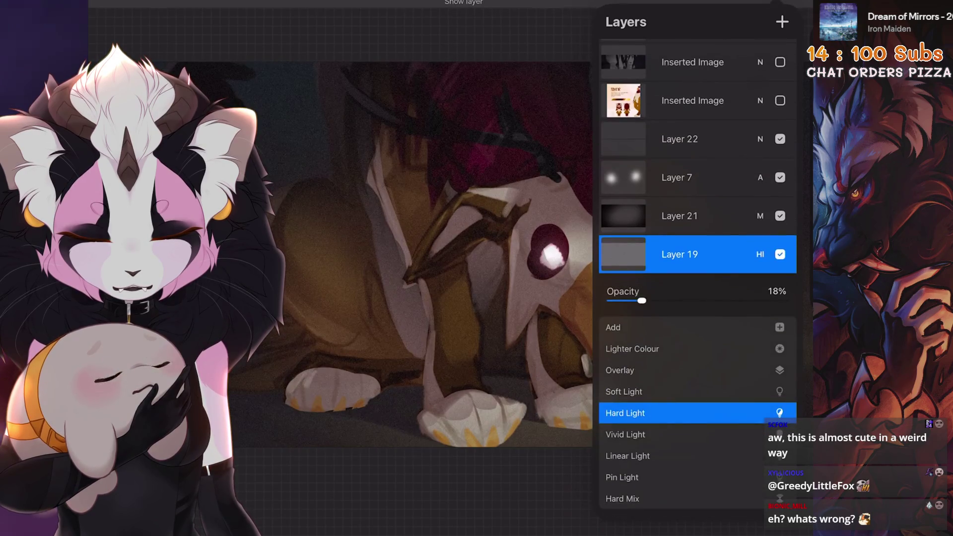
mouse_move(632, 300)
left_mouse_down()
mouse_move(788, 301)
mouse_move(611, 301)
mouse_move(631, 300)
left_mouse_up()
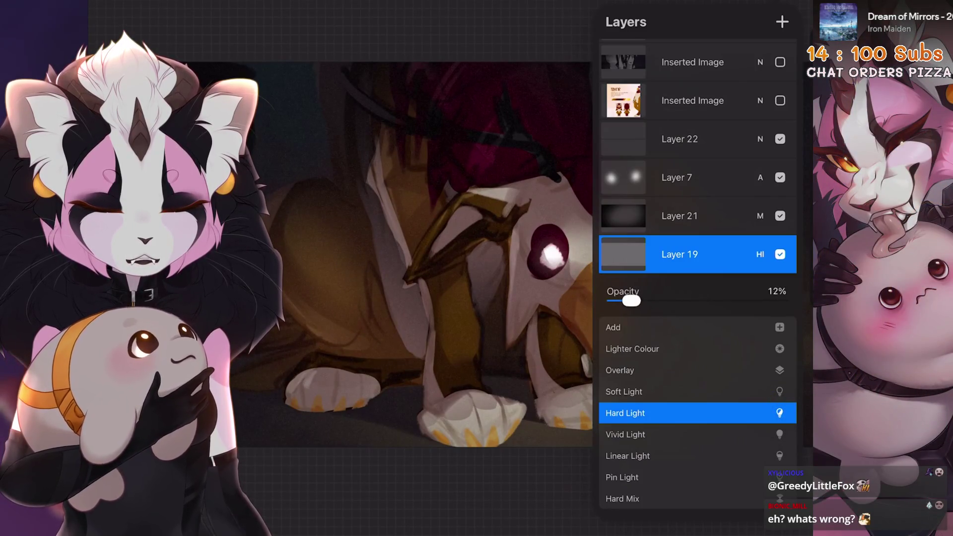
left_click(760, 254)
left_click(780, 254)
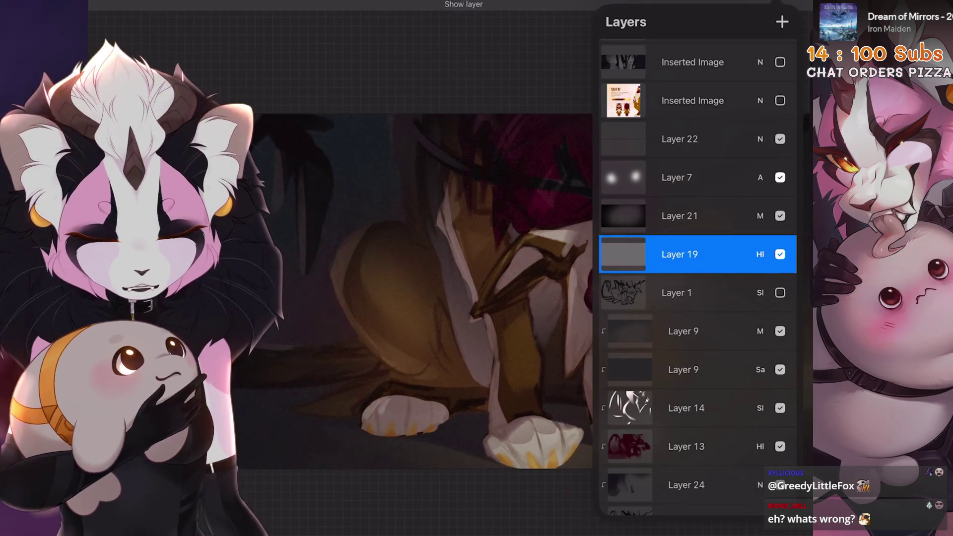
scroll(496, 288, "up", 3)
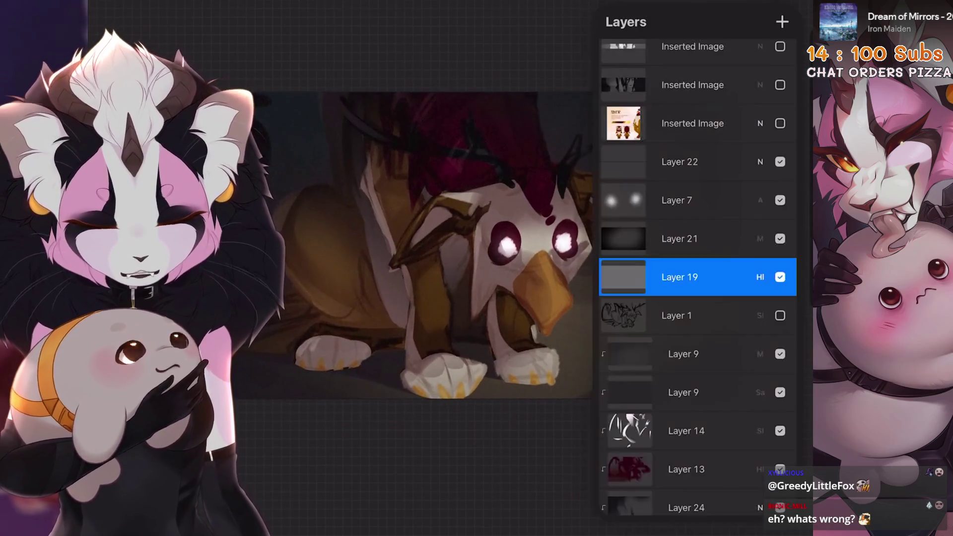
left_click(680, 316)
scroll(447, 249, "up", 3)
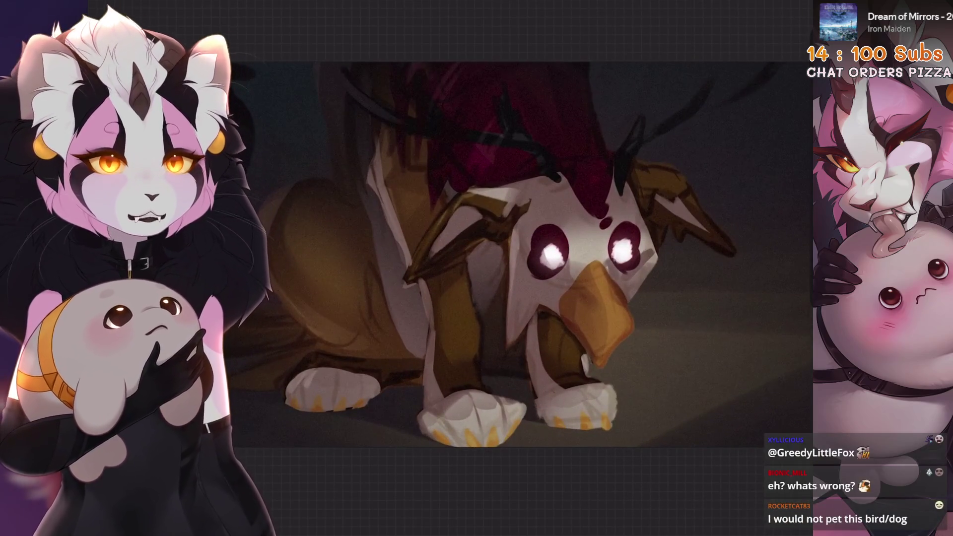
scroll(521, 253, "down", 3)
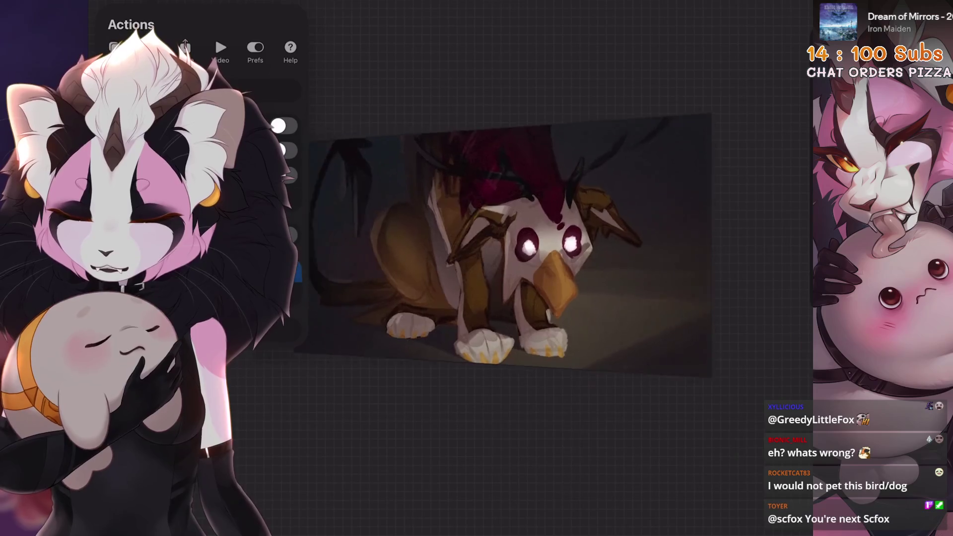
Step: Flip the whole canvas horizontally so the griffin faces left
scroll(536, 231, "up", 1)
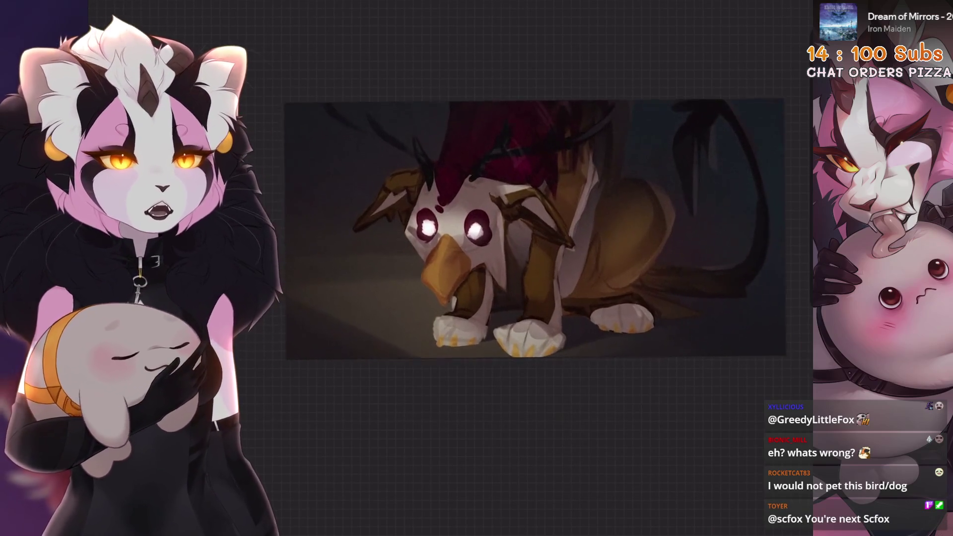
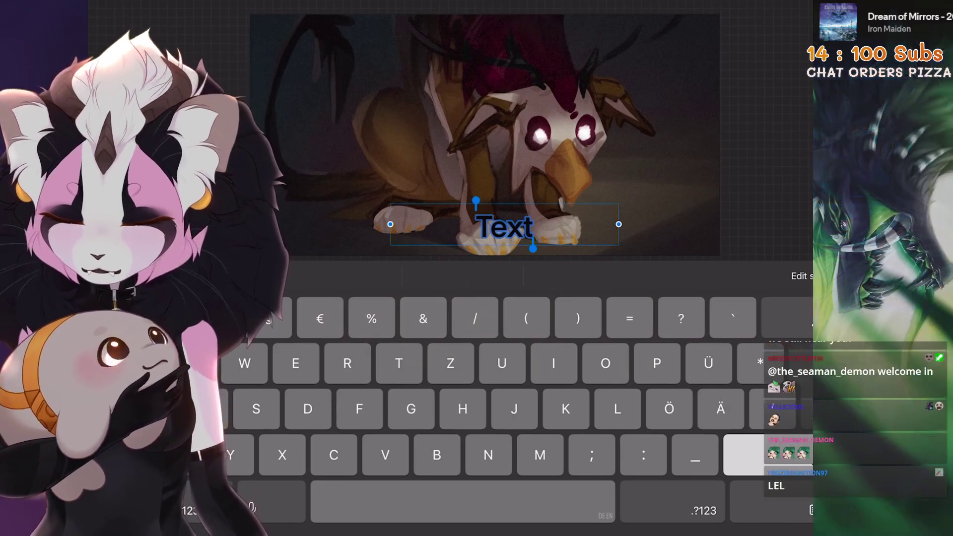
Step: Type 'Ron...yar...' as the caption, colour it white and shrink it to 69.4pt
type("Ron")
type("...")
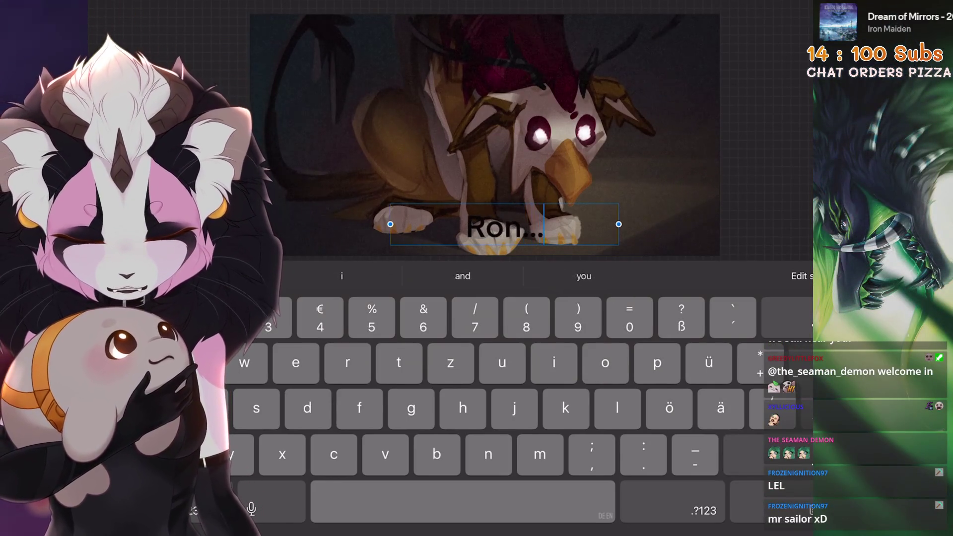
type("yar")
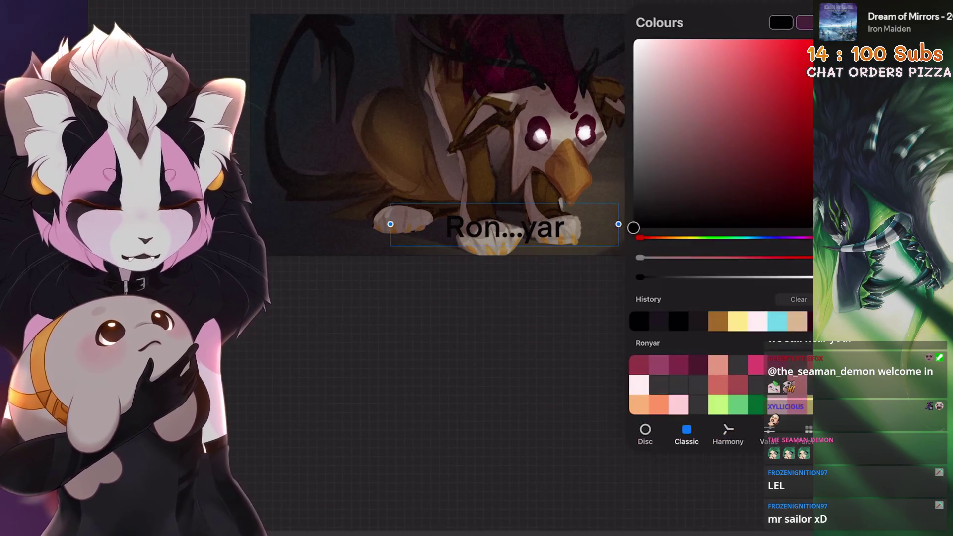
left_click(633, 39)
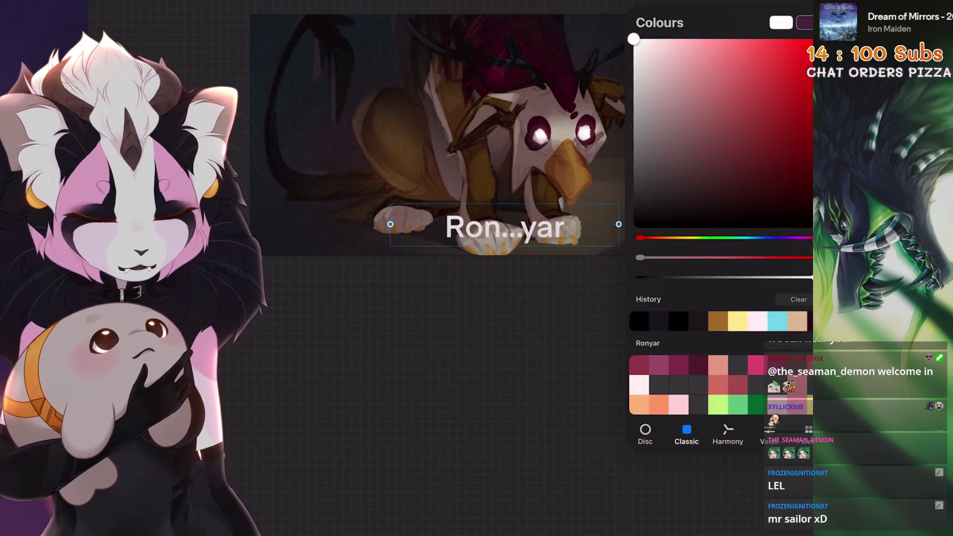
left_click(504, 227)
left_click(800, 461)
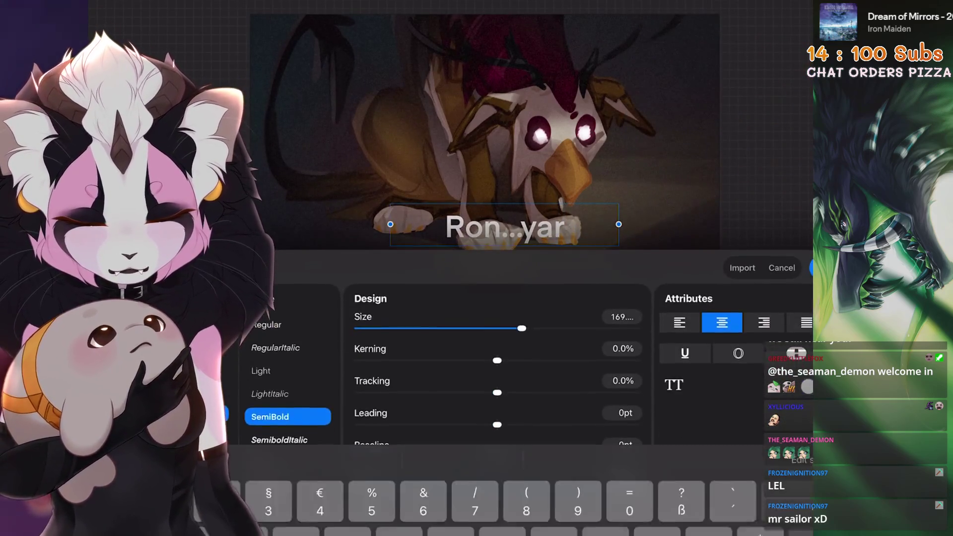
type("...")
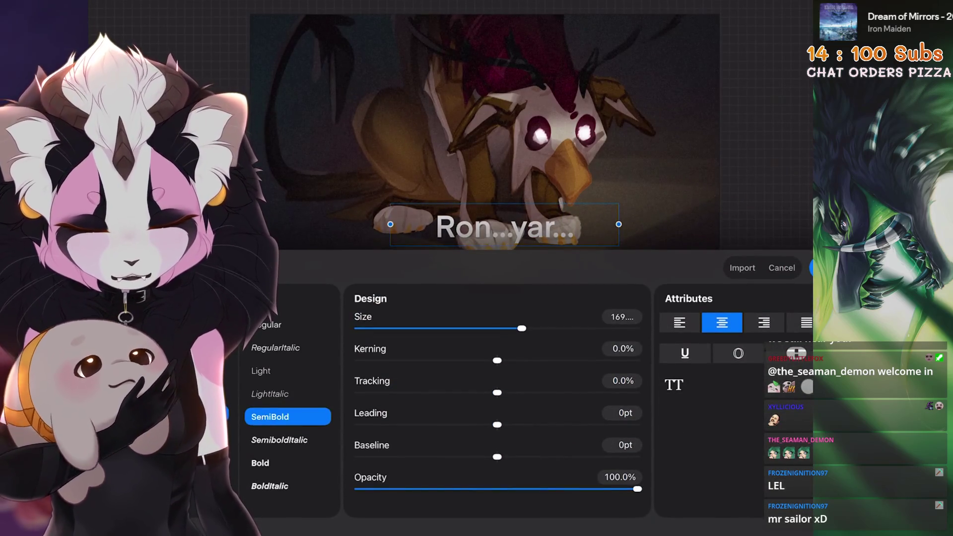
left_click_drag(521, 328, 466, 328)
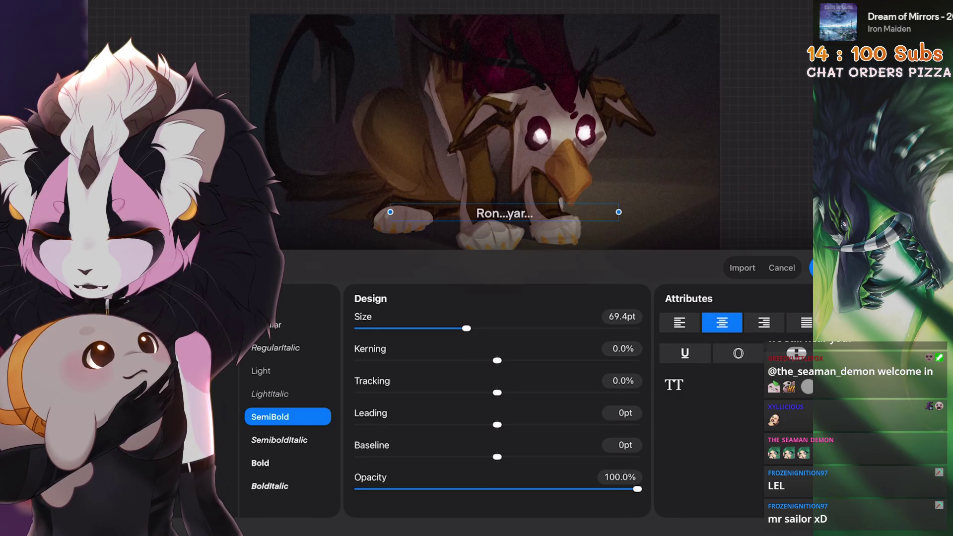
Step: Switch the caption to a typewriter-style font
left_click(214, 377)
scroll(485, 131, "down", 2)
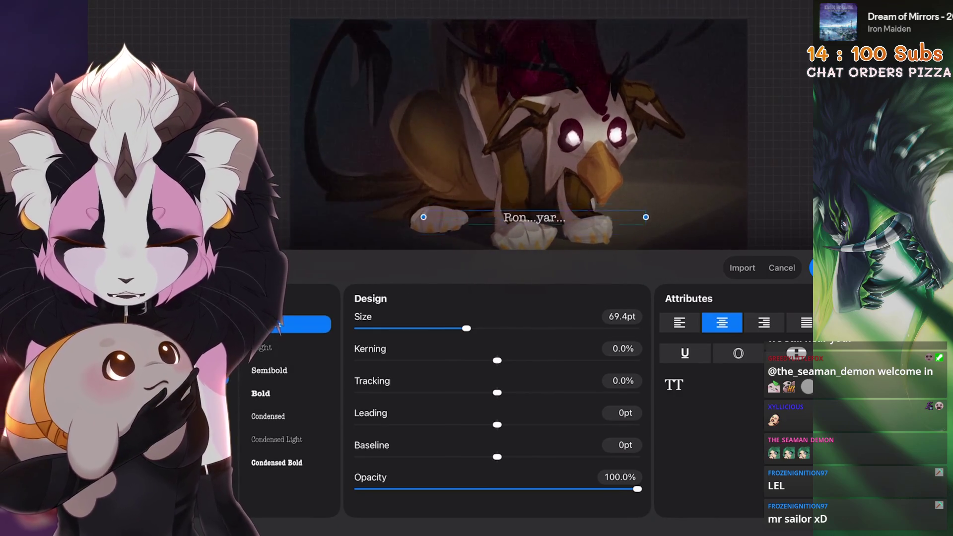
left_click(817, 267)
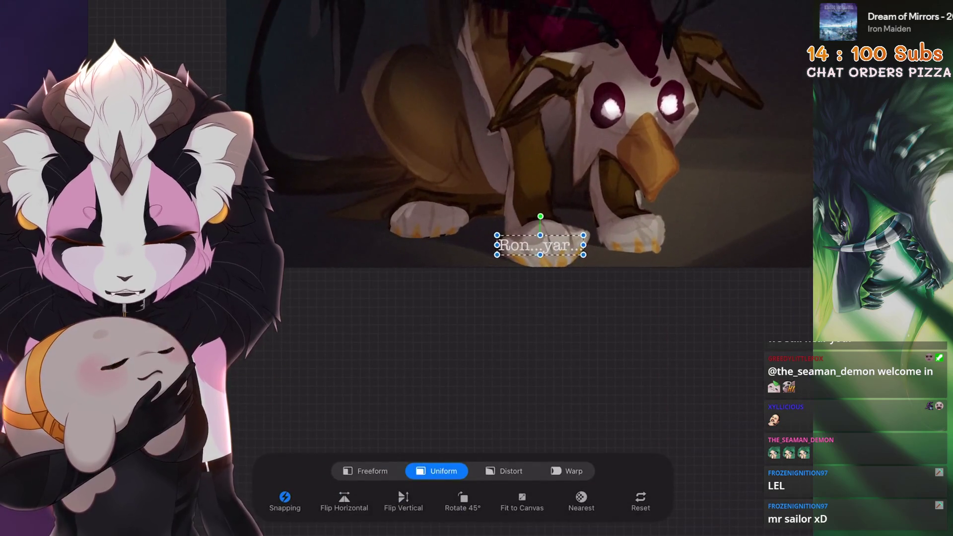
Step: Move the caption slightly lower beneath the paws and reopen it for editing
scroll(506, 149, "up", 3)
scroll(541, 149, "up", 3)
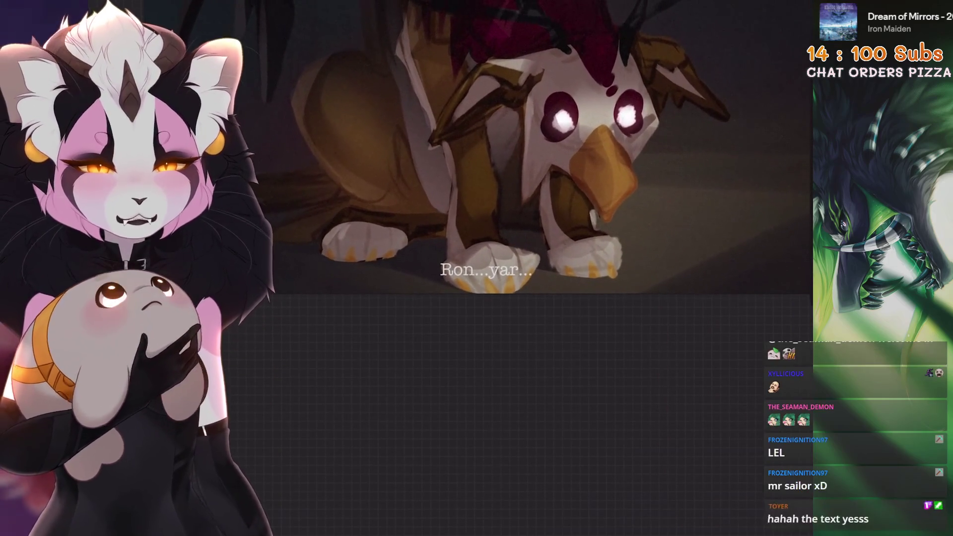
key("v")
mouse_move(499, 289)
left_mouse_down()
mouse_move(489, 295)
mouse_move(446, 280)
left_mouse_up()
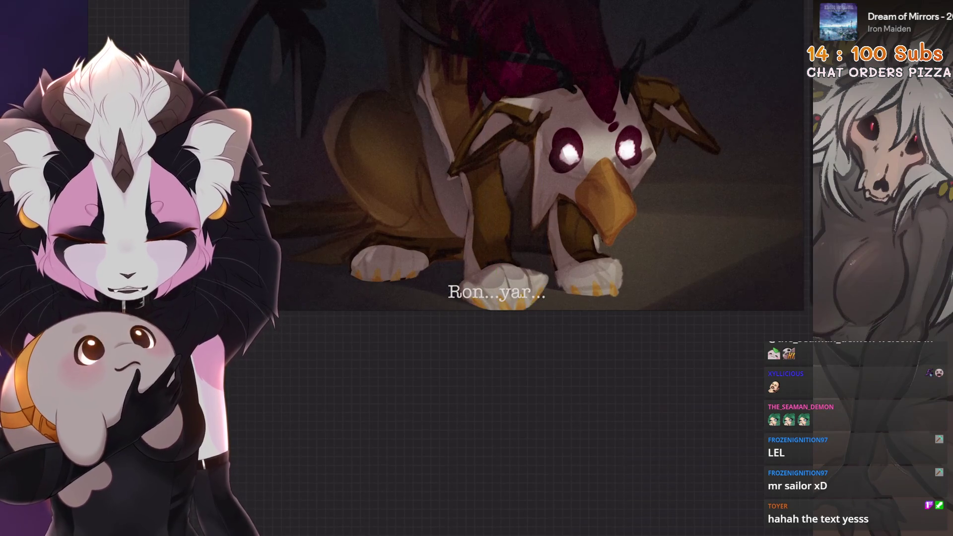
double_click(538, 313)
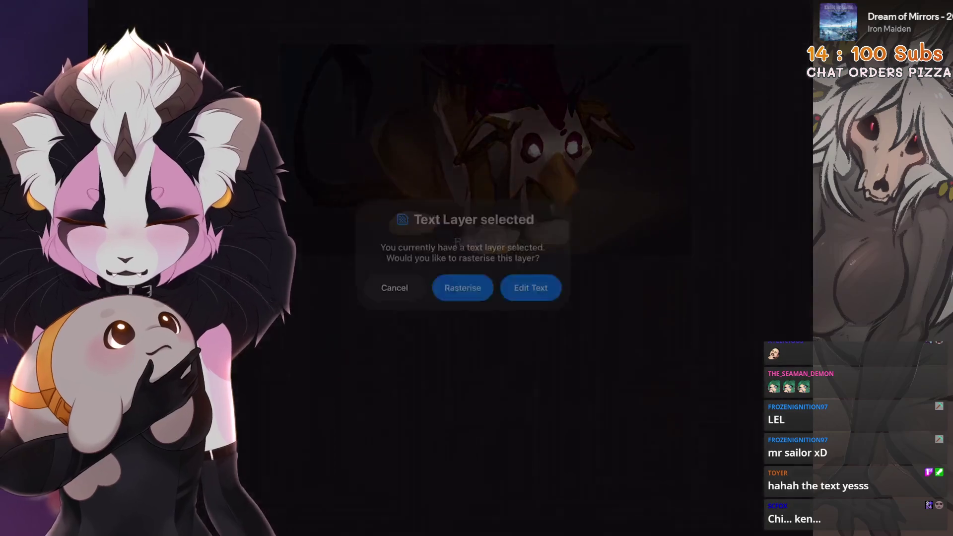
Step: Keep the caption as editable text and replace its wording with 'Chi...ken...'
left_click(393, 285)
left_click(486, 242)
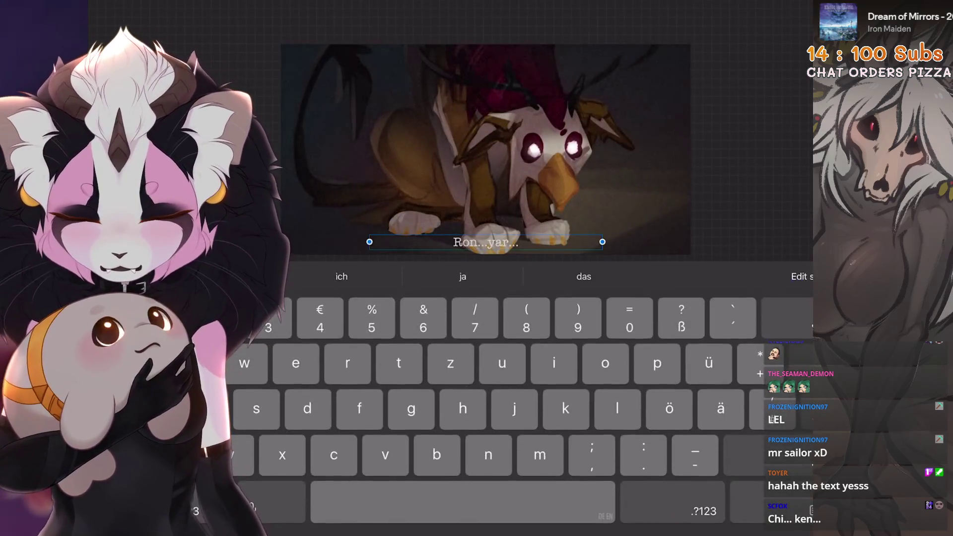
key("BackSpace")
key("BackSpace")
key("BackSpace")
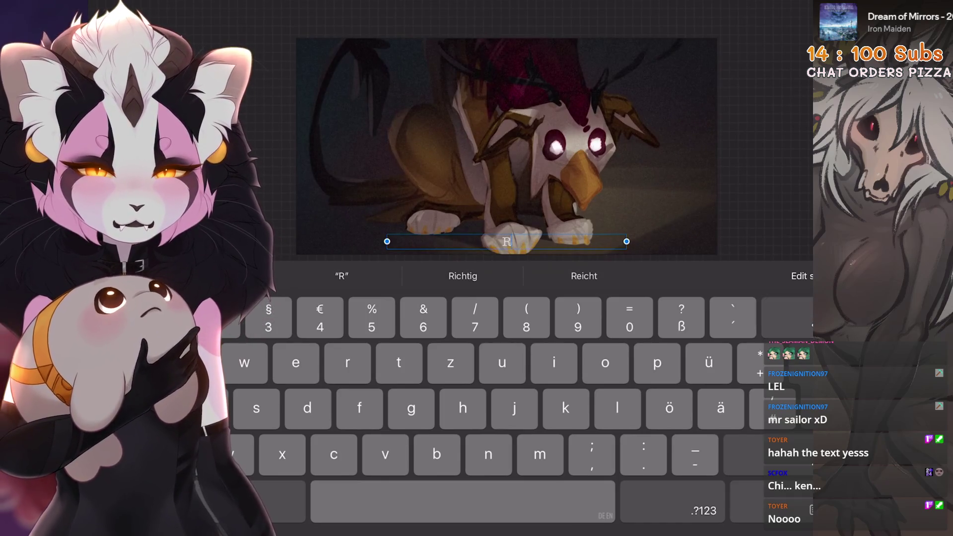
key("BackSpace")
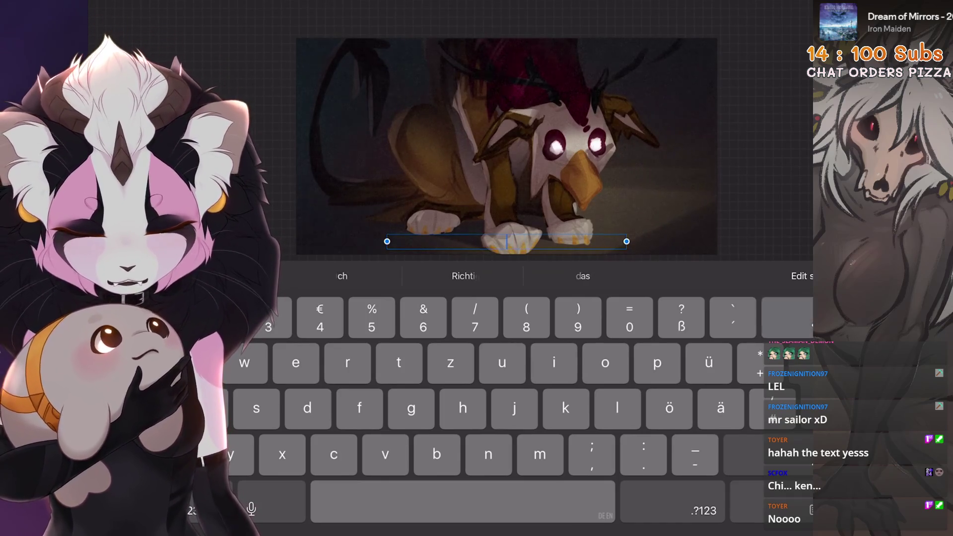
type("Chi")
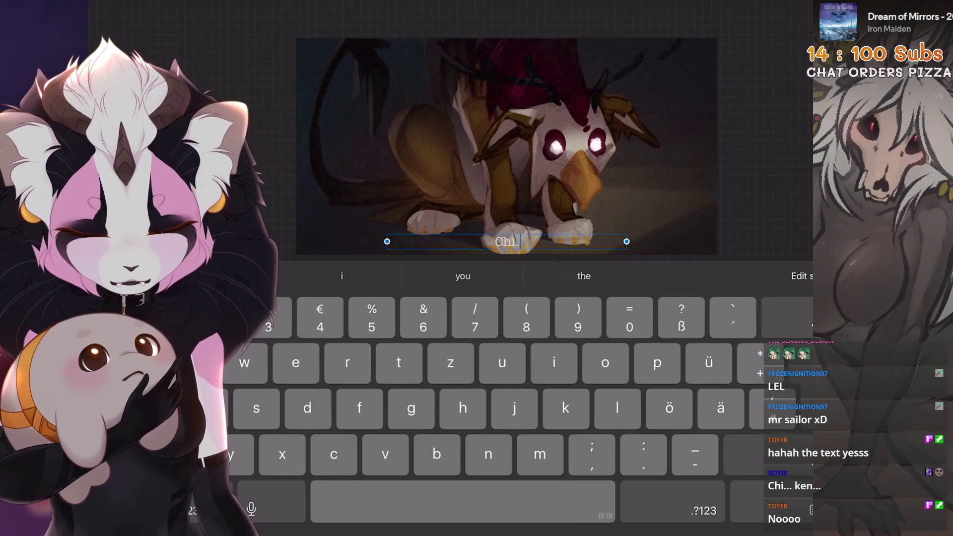
type("...ken...")
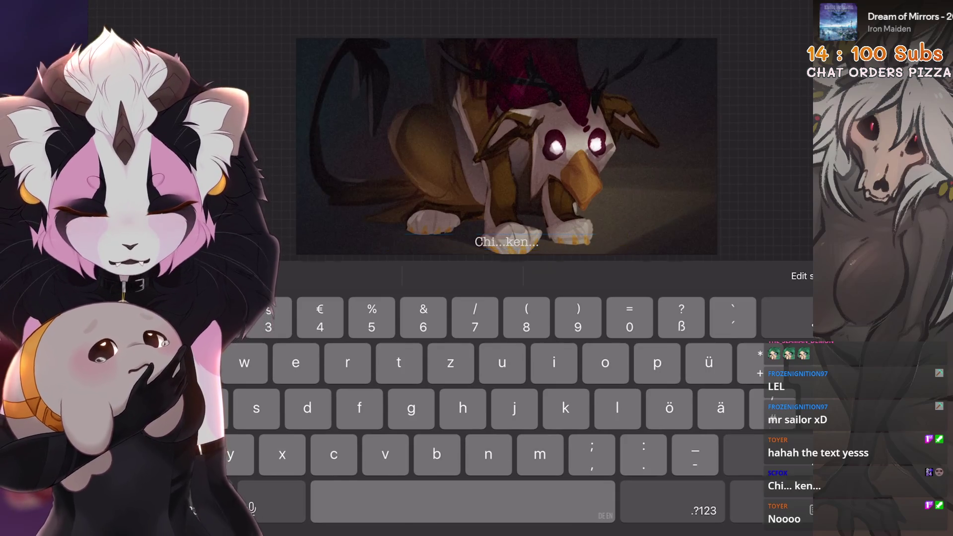
left_click(507, 149)
Step: Bring up the Layers panel showing the renamed Chi...ken... text layer
scroll(507, 149, "up", 2)
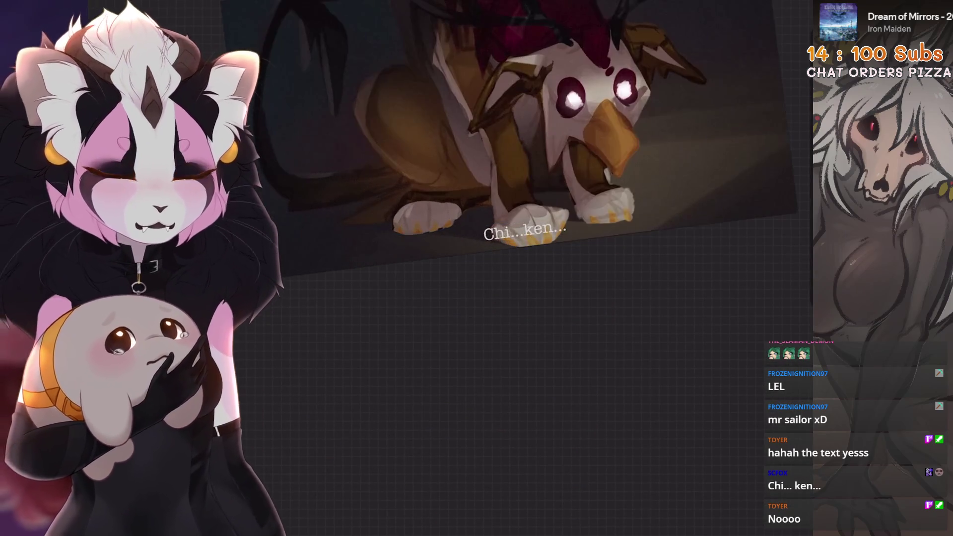
scroll(491, 265, "up", 2)
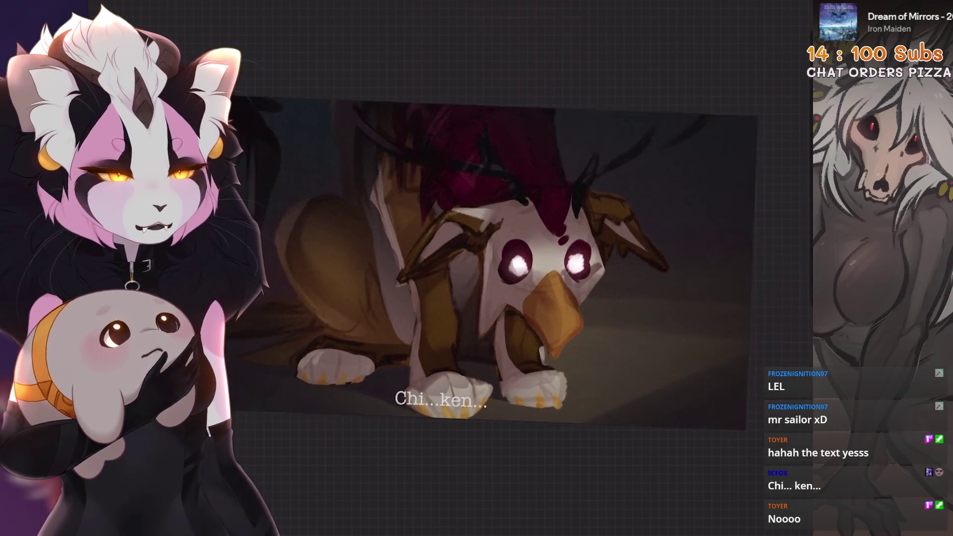
scroll(487, 255, "down", 1)
scroll(477, 248, "down", 1)
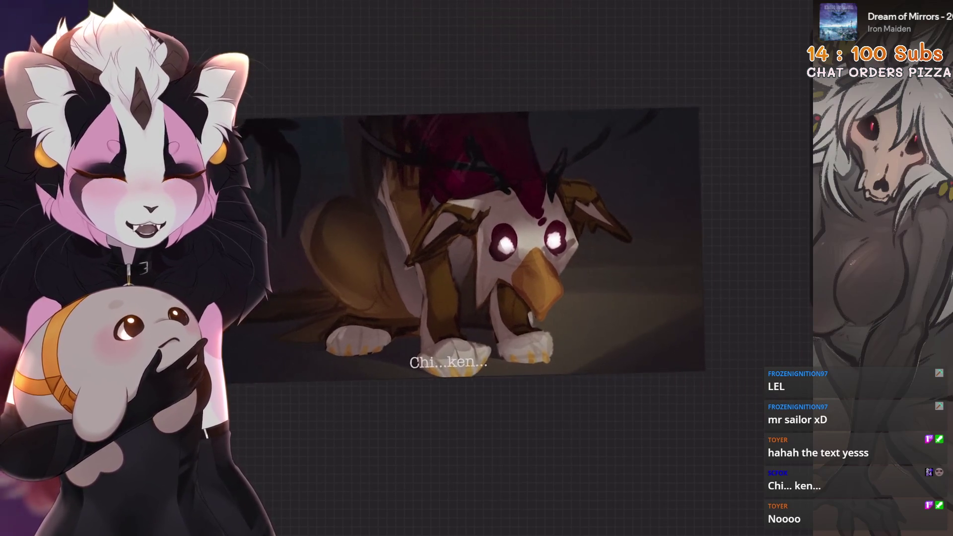
key("l")
scroll(422, 228, "down", 1)
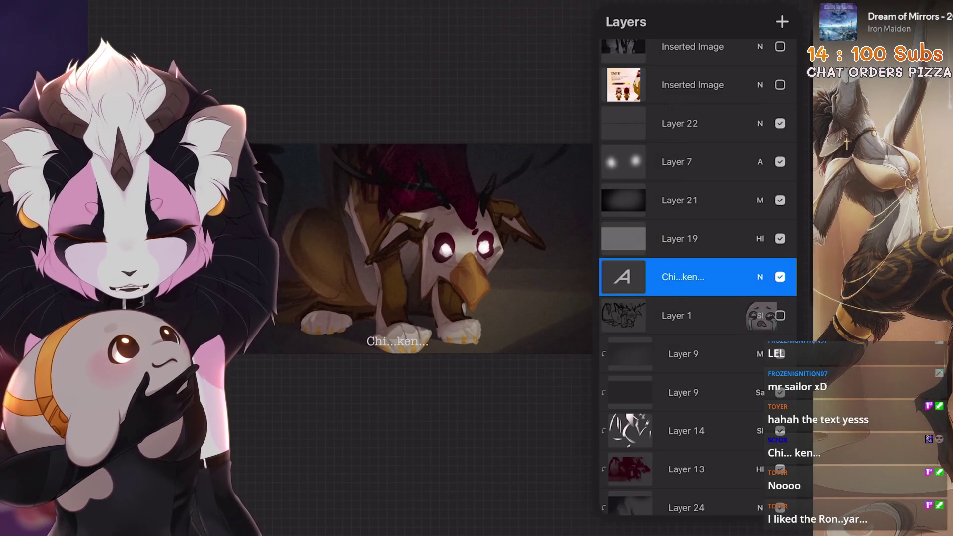
Step: Duplicate the Chi...ken... text layer and rasterise the copy through an adjustment
left_click_drag(764, 277, 685, 277)
left_click(751, 277)
scroll(447, 238, "up", 2)
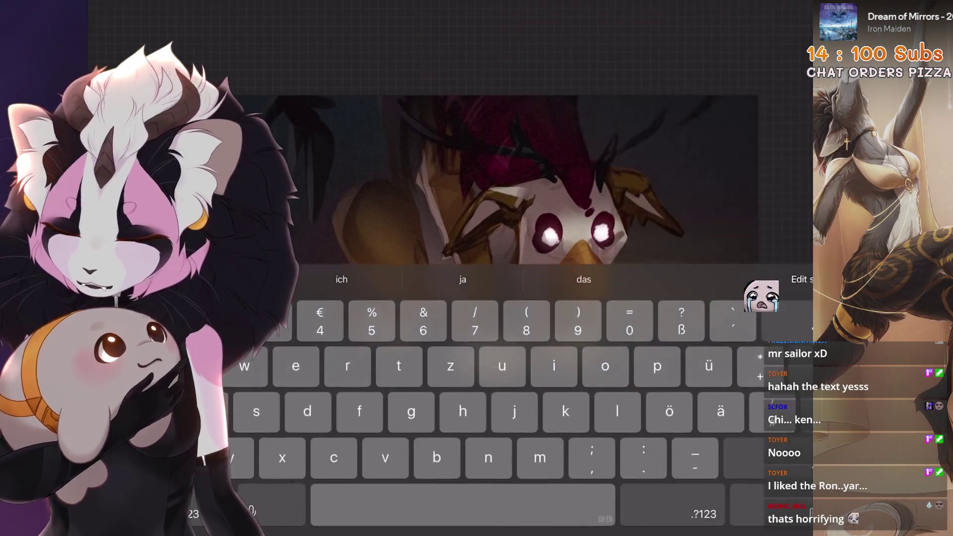
left_click(149, 124)
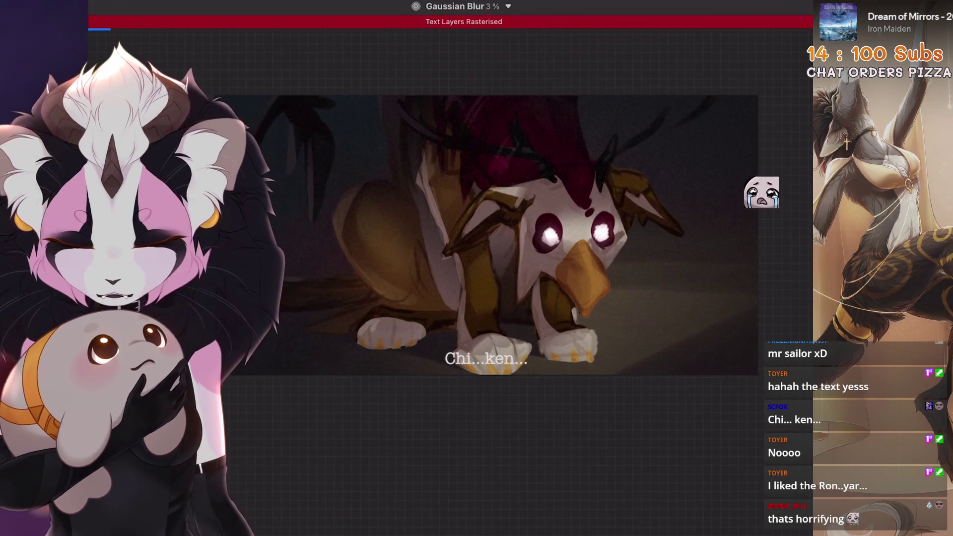
left_click(130, 10)
left_click(165, 49)
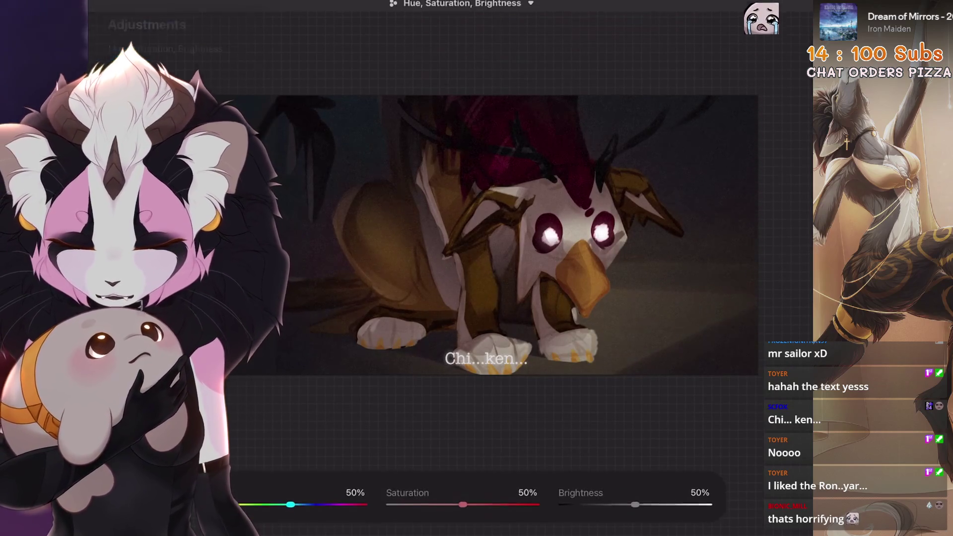
left_click(774, 10)
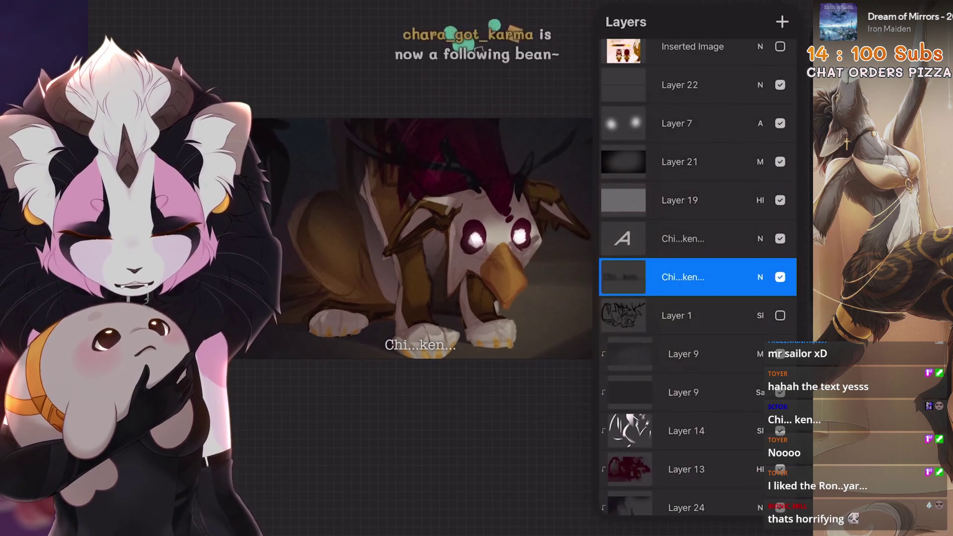
left_click(760, 277)
Step: Group both caption layers together and move the group to the top of the layers
scroll(695, 447, "up", 5)
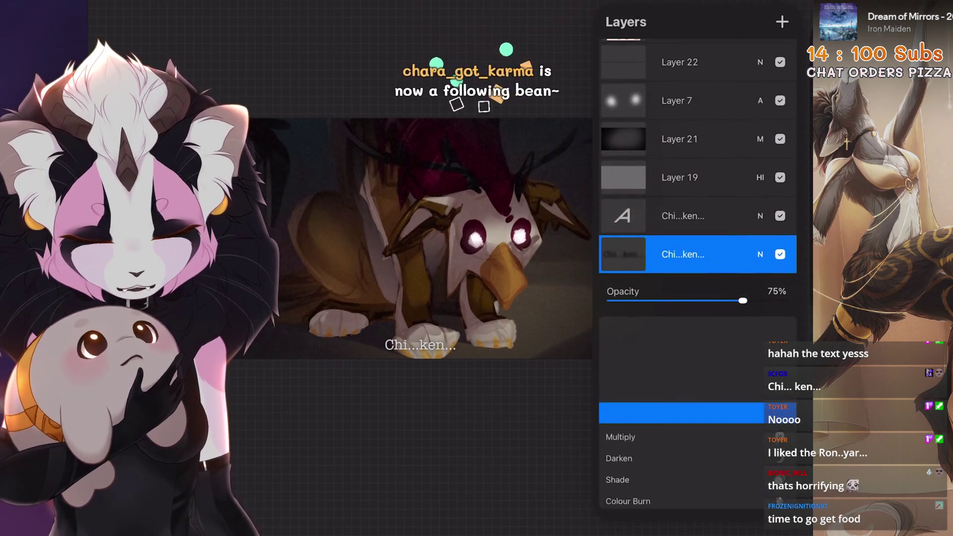
mouse_move(660, 216)
left_mouse_down()
mouse_move(725, 215)
mouse_move(685, 39)
left_mouse_up()
left_click(779, 18)
left_click(760, 220)
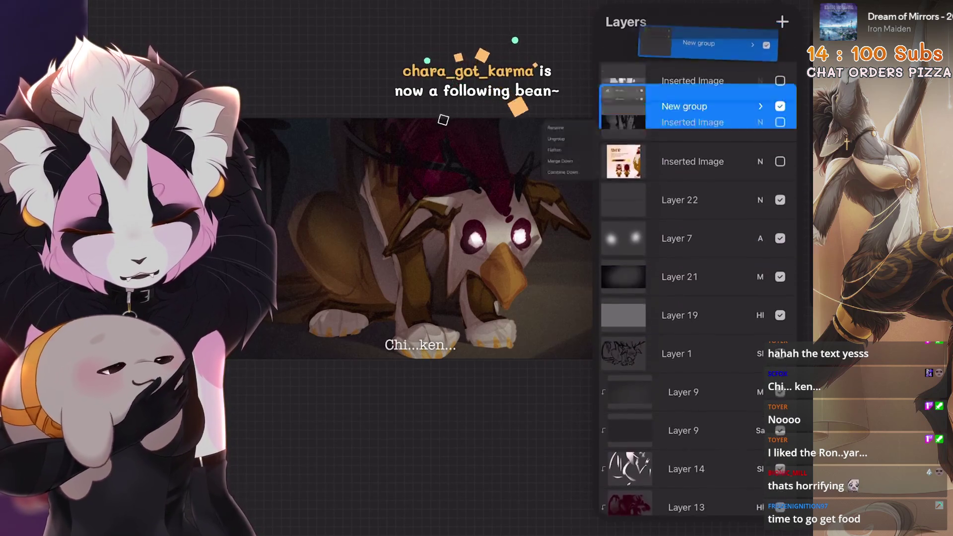
left_click(624, 52)
scroll(427, 238, "up", 5)
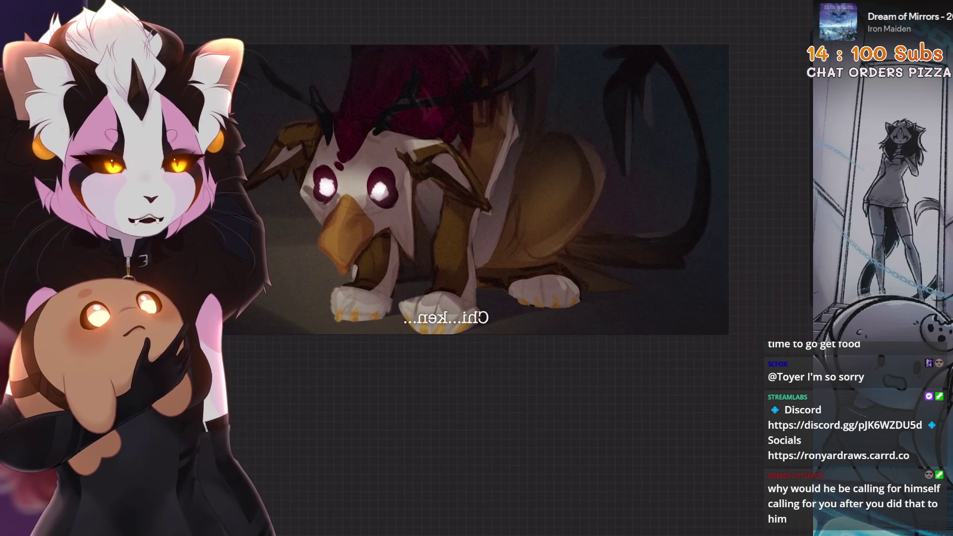
Step: On Layer 17, push the griffin's strap and leg with a max-size liquify, then undo it
scroll(476, 189, "up", 3)
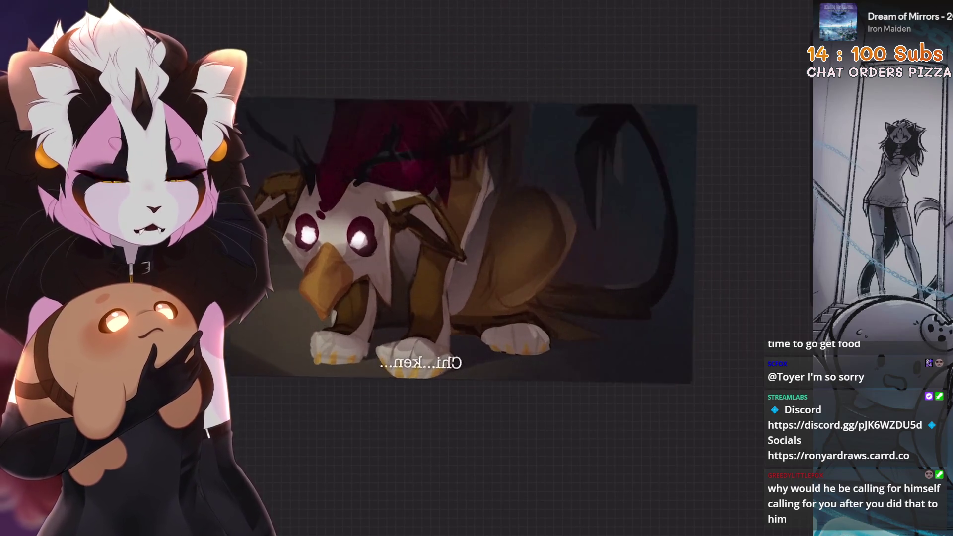
key("l")
scroll(697, 268, "down", 10)
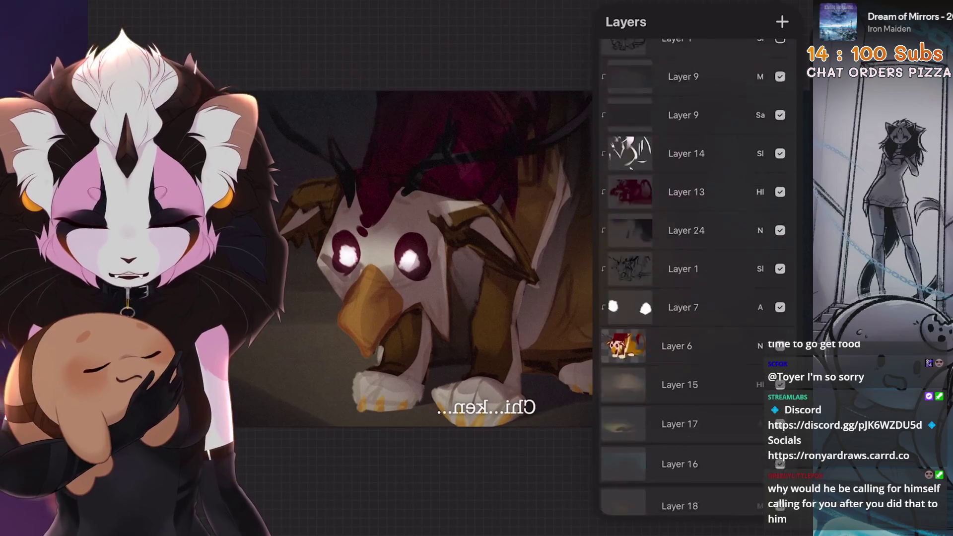
left_click(680, 309)
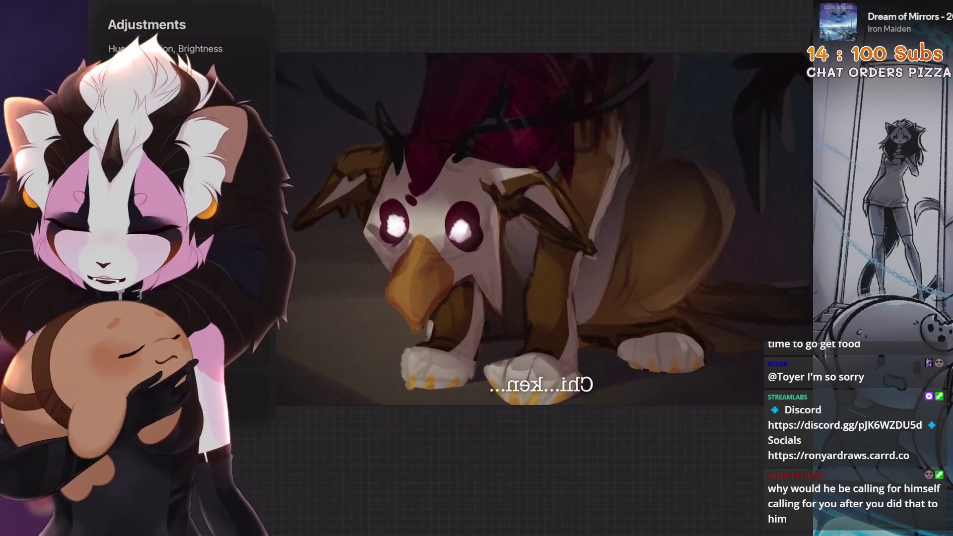
left_click(223, 384)
left_click_drag(238, 504, 280, 504)
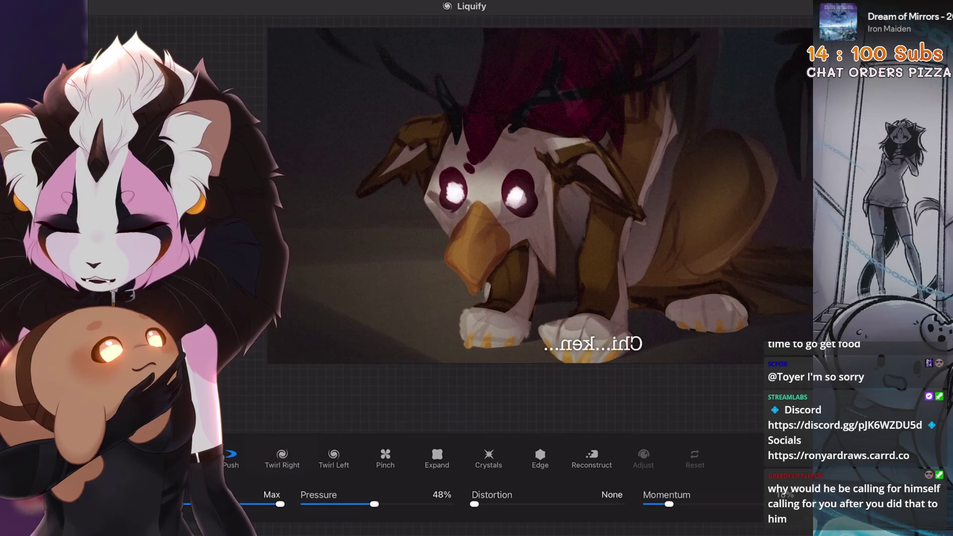
mouse_move(576, 229)
left_mouse_down()
mouse_move(382, 139)
mouse_move(452, 146)
left_mouse_up()
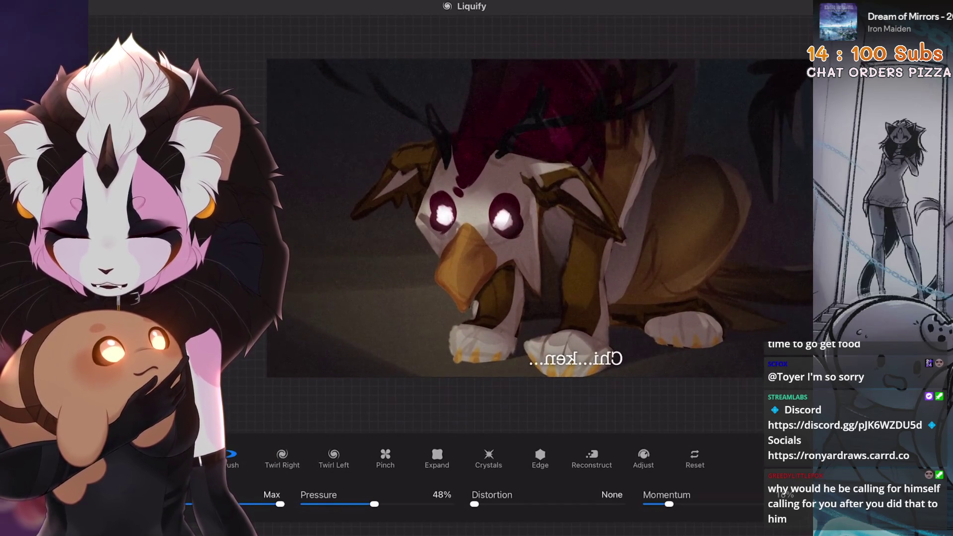
key("ctrl+z")
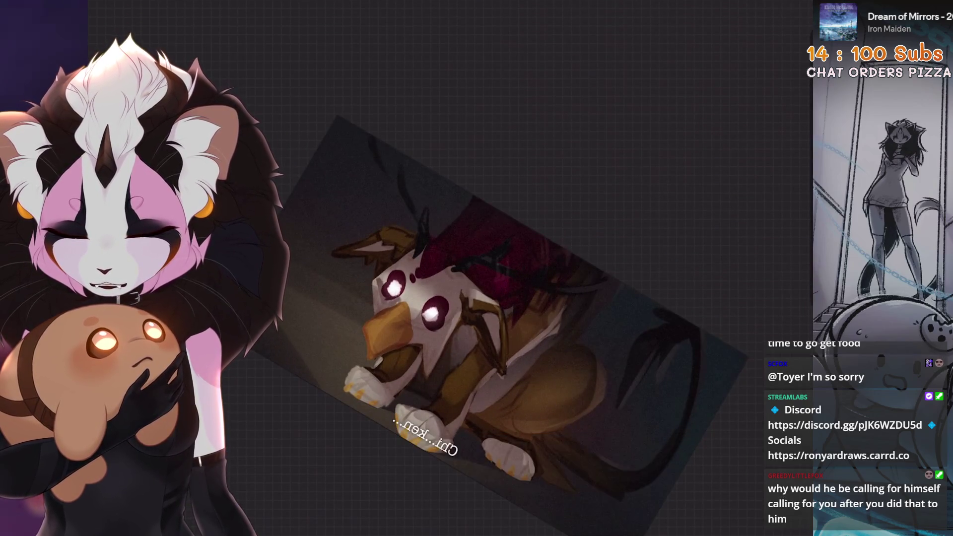
key("ctrl+z")
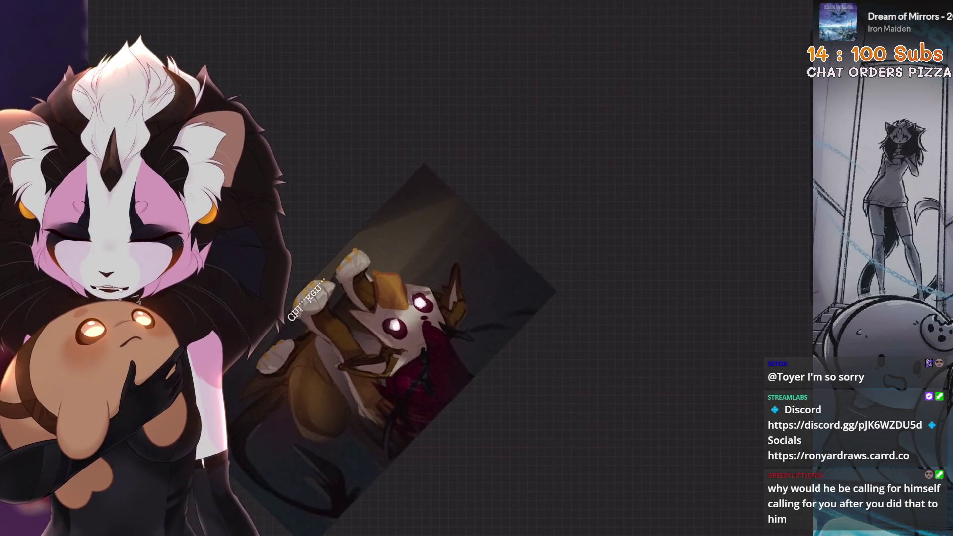
Step: Lasso a freehand region of the griffin and commit a transform on it
key("s")
mouse_move(463, 319)
left_mouse_down()
mouse_move(558, 189)
mouse_move(553, 259)
mouse_move(463, 319)
left_mouse_up()
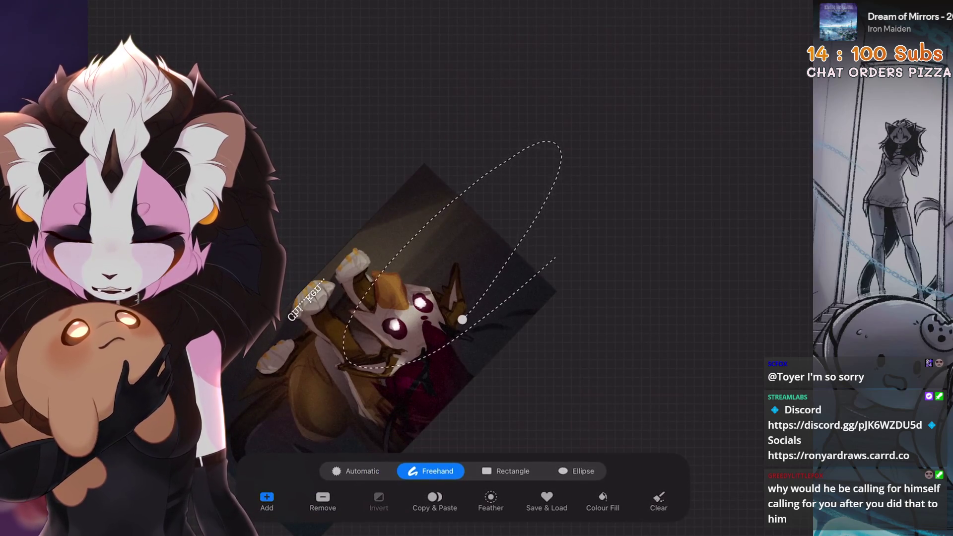
key("v")
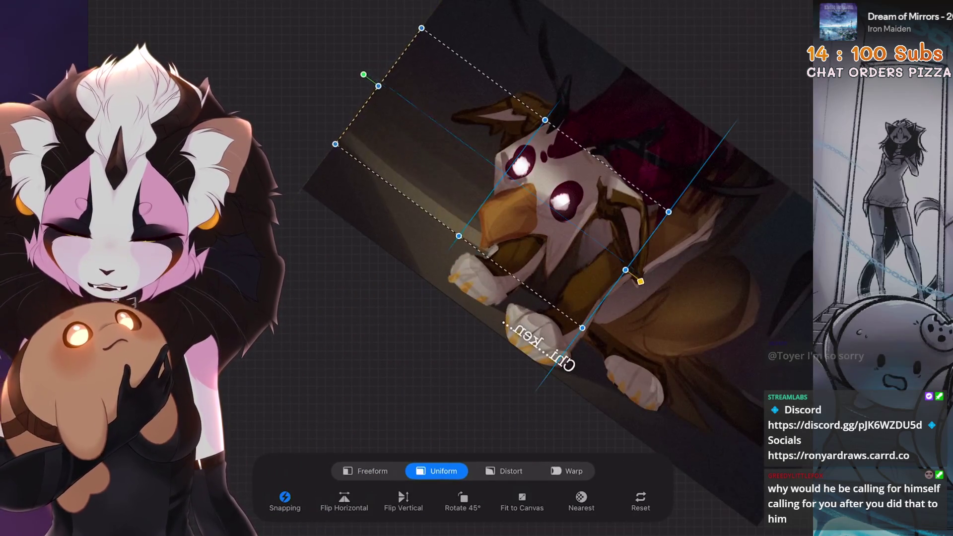
key("v")
mouse_move(556, 249)
left_mouse_down()
mouse_move(447, 234)
mouse_move(398, 248)
mouse_move(496, 278)
left_mouse_up()
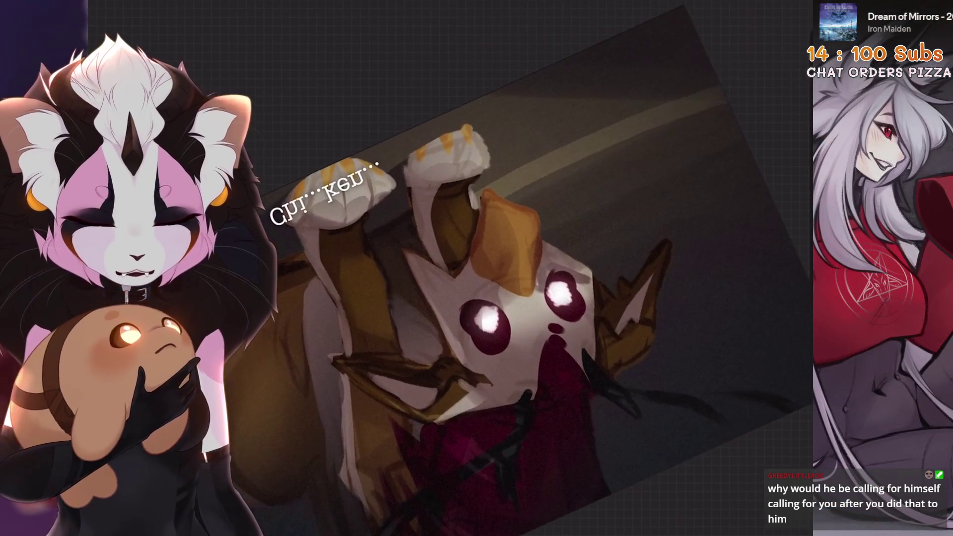
key("ctrl+z")
Step: Choose Fine Liner 1 from Little Collection and try erasing part of the griffin's outline
mouse_move(452, 219)
left_mouse_down()
mouse_move(489, 35)
mouse_move(480, 218)
left_mouse_up()
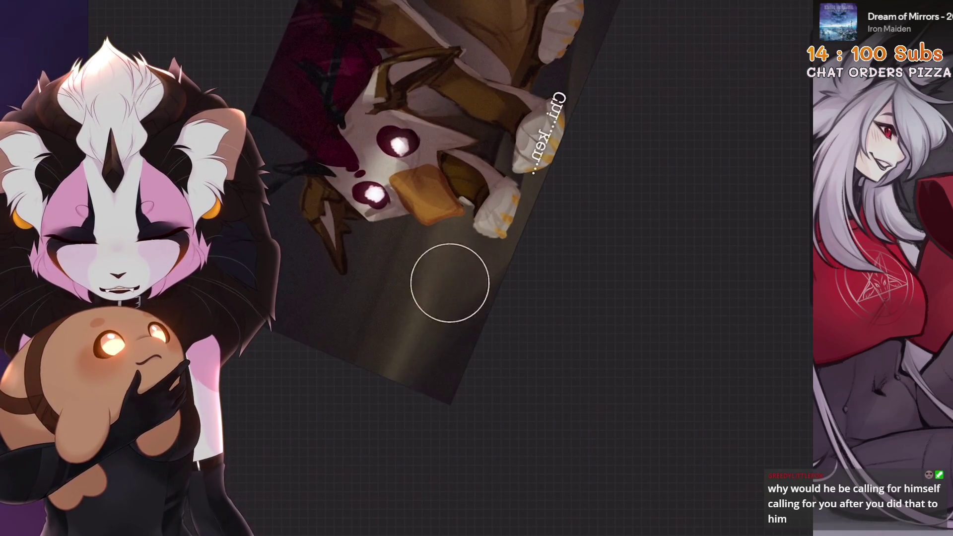
mouse_move(402, 342)
left_mouse_down()
mouse_move(402, 278)
mouse_move(377, 307)
left_mouse_up()
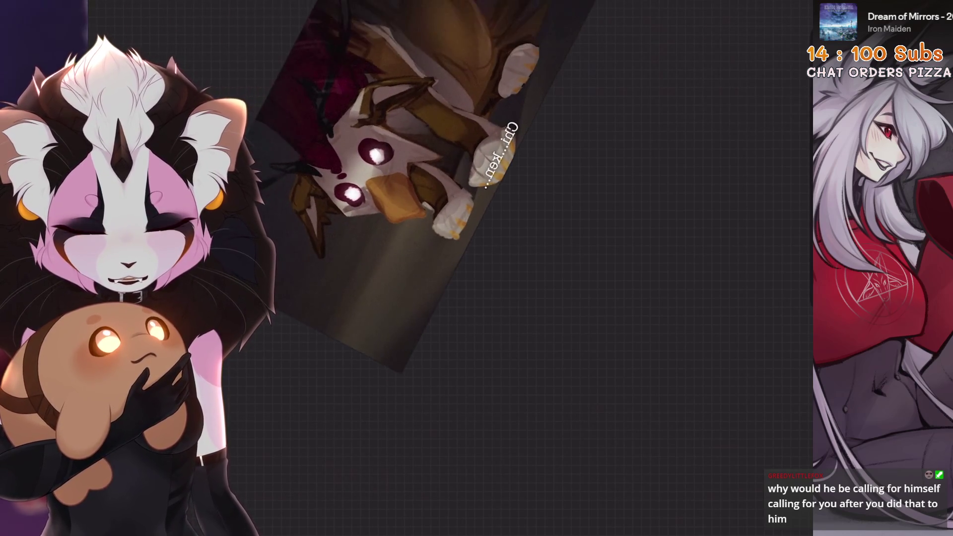
scroll(607, 278, "up", 2)
left_click(608, 114)
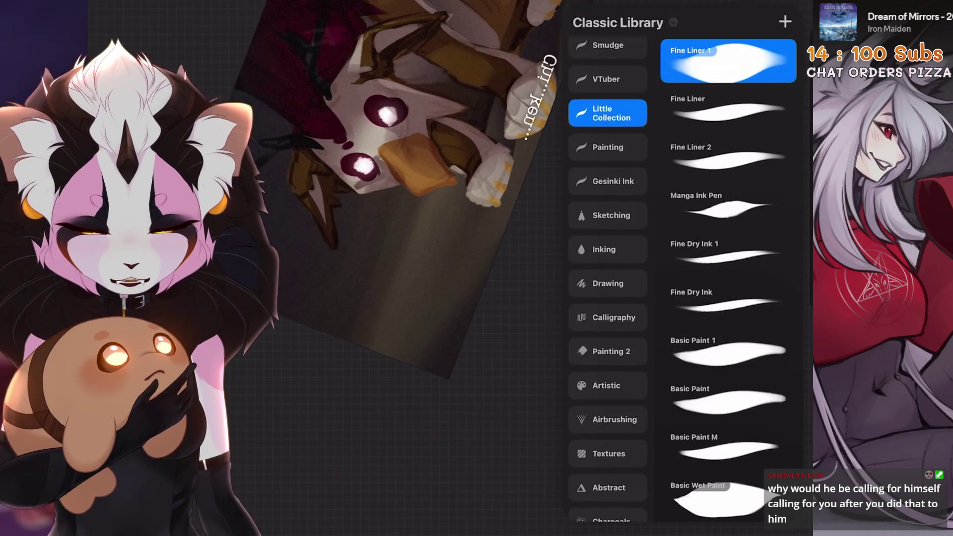
left_click_drag(377, 278, 392, 320)
left_click_drag(407, 243, 327, 328)
key("ctrl+z")
Step: Zoom in on the creature's face and make the brush smaller
mouse_move(387, 171)
left_mouse_down()
mouse_move(383, 164)
mouse_move(370, 286)
mouse_move(541, 241)
mouse_move(551, 213)
mouse_move(524, 171)
left_mouse_up()
mouse_move(412, 234)
left_mouse_down()
mouse_move(404, 219)
mouse_move(426, 202)
mouse_move(546, 149)
mouse_move(556, 164)
left_mouse_up()
key("bracketleft")
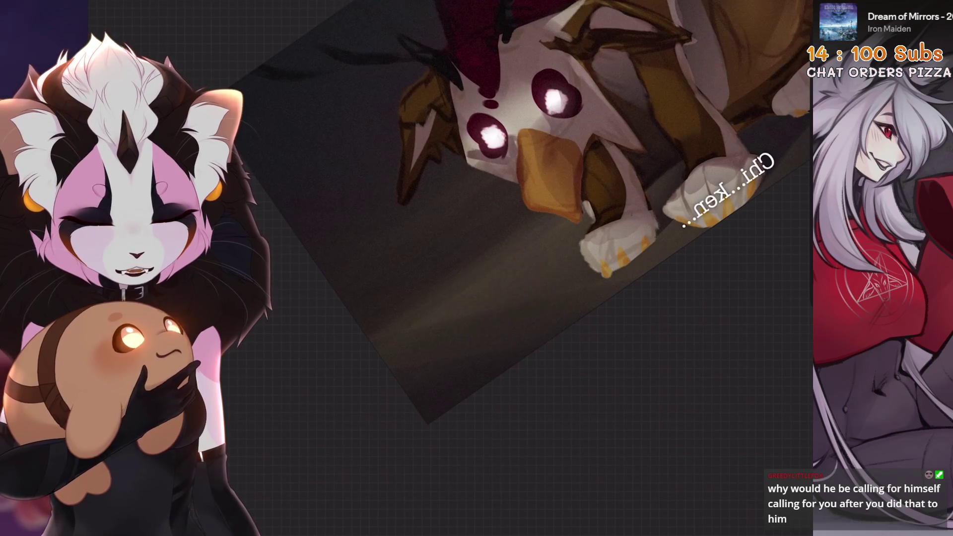
left_click_drag(527, 289, 407, 358)
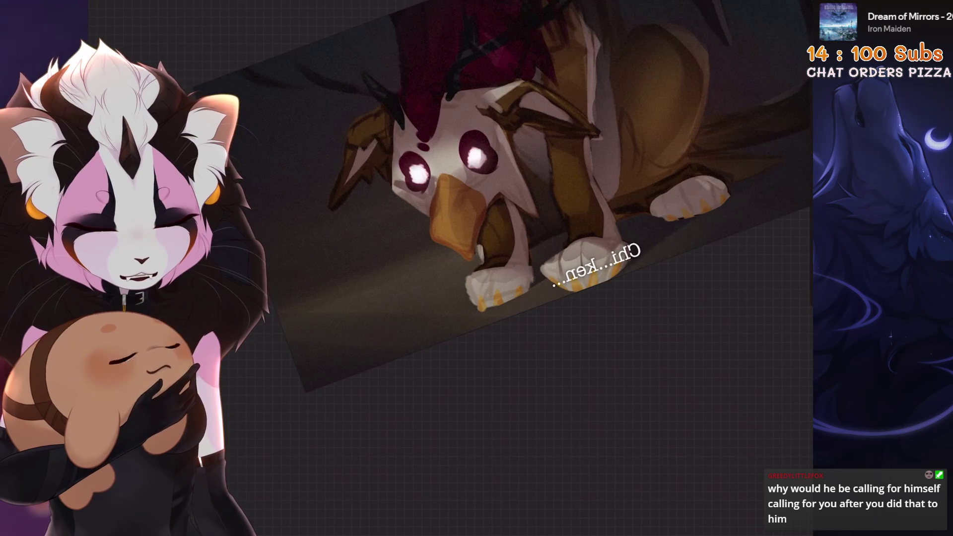
left_click_drag(448, 274, 511, 245)
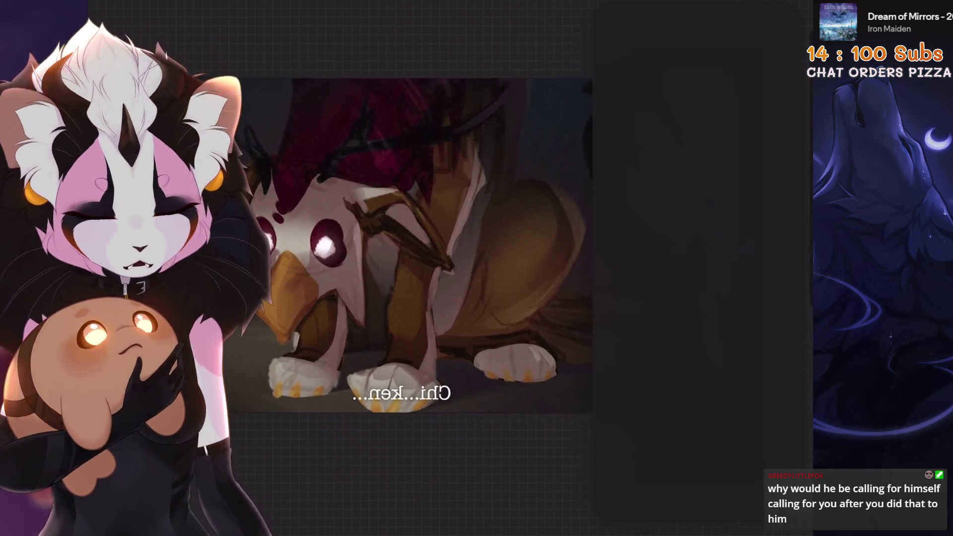
left_click(774, 7)
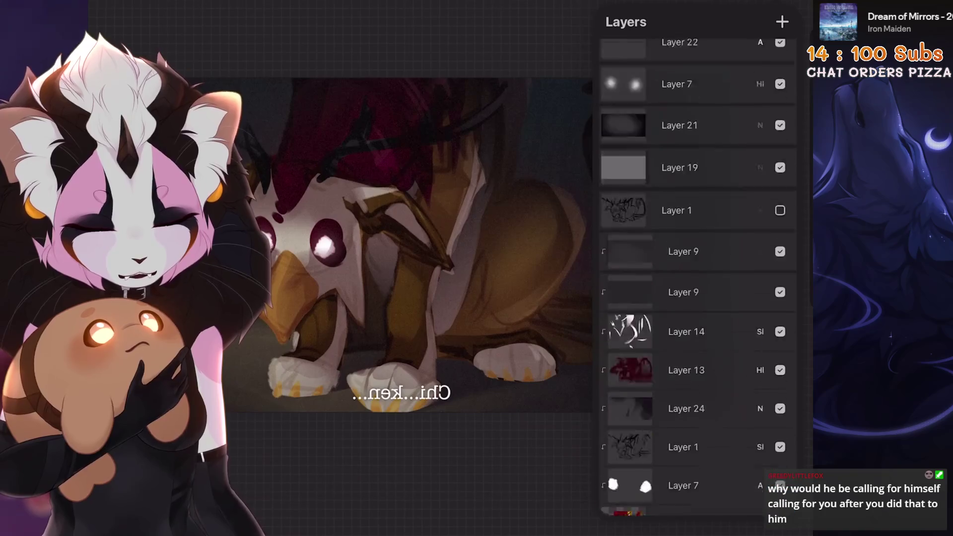
Step: Select Layers 22, 7, 21 and 19, delete Layer 22 and group the remaining three
left_click(680, 221)
left_click_drag(665, 258, 705, 259)
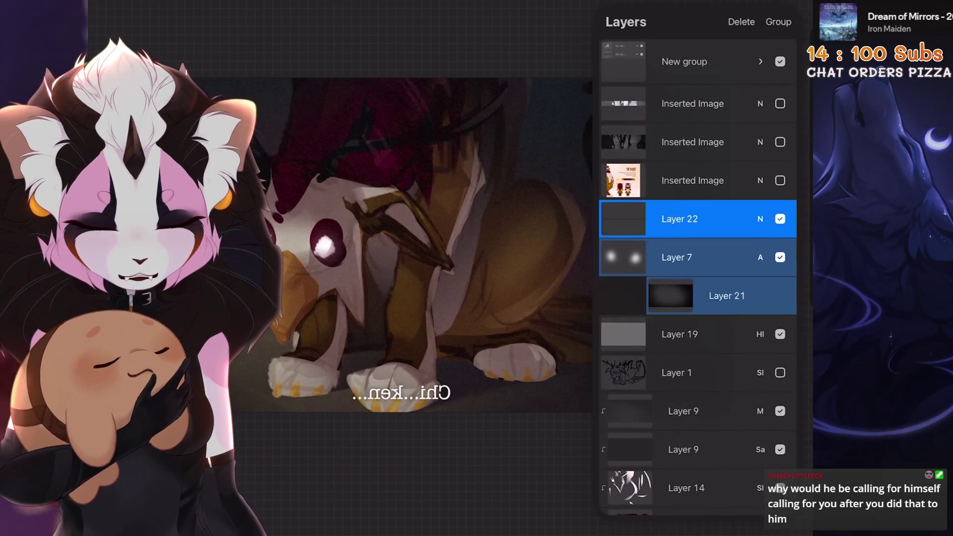
left_click_drag(666, 296, 705, 296)
left_click_drag(665, 335, 705, 335)
left_click_drag(720, 219, 646, 219)
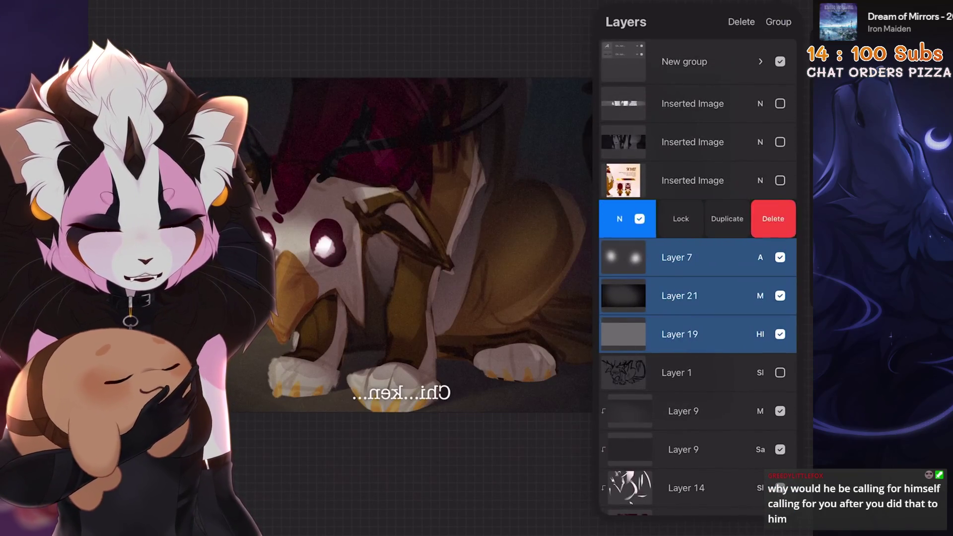
left_click(776, 218)
left_click(779, 22)
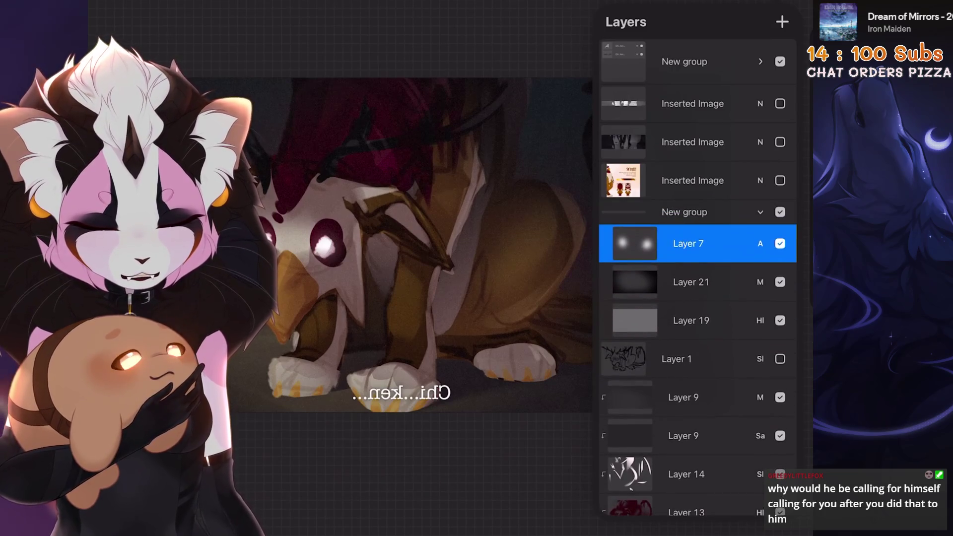
left_click(761, 222)
left_click(780, 222)
Step: Move the caption group into the new group and hide the combined group
left_click(693, 62)
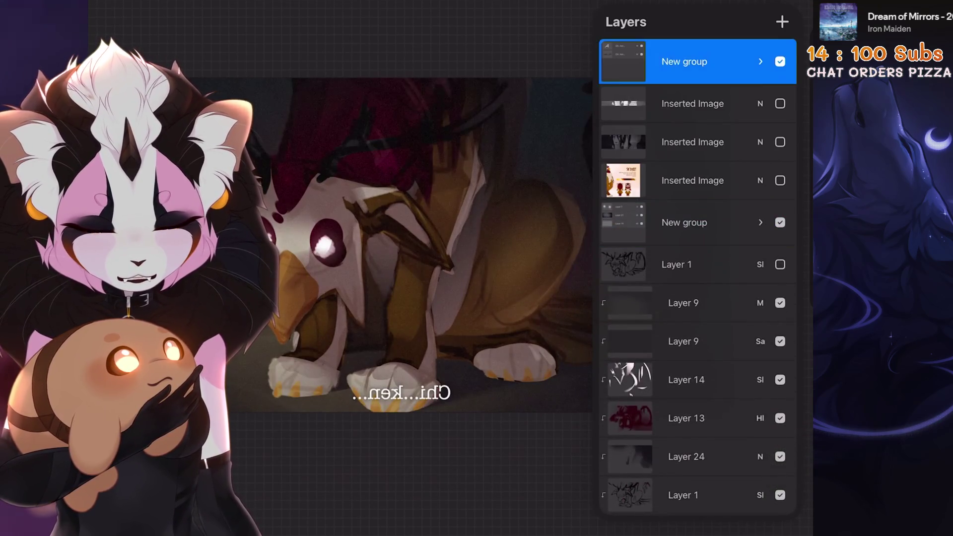
left_click(761, 222)
left_click_drag(693, 61, 693, 192)
left_click(760, 171)
left_click(779, 177)
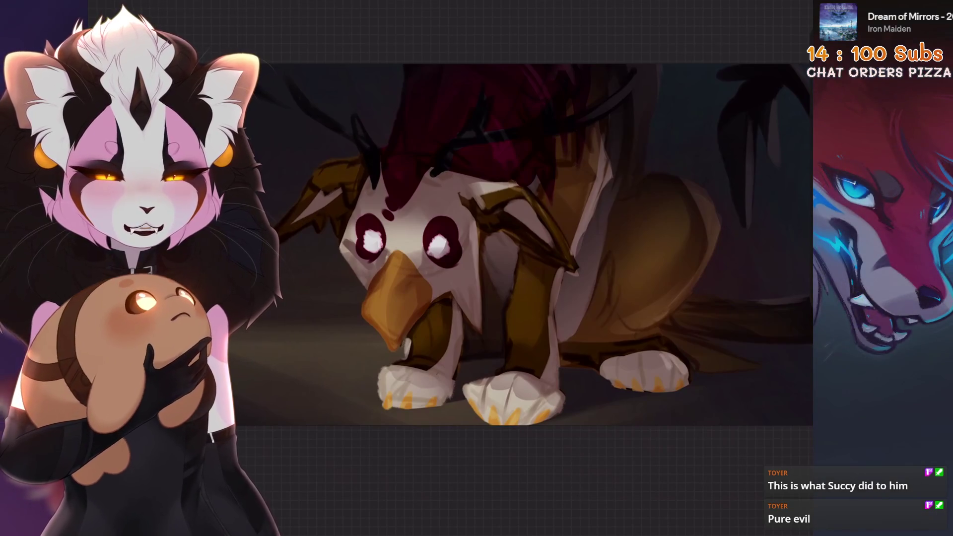
Step: Make the New group visible again and select the Chi...ken... text layer
key("l")
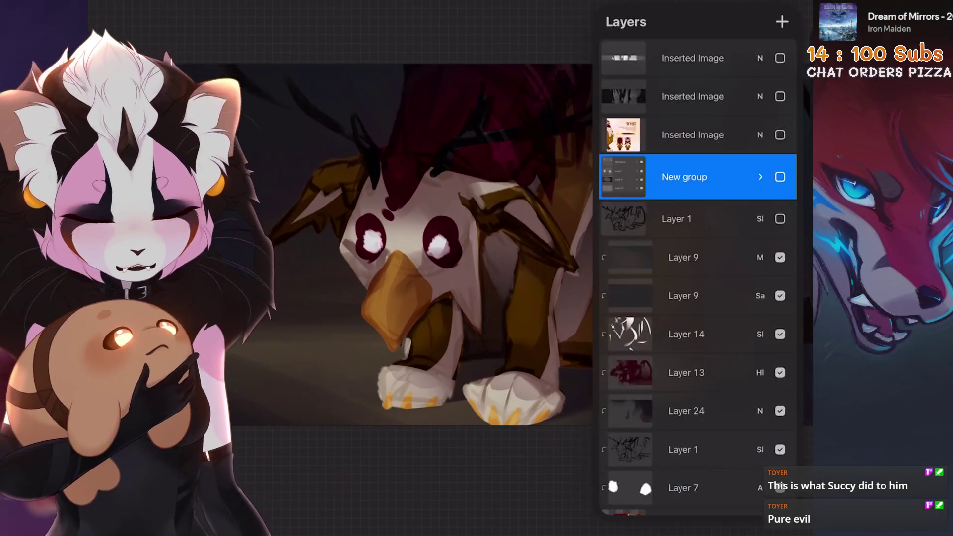
left_click(760, 177)
left_click(780, 166)
left_click(760, 191)
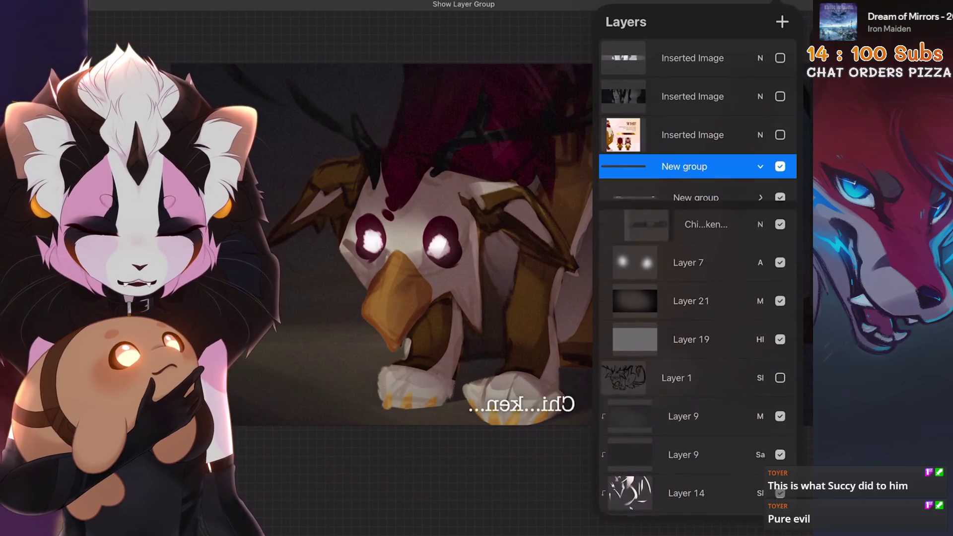
left_click(706, 222)
Step: Flip the canvas horizontally so the caption reads normally
double_click(521, 405)
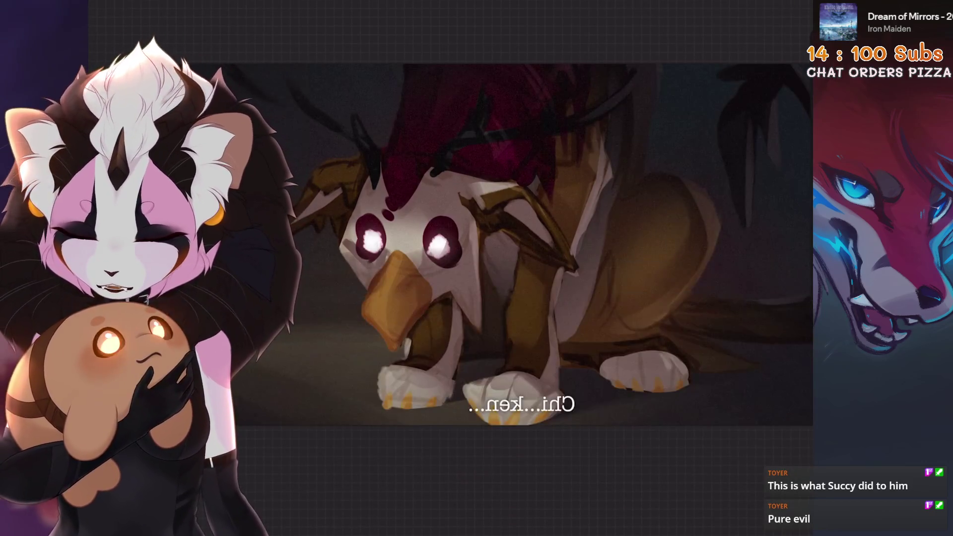
left_click(124, 10)
left_click(198, 259)
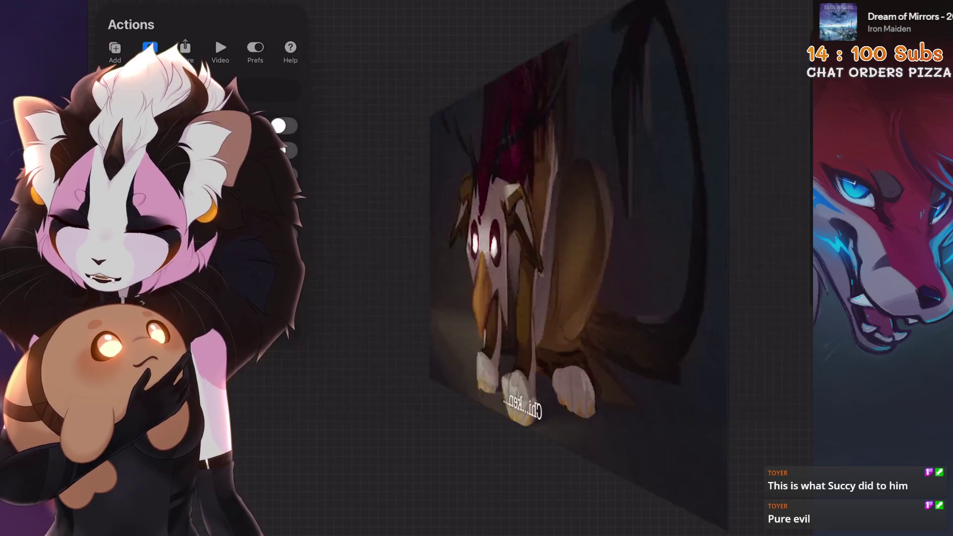
left_click(789, 10)
scroll(697, 377, "down", 1)
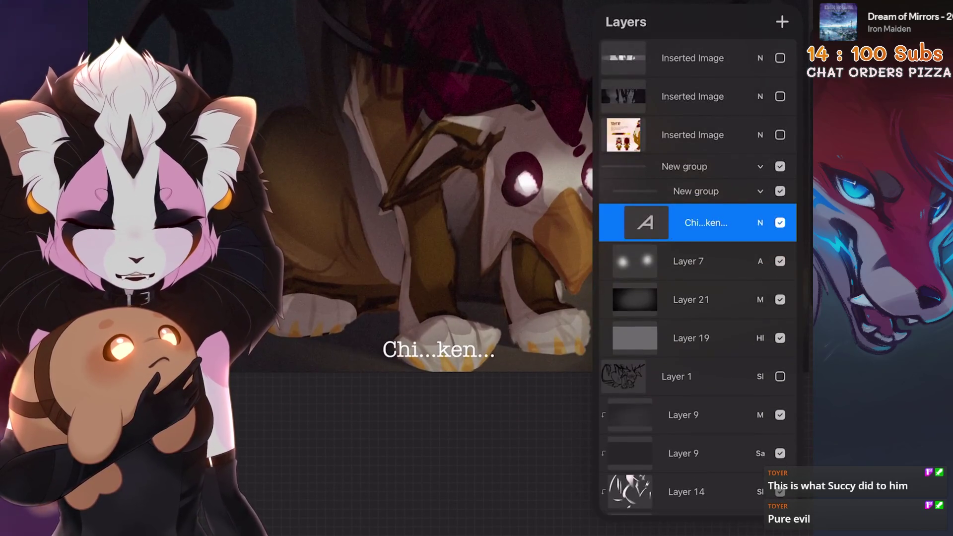
Step: Retype the caption as 'Ron...yar...' and commit it to the canvas
double_click(439, 349)
left_click(777, 308)
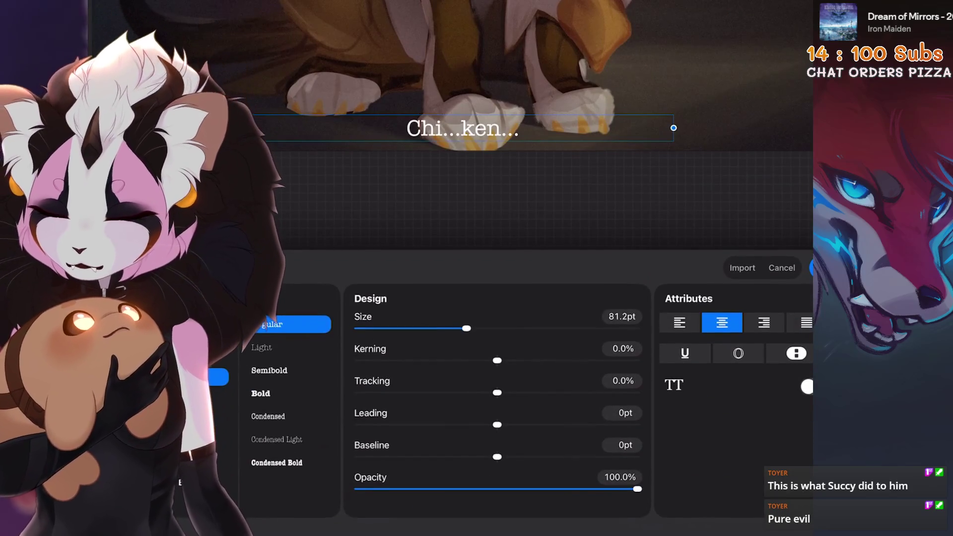
key("BackSpace")
key("BackSpace")
key("BackSpace")
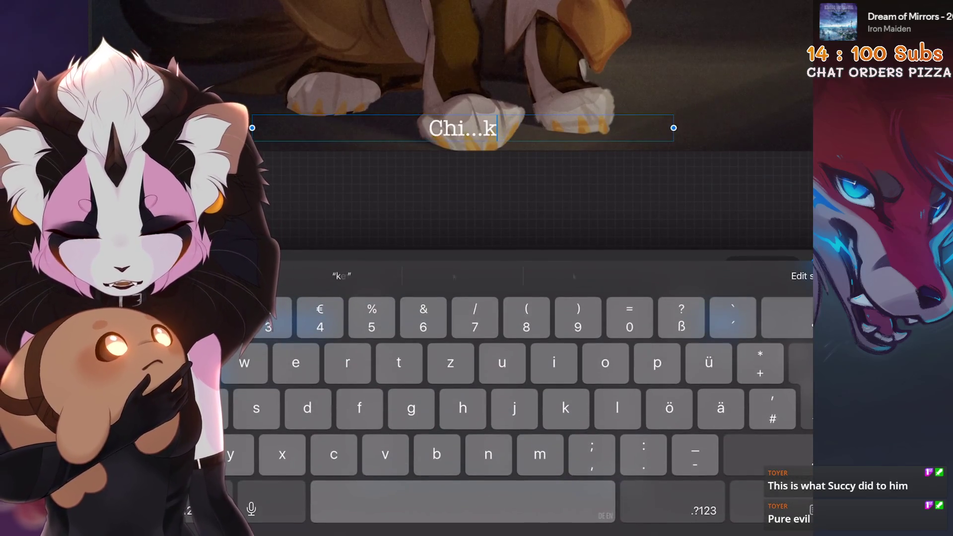
type("R")
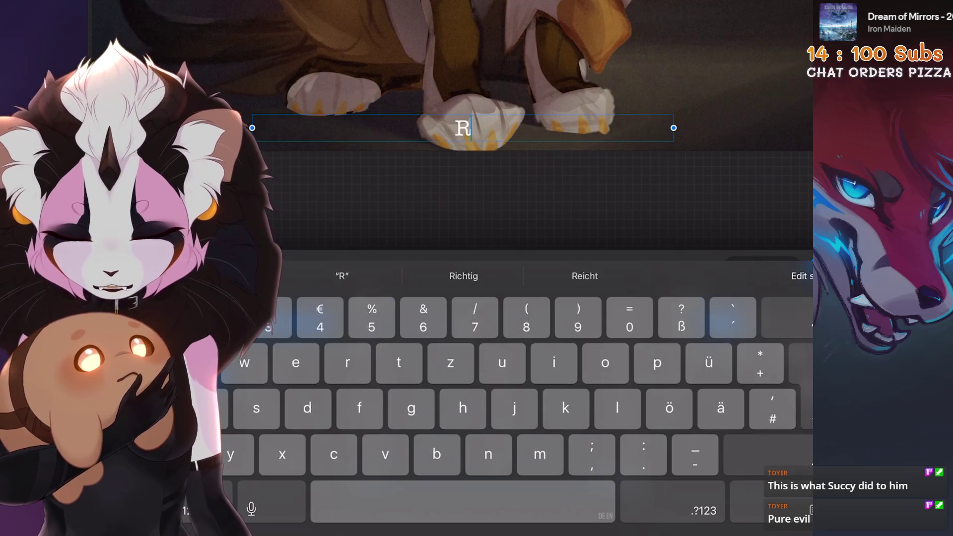
type("o...")
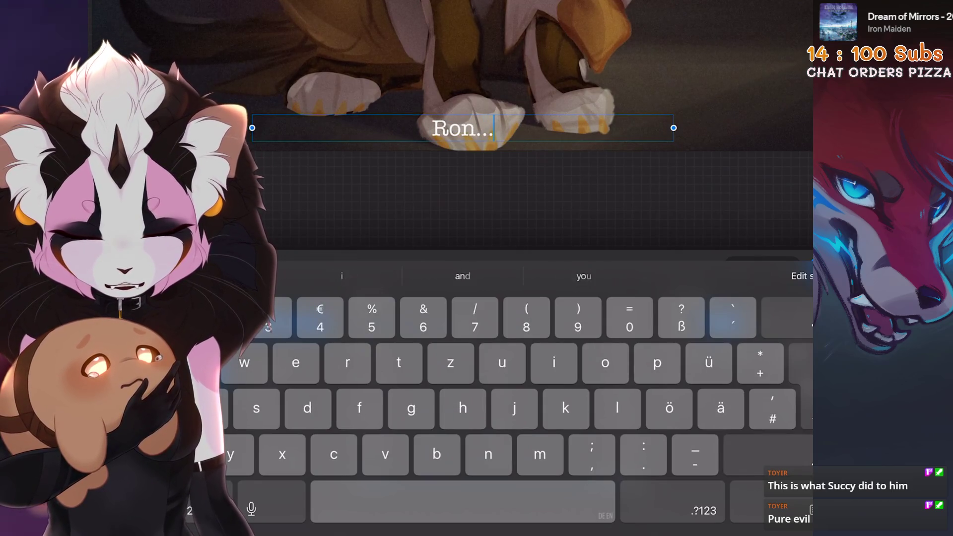
type("c")
key("BackSpace")
type("yar")
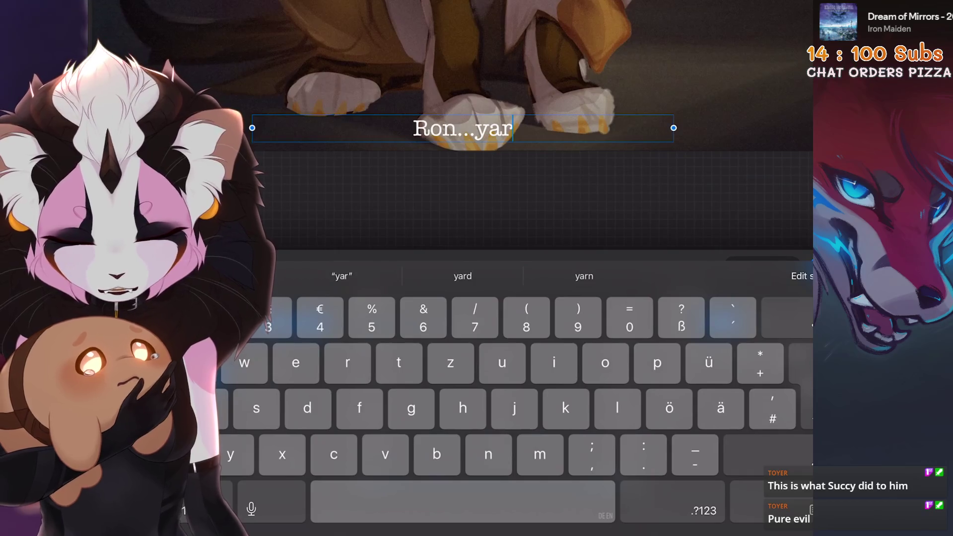
type("...")
left_click(496, 348)
left_click(396, 288)
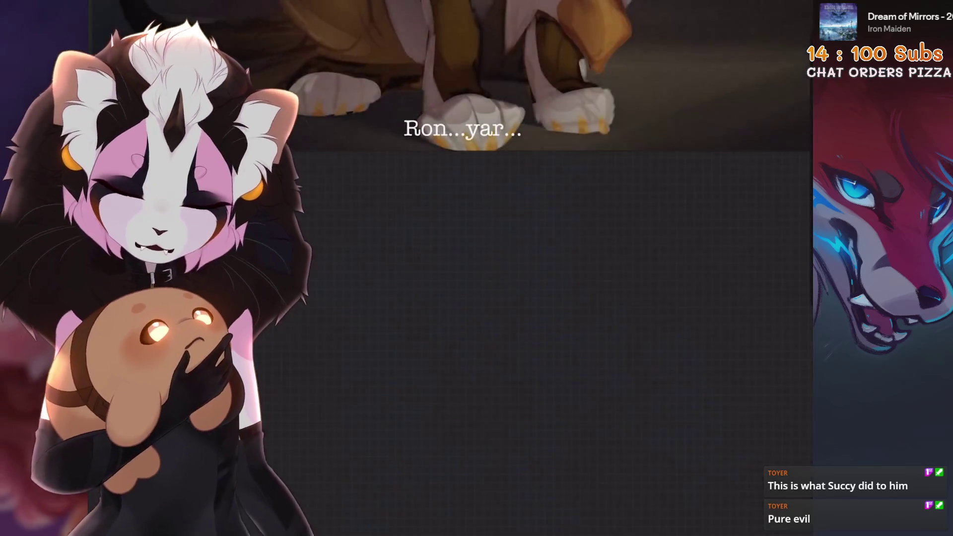
left_click(461, 128)
Step: Try several fonts and settle on a plain Helvetica-like sans-serif for the 'Ron...yar...' caption
left_click(799, 215)
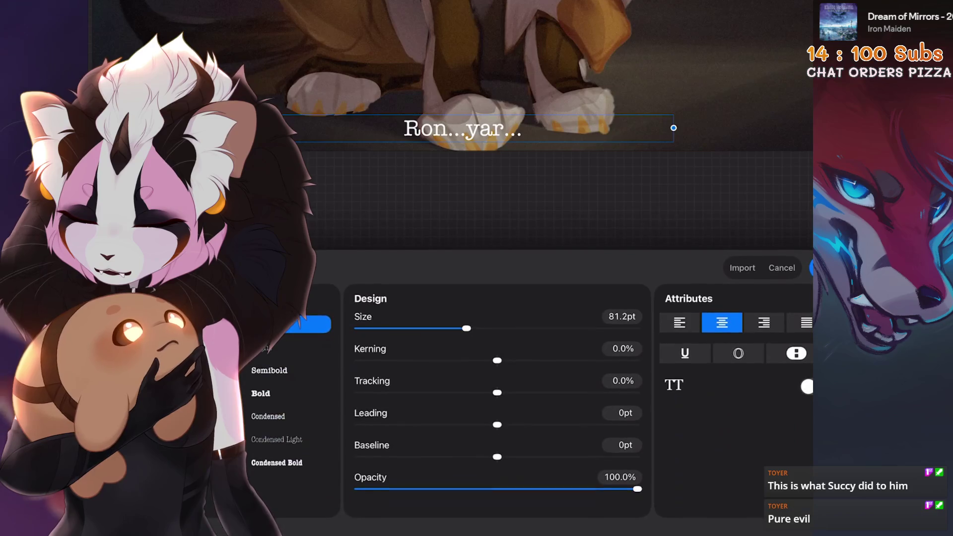
left_click(308, 324)
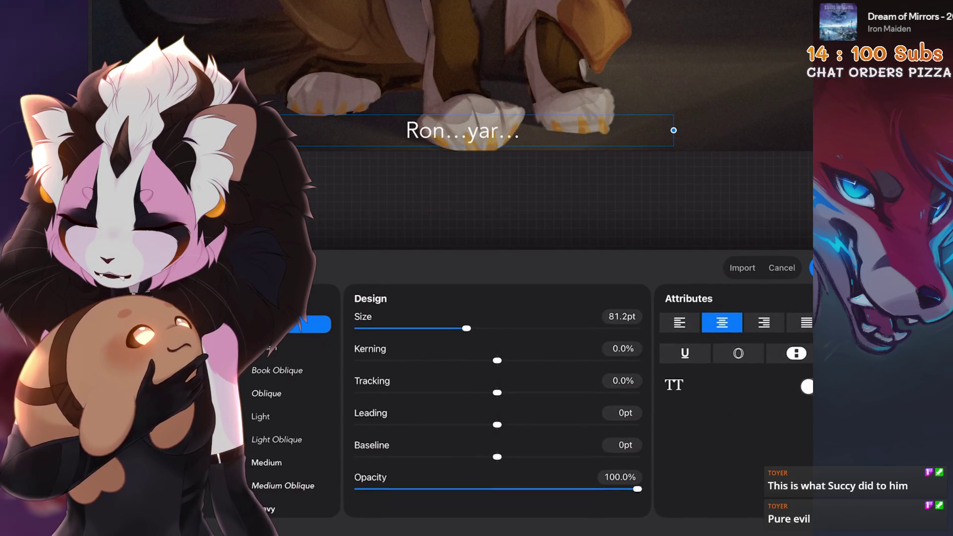
left_click(223, 414)
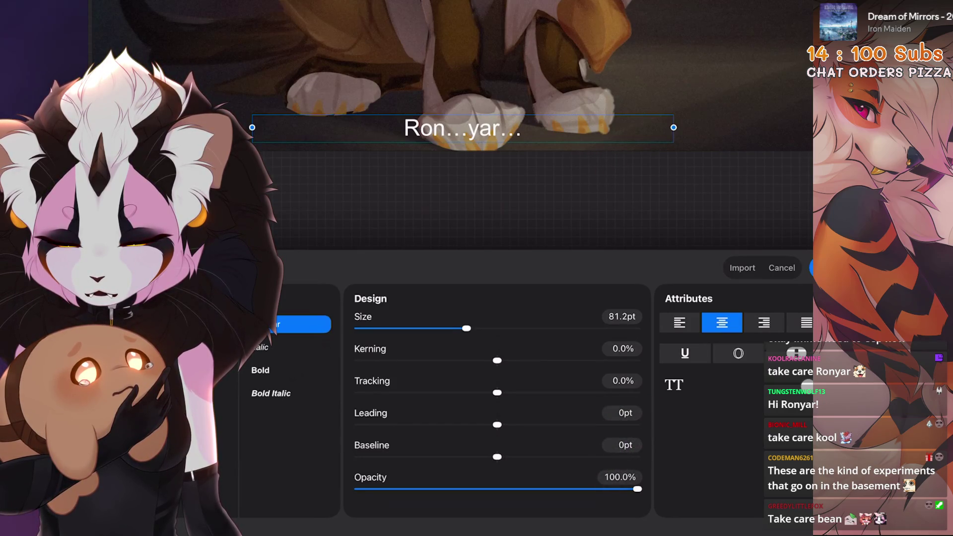
scroll(288, 377, "up", 2)
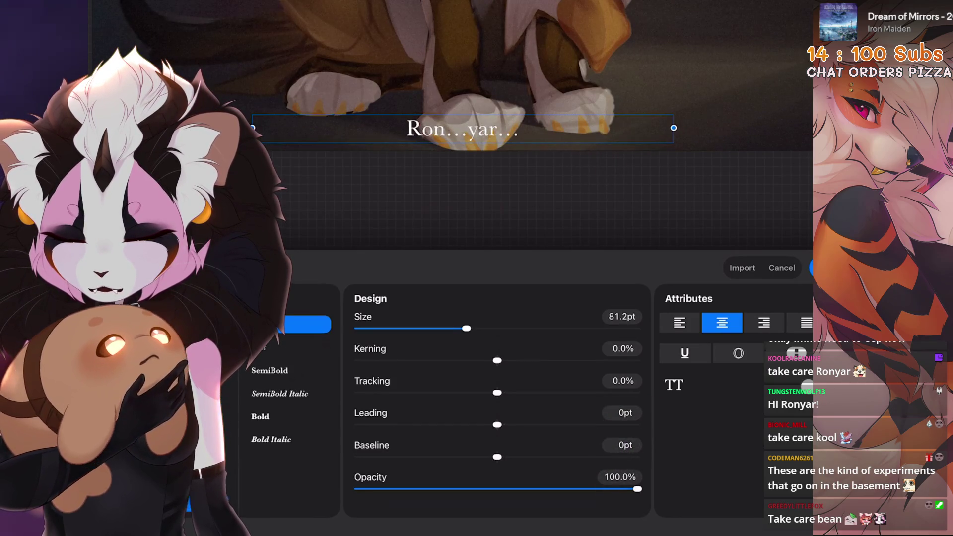
left_click(198, 324)
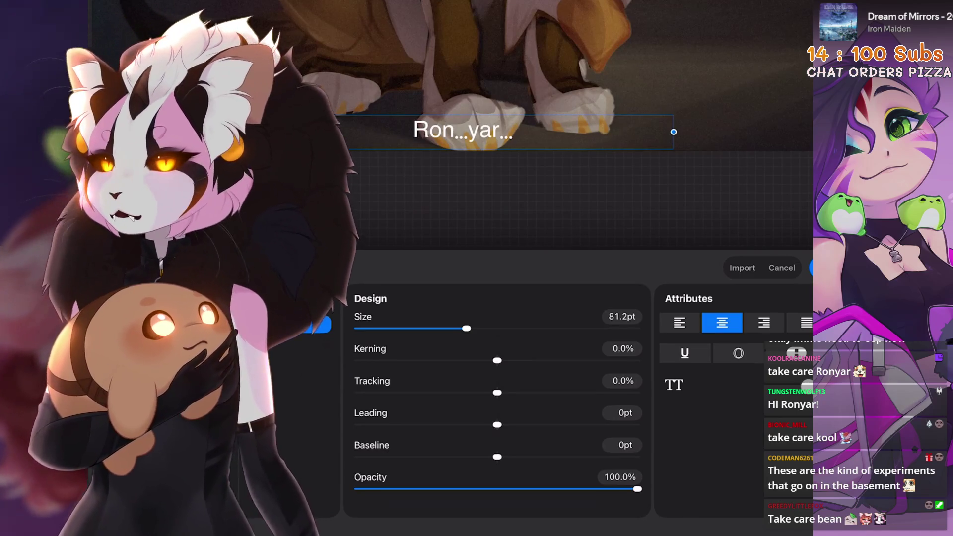
left_click(819, 268)
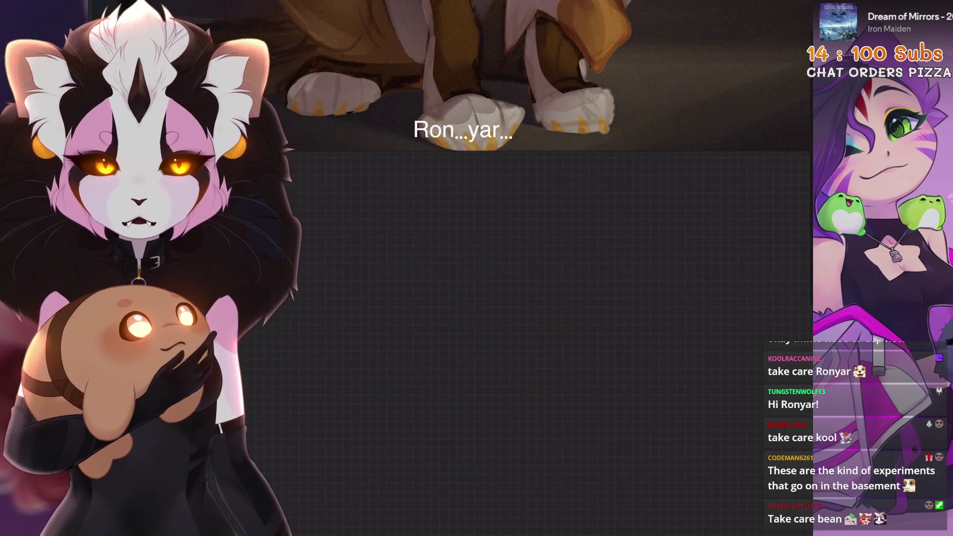
double_click(463, 130)
left_click(799, 276)
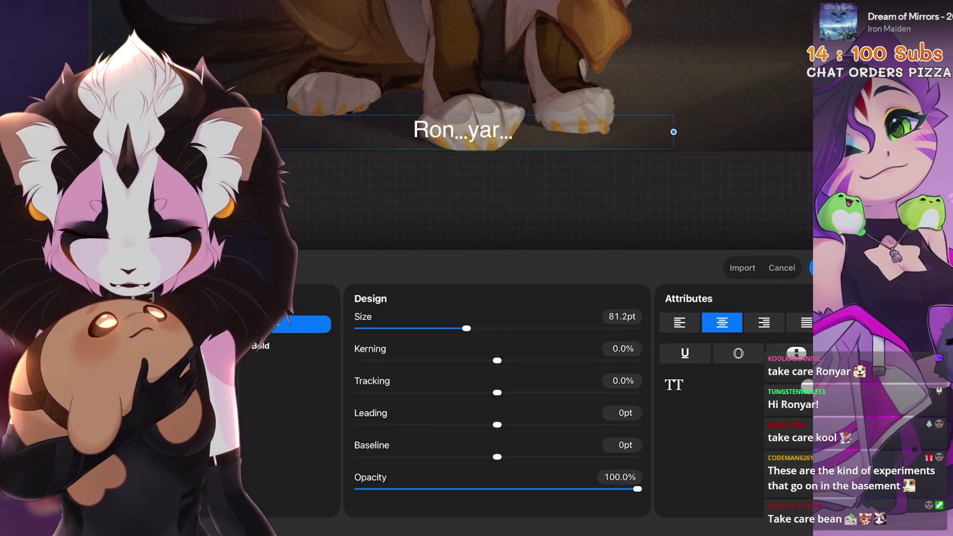
left_click(819, 268)
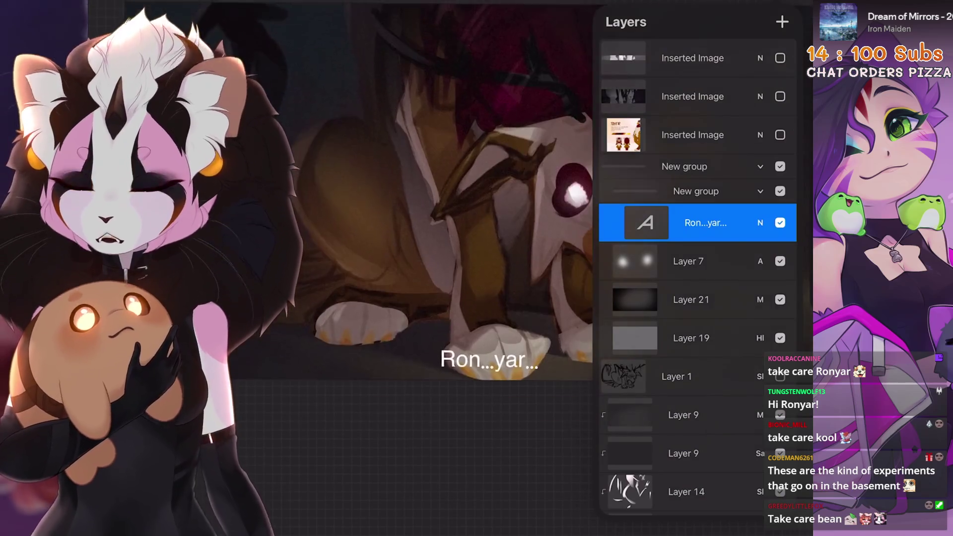
Step: Duplicate the caption text layer, then switch to Automatic selection with a zero threshold
key("v")
mouse_move(489, 362)
left_mouse_down()
mouse_move(485, 355)
mouse_move(485, 385)
mouse_move(486, 323)
mouse_move(495, 325)
left_mouse_up()
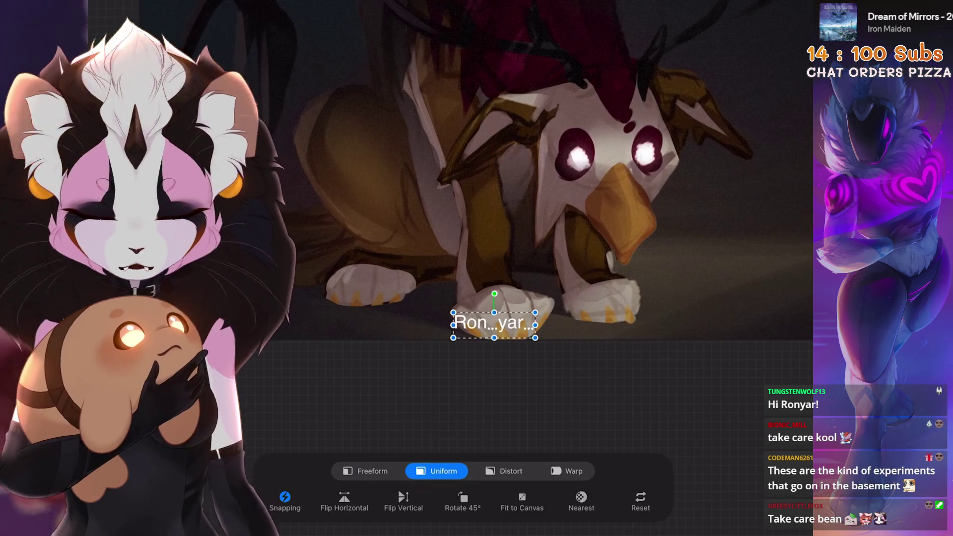
left_click(794, 7)
left_click_drag(744, 161, 695, 161)
scroll(496, 248, "up", 3)
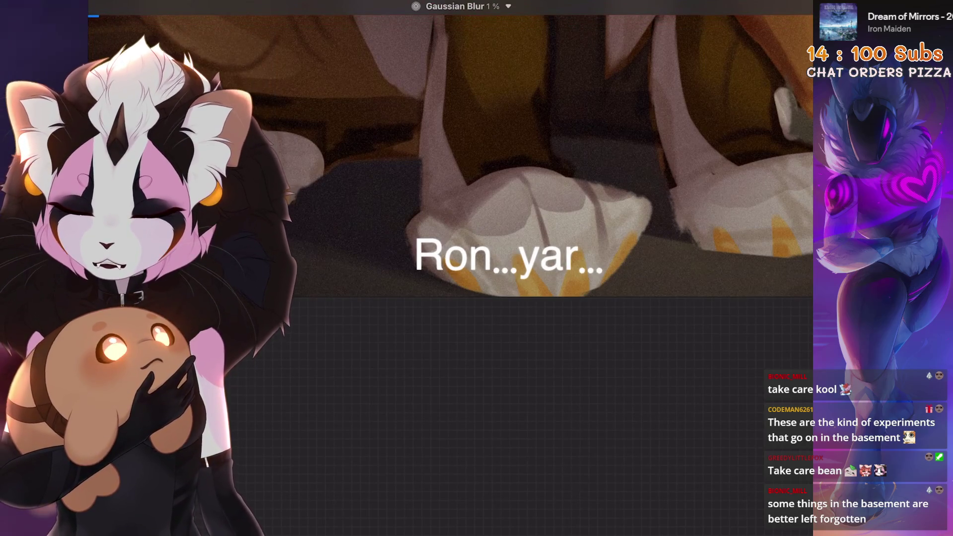
left_click(356, 471)
left_click_drag(450, 255, 348, 256)
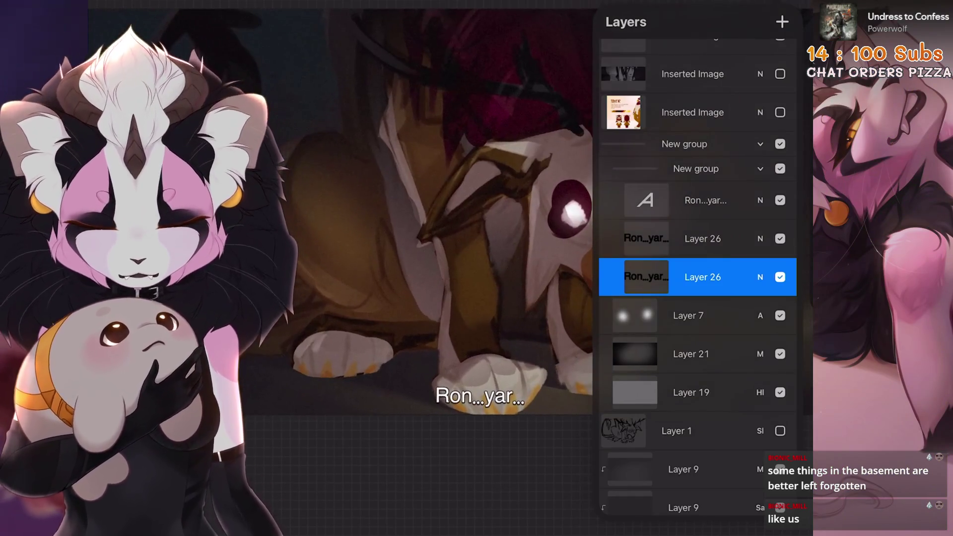
Step: Collapse and hide the group holding the caption and glow layers
left_click(696, 168)
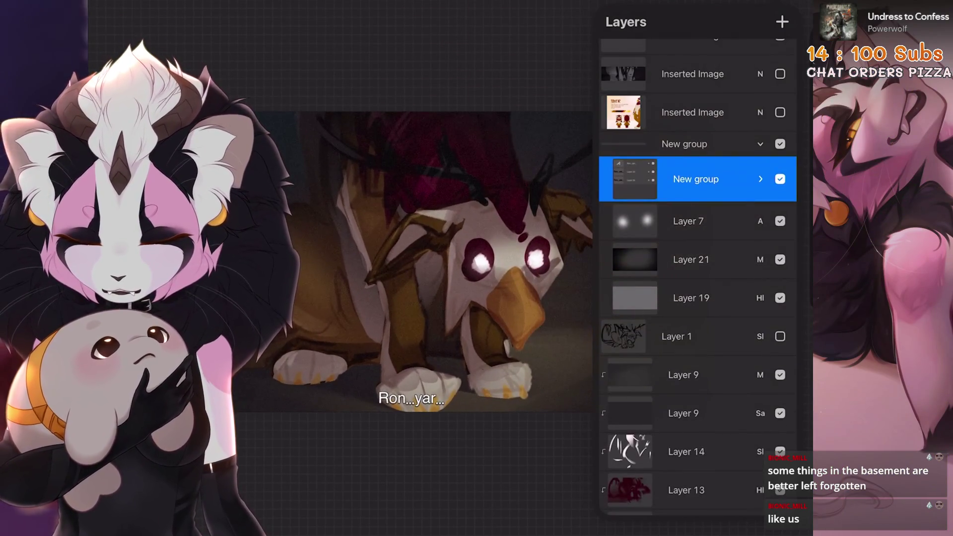
left_click(760, 144)
left_click(780, 155)
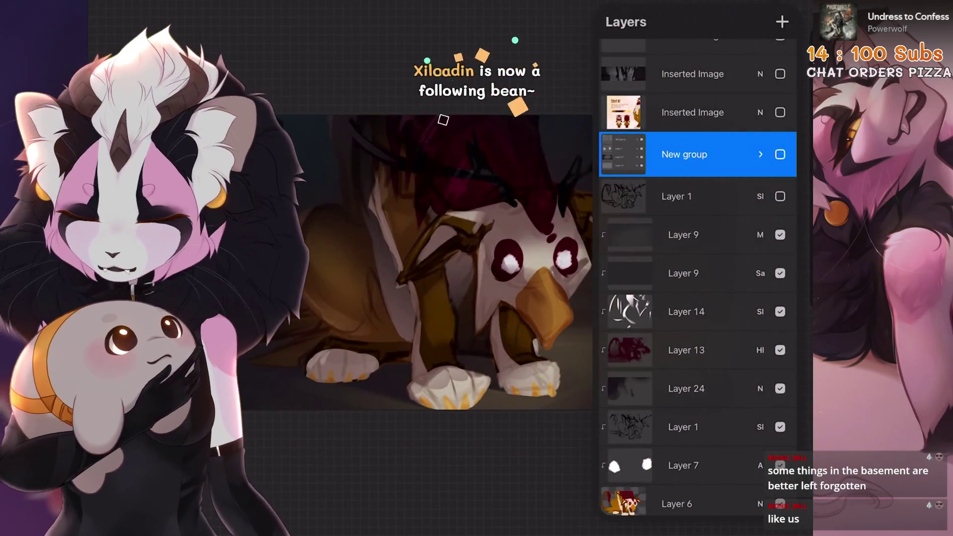
scroll(437, 239, "up", 2)
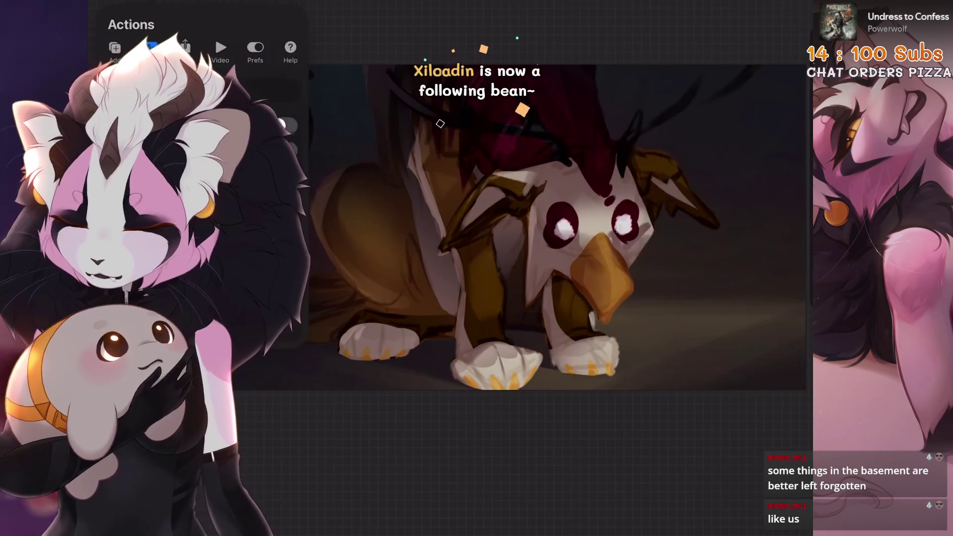
scroll(698, 278, "down", 3)
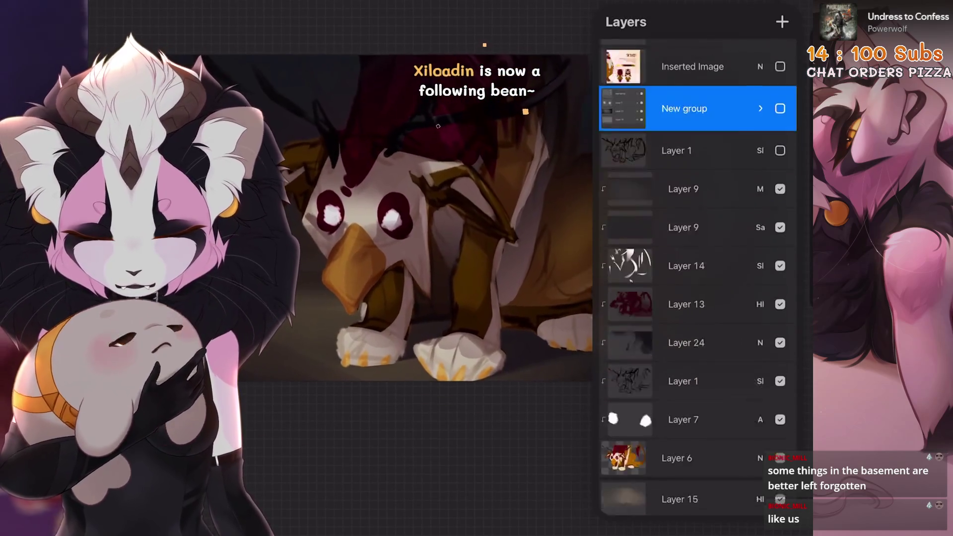
Step: Select the painting layers from Layer 9 down to Layer 6 and group them
left_click(685, 119)
left_click_drag(646, 158, 720, 158)
left_click_drag(645, 196, 719, 196)
left_click_drag(645, 235, 719, 235)
left_click_drag(645, 273, 720, 273)
scroll(697, 278, "down", 1)
mouse_move(645, 312)
left_mouse_down()
mouse_move(720, 312)
mouse_move(719, 302)
left_mouse_up()
left_click_drag(645, 340, 720, 340)
left_click(778, 22)
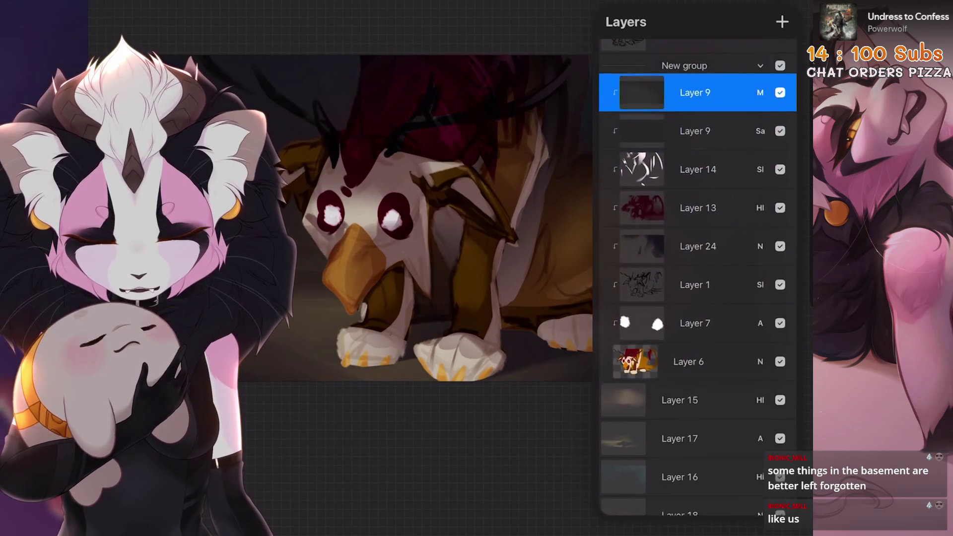
Step: Duplicate the painting group and hide the copy as a backup
left_click_drag(719, 228, 645, 228)
left_click(745, 229)
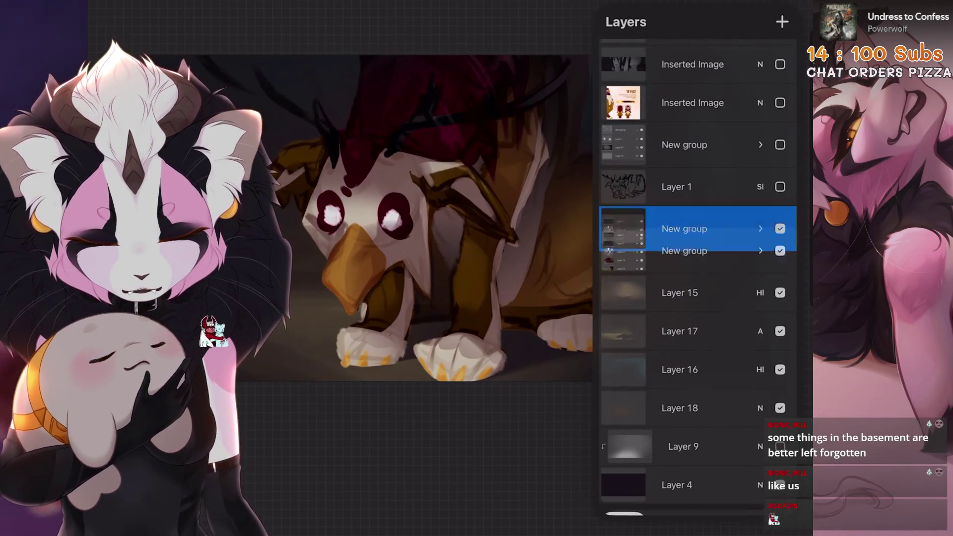
left_click(780, 275)
Step: Move Layer 9 out above the painting group and hide it
left_click(760, 229)
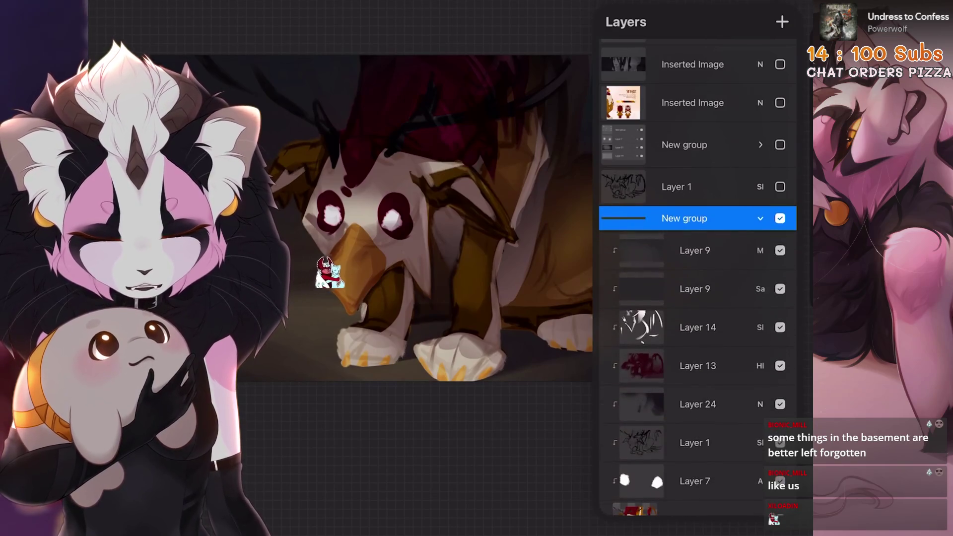
left_click(695, 250)
left_click(780, 249)
left_click(780, 250)
mouse_move(695, 249)
left_mouse_down()
mouse_move(695, 214)
mouse_move(695, 223)
left_mouse_up()
left_click(780, 223)
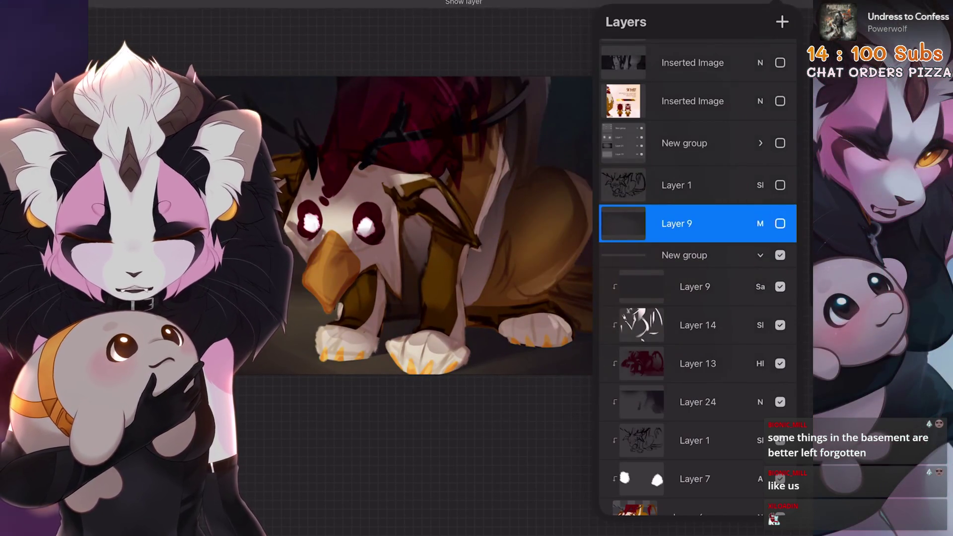
Step: Flatten the working painting group into a single layer
scroll(415, 225, "down", 2)
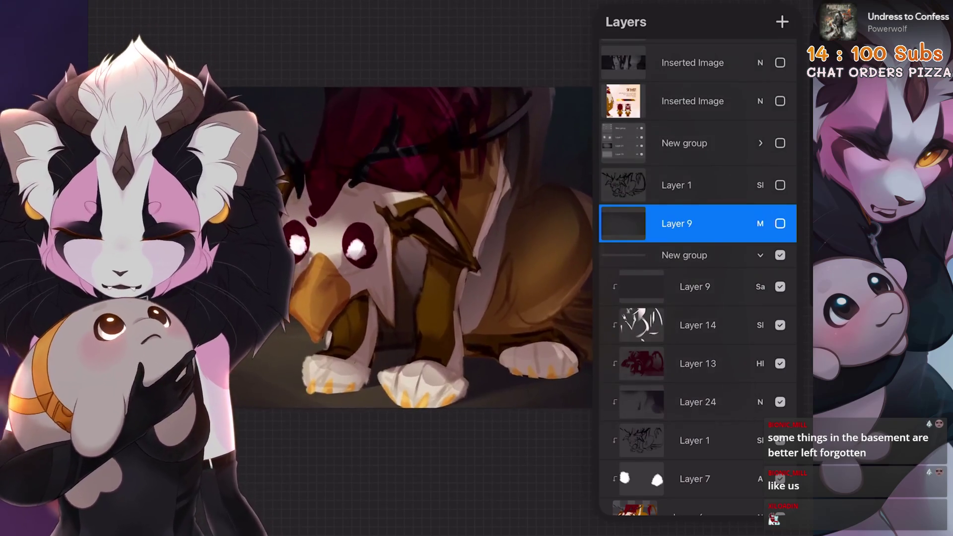
scroll(427, 248, "up", 3)
left_click(695, 185)
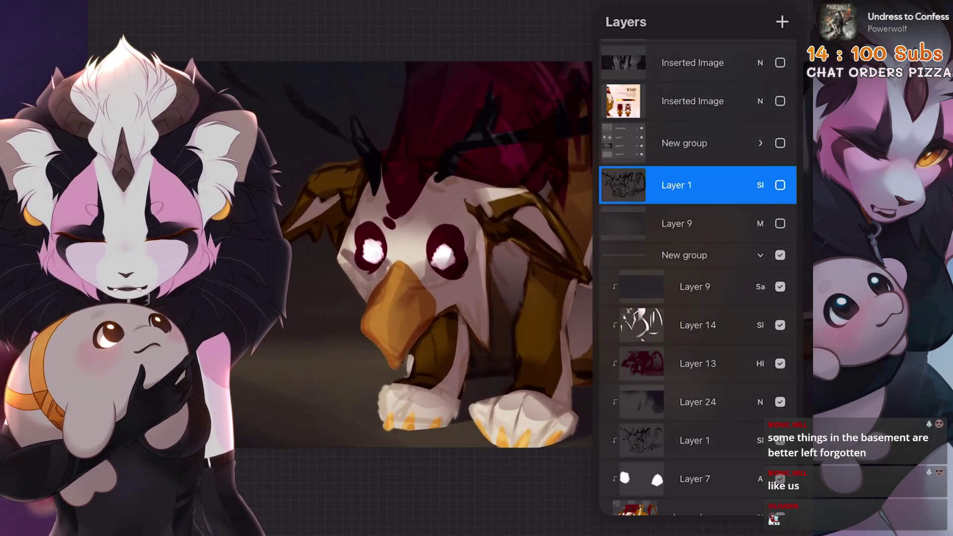
left_click(780, 224)
left_click(695, 255)
left_click(695, 256)
left_click(780, 255)
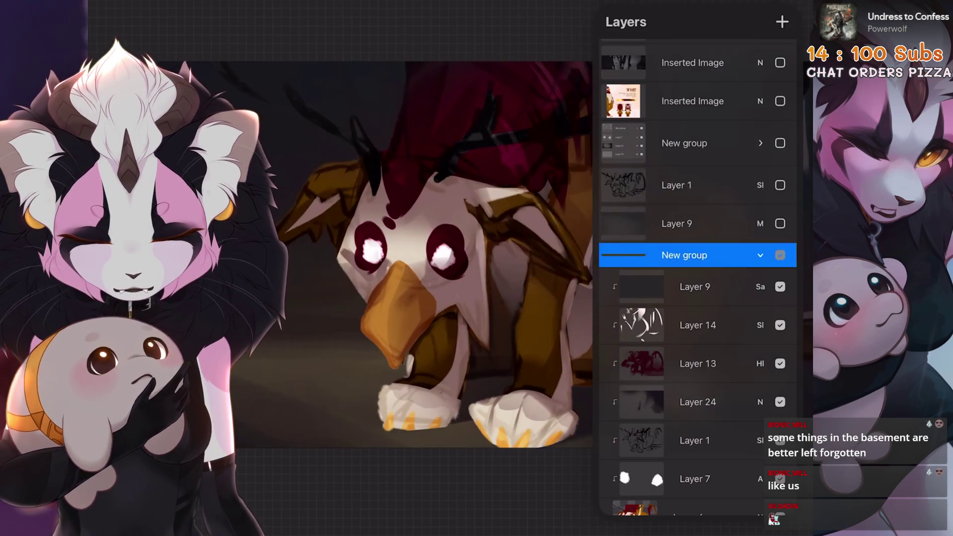
left_click(695, 255)
left_click(532, 266)
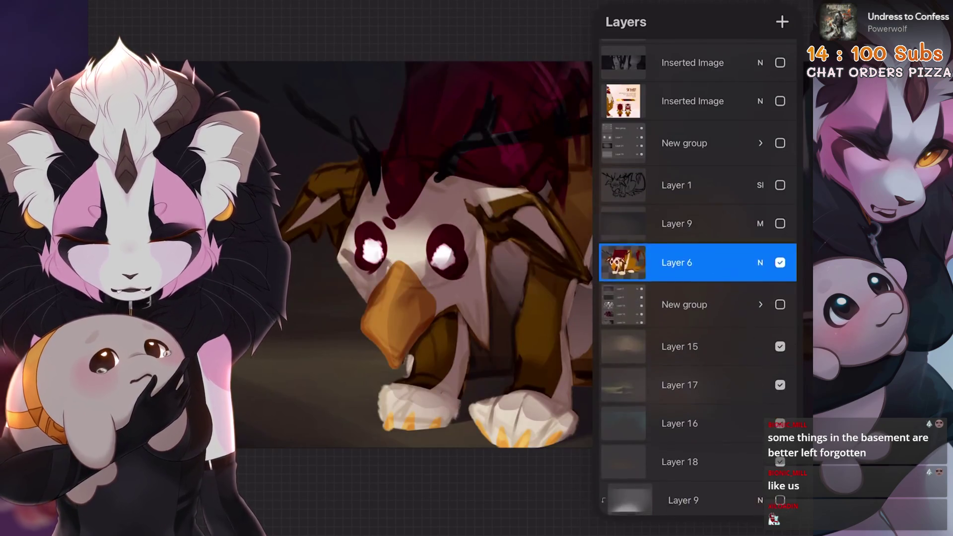
Step: Duplicate the flattened Layer 6, hide the lower copy, and compare the visible one
scroll(437, 248, "up", 3)
left_click_drag(744, 262, 645, 262)
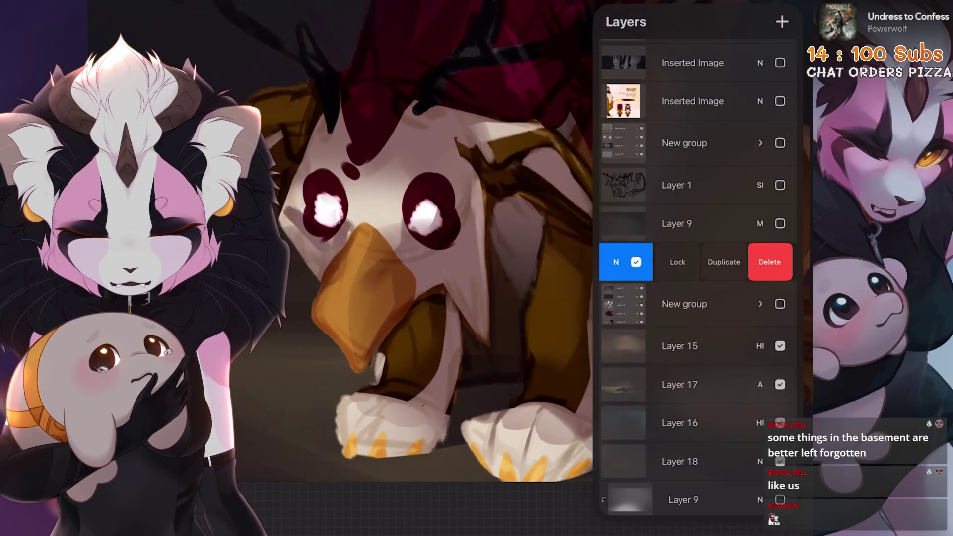
left_click(730, 262)
left_click(780, 299)
left_click(781, 262)
left_click(780, 262)
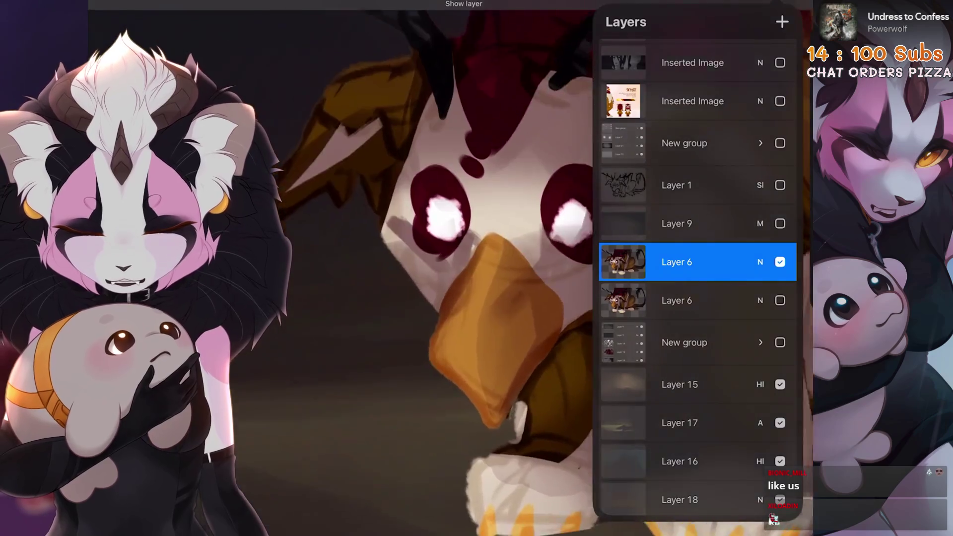
left_click(780, 262)
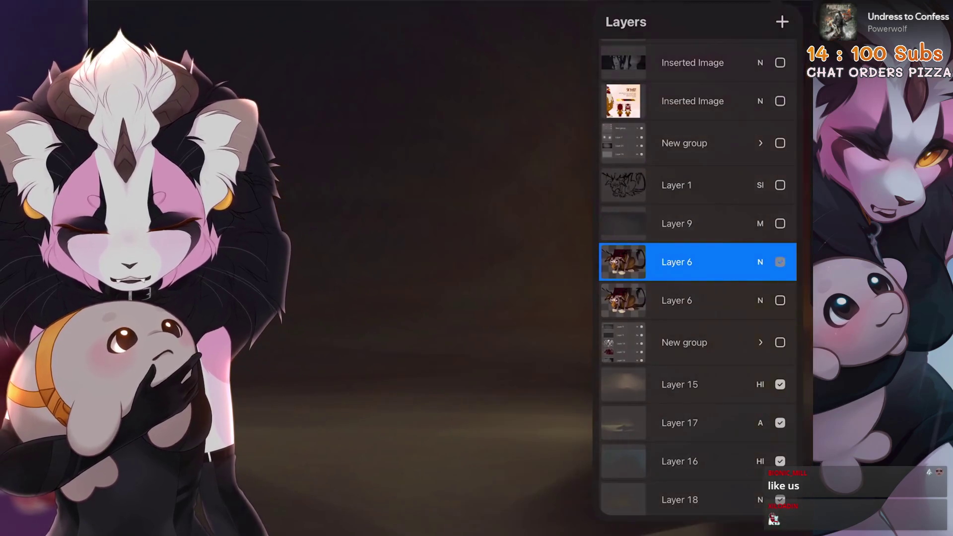
left_click(781, 262)
scroll(447, 249, "up", 3)
scroll(446, 248, "up", 2)
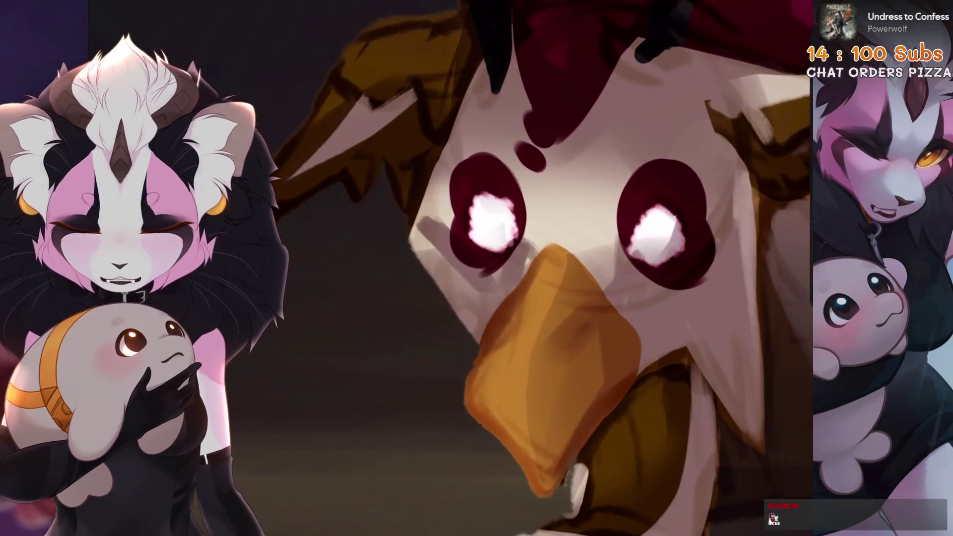
Step: Try an automatic selection of the dark background around the beak, then clear it
key("s")
left_click(390, 204)
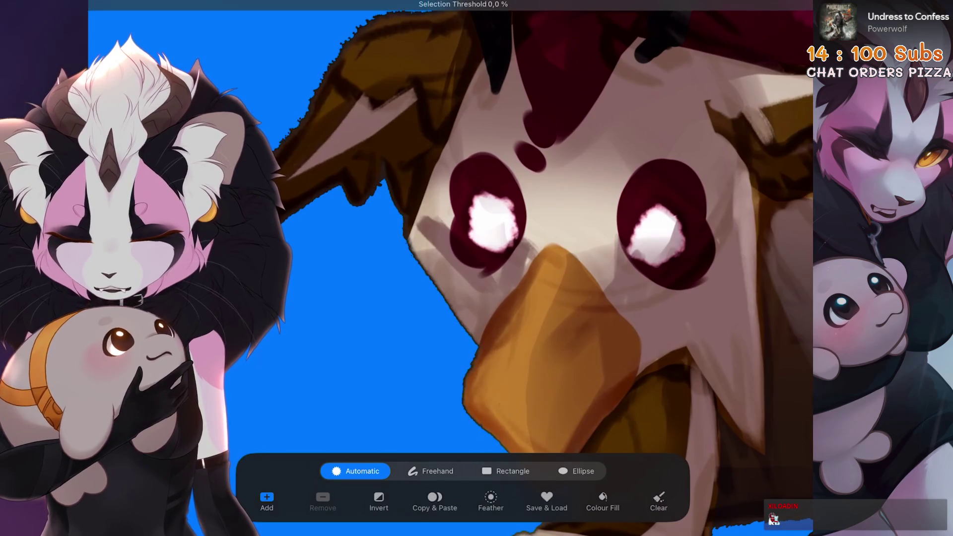
key("ctrl+z")
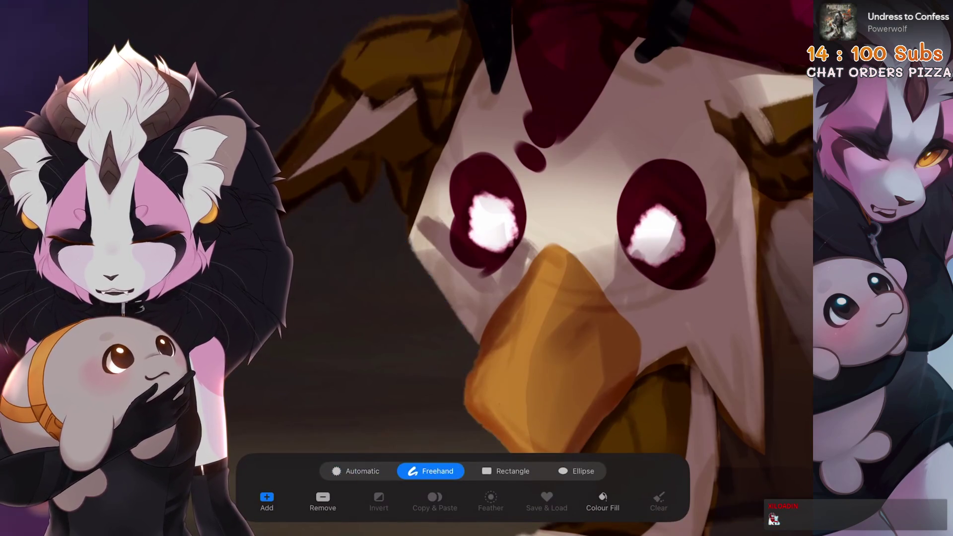
Step: Choose an airbrush-style eraser brush and undo its test stroke
key("b")
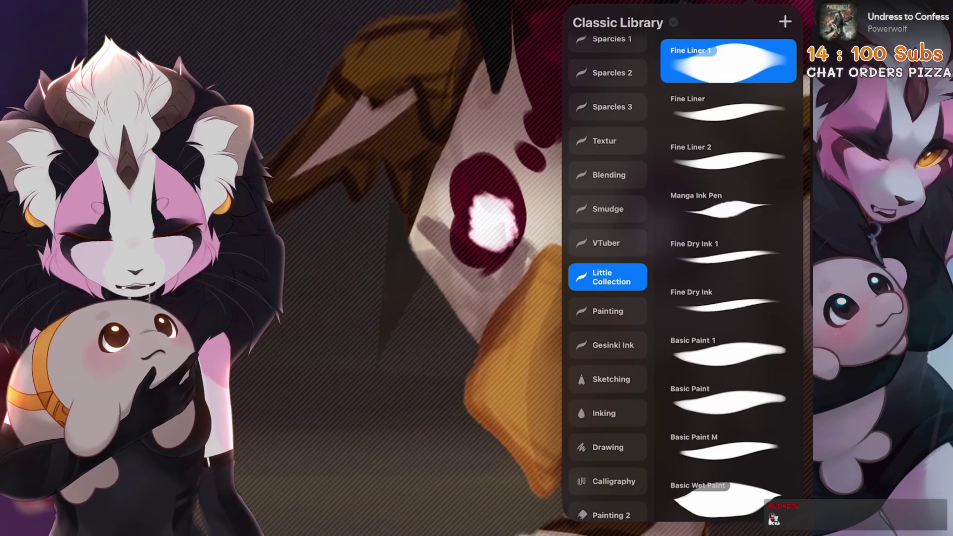
scroll(608, 298, "down", 5)
left_click(608, 355)
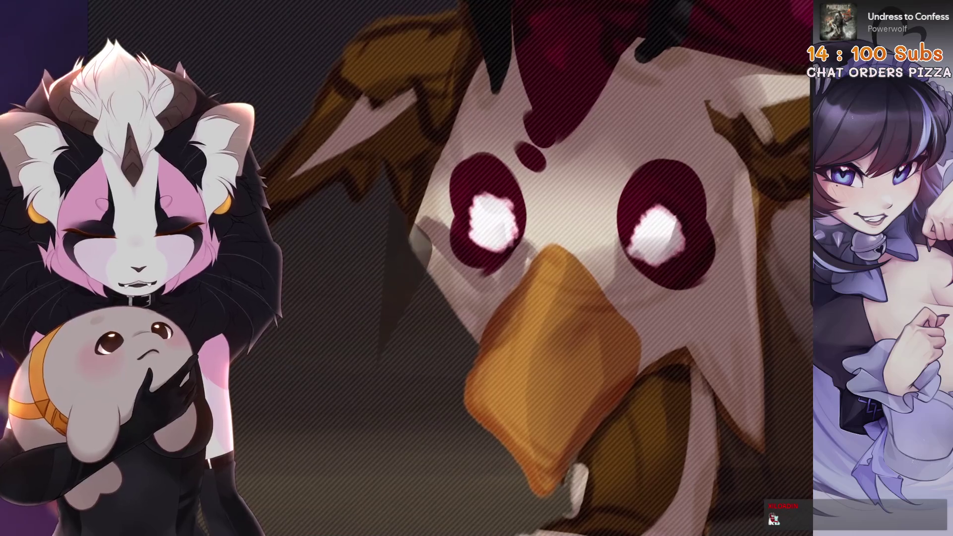
key("ctrl+z")
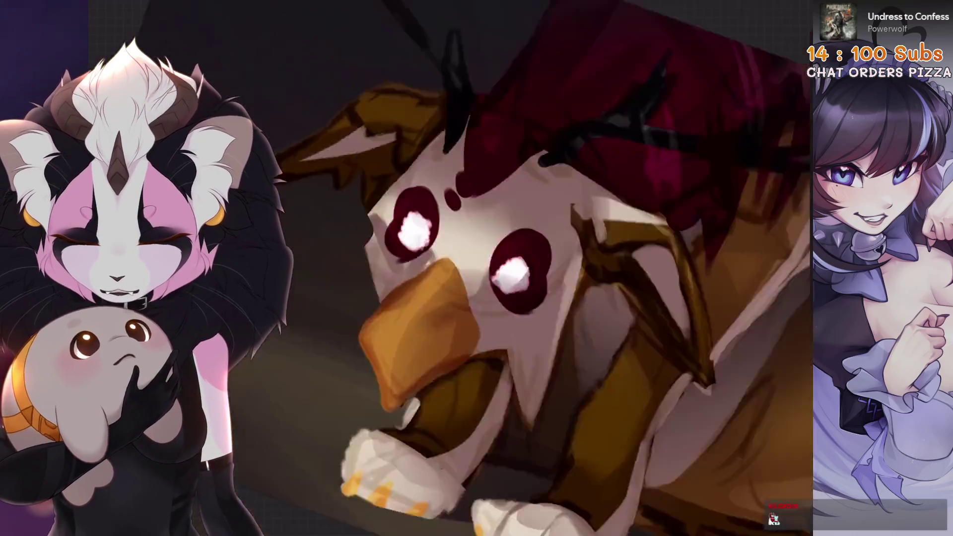
Step: Bring up the layer options for Layer 6
scroll(596, 268, "up", 2)
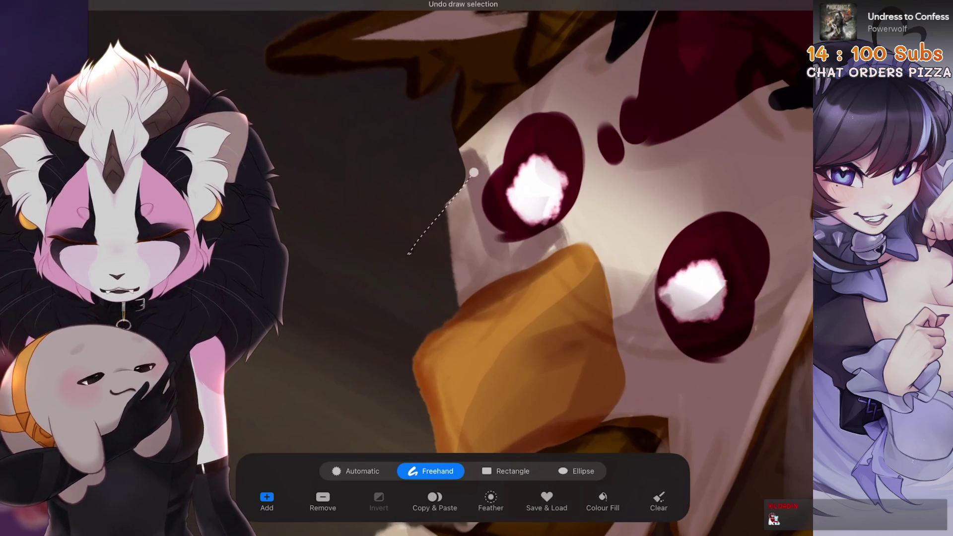
scroll(496, 268, "down", 3)
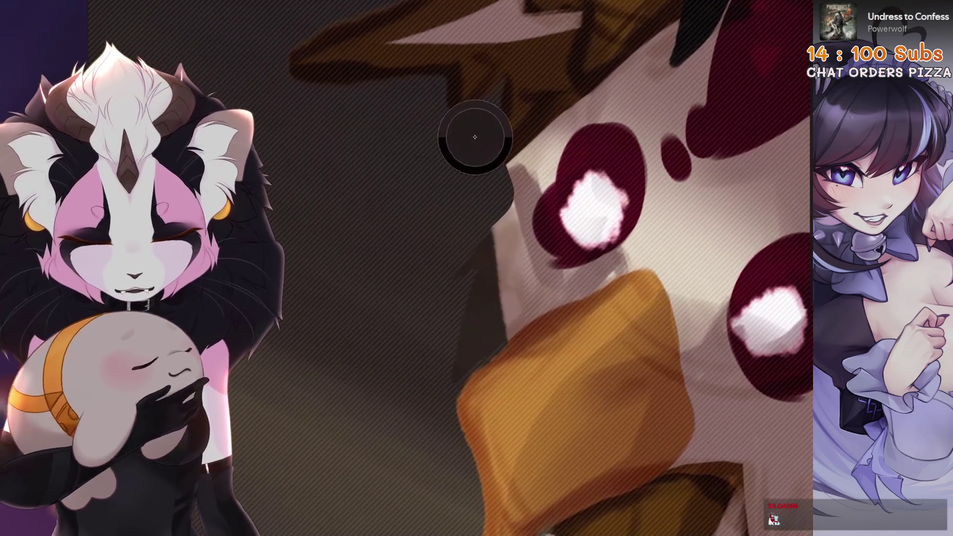
scroll(477, 269, "down", 2)
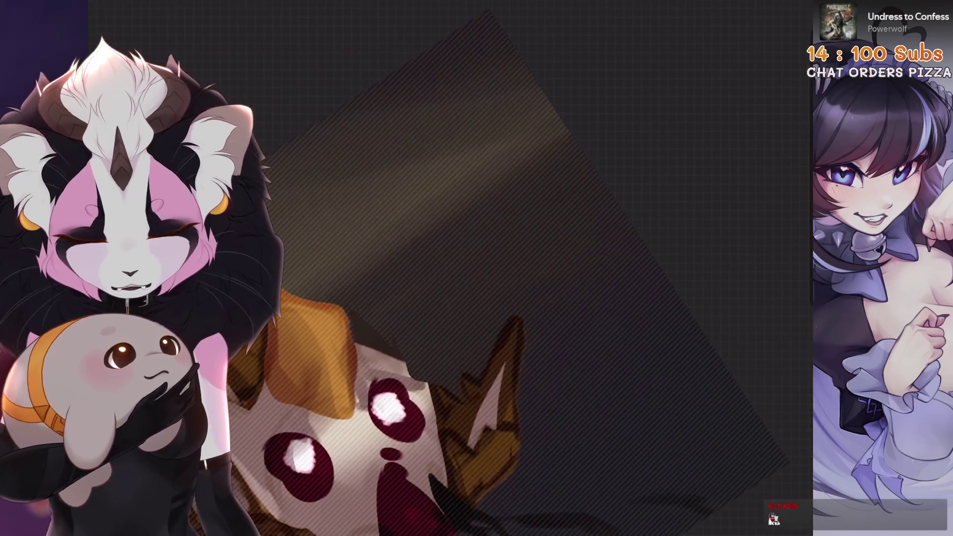
scroll(477, 268, "up", 3)
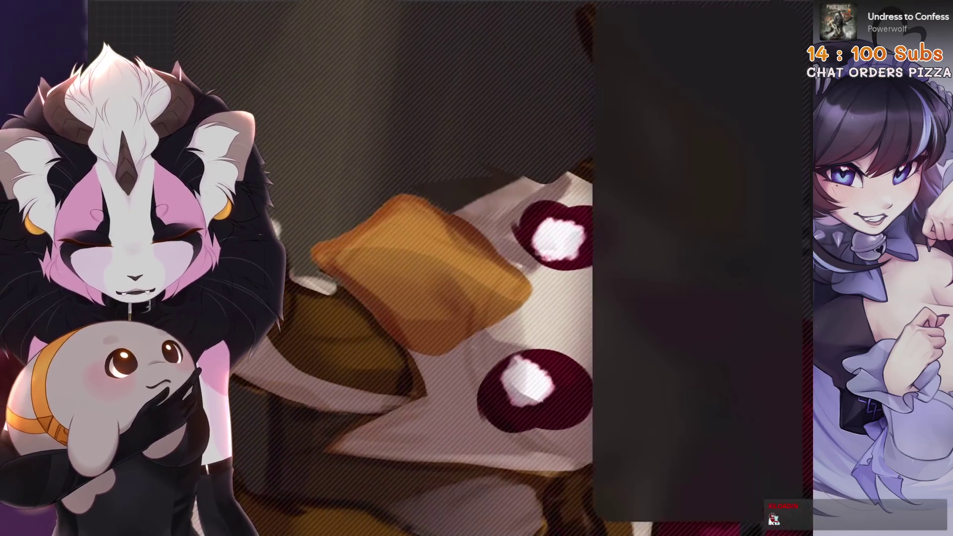
left_click(623, 277)
scroll(476, 268, "up", 3)
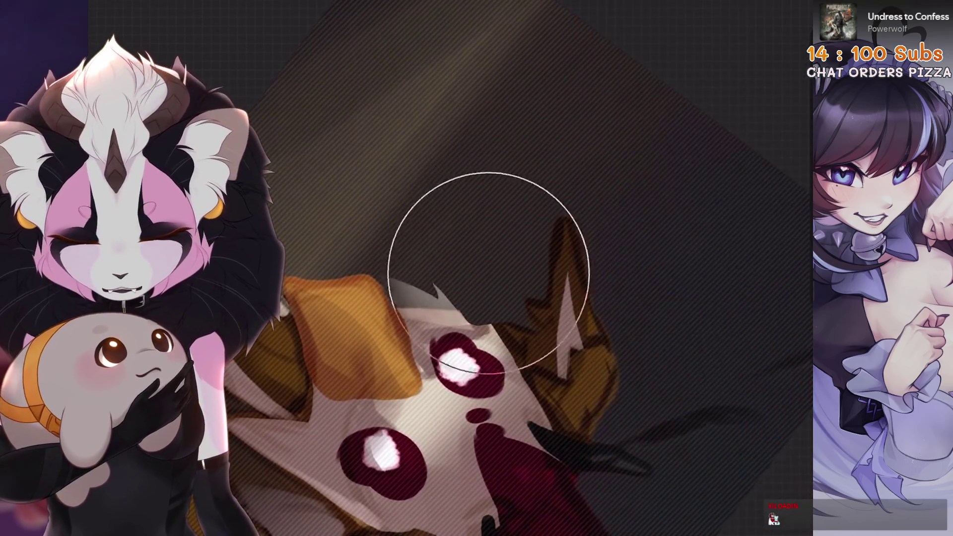
scroll(546, 268, "up", 3)
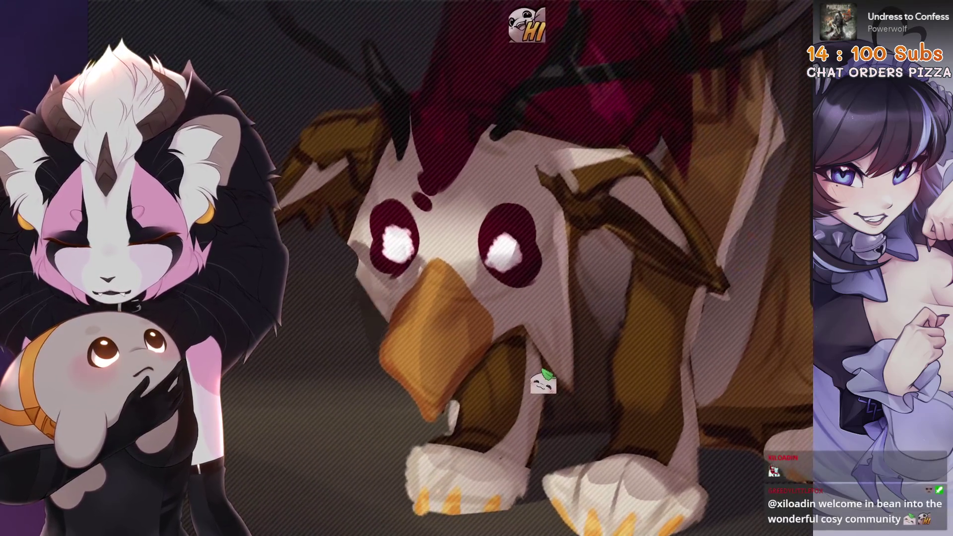
Step: Trace a freehand selection along the beak edge, then discard the unfinished path
key("s")
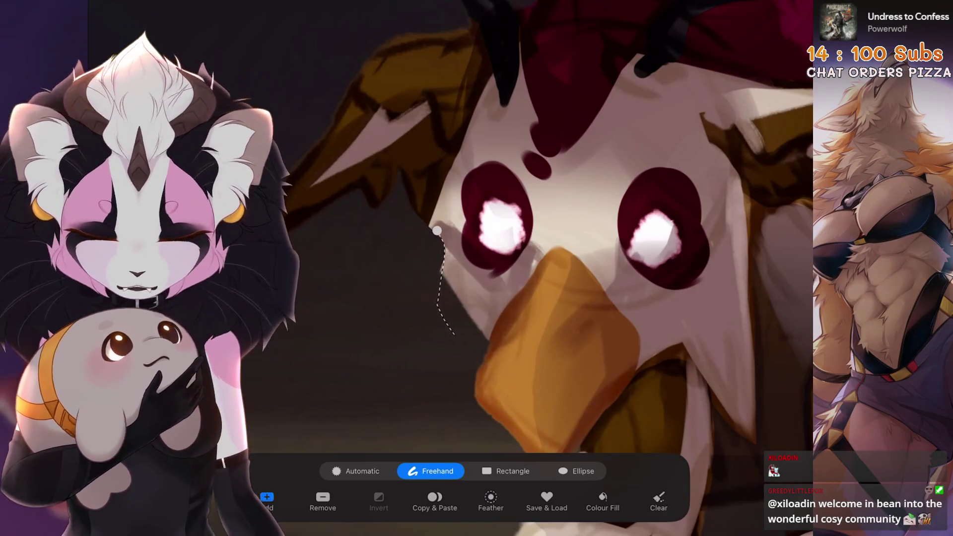
key("ctrl+z")
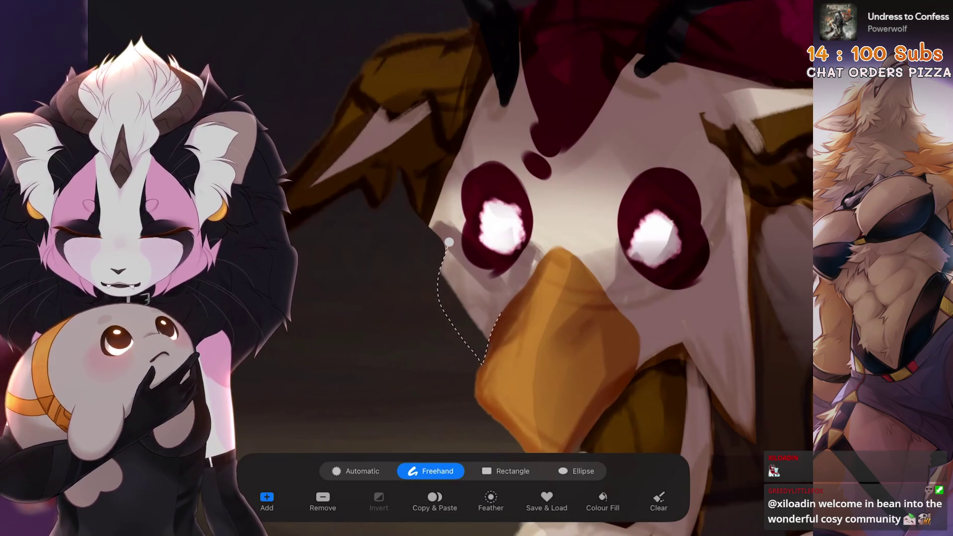
key("ctrl+z")
scroll(546, 268, "up", 3)
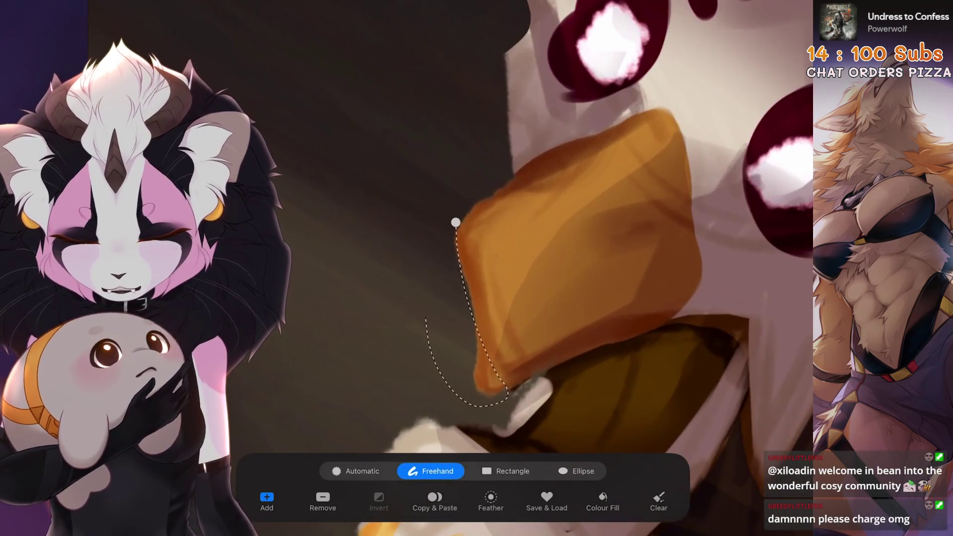
scroll(546, 268, "down", 3)
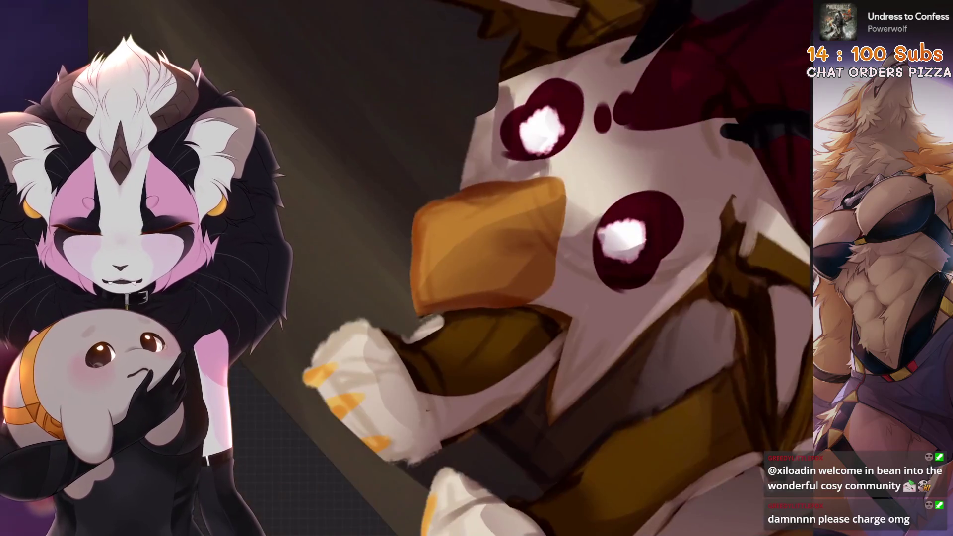
scroll(546, 268, "up", 3)
scroll(546, 268, "down", 3)
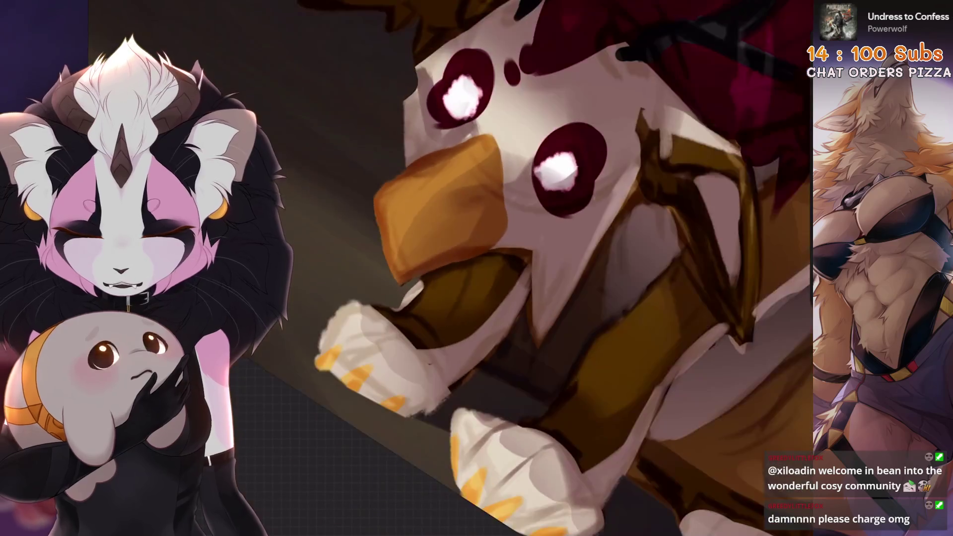
scroll(546, 268, "down", 2)
scroll(546, 268, "up", 5)
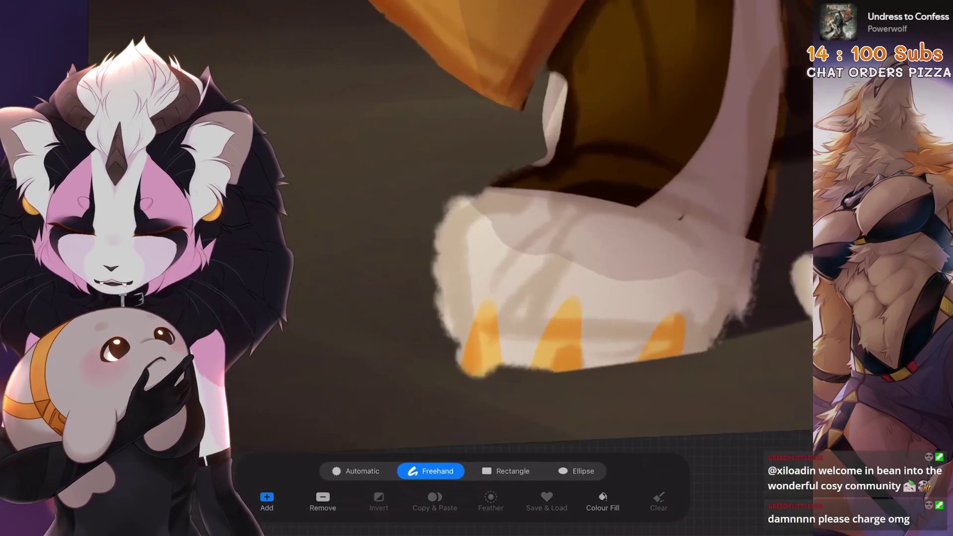
Step: Trace a freehand selection down the paw's left edge and along its bottom
left_click_drag(554, 148, 463, 354)
left_click_drag(468, 217, 477, 360)
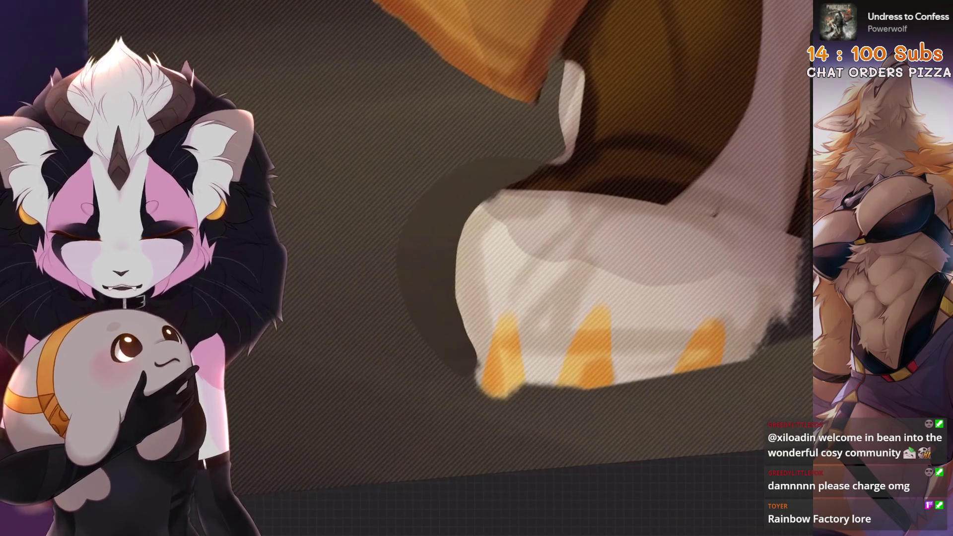
scroll(546, 268, "up", 2)
left_click_drag(455, 330, 477, 350)
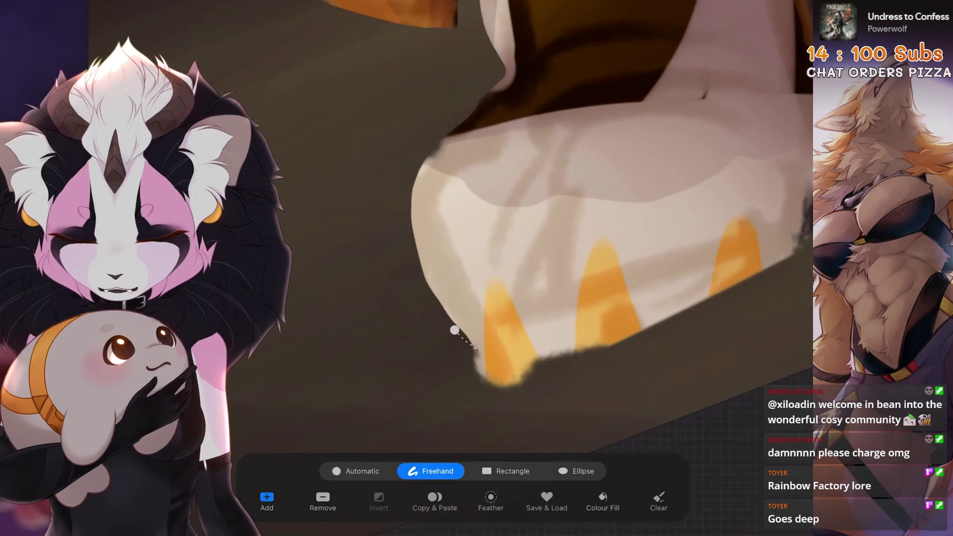
scroll(546, 223, "up", 2)
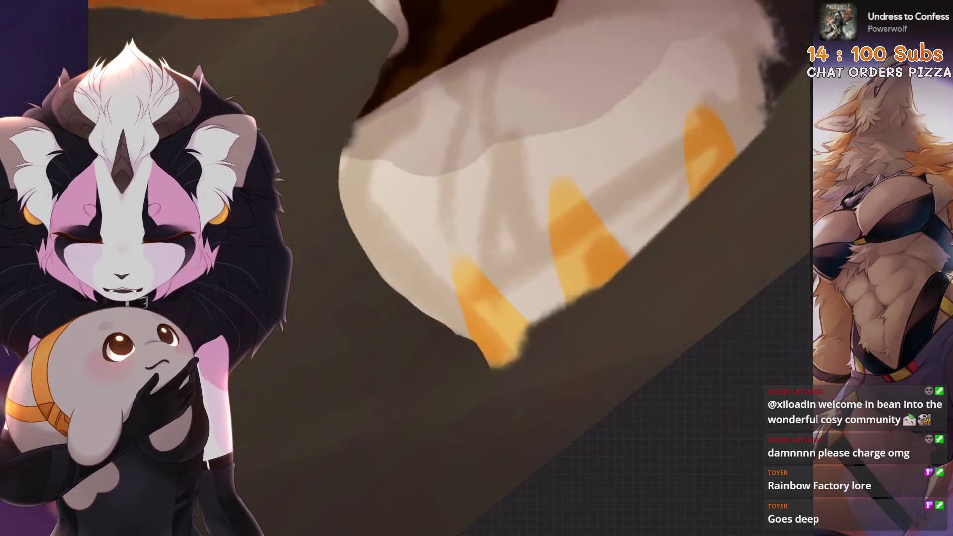
left_click_drag(486, 382, 495, 367)
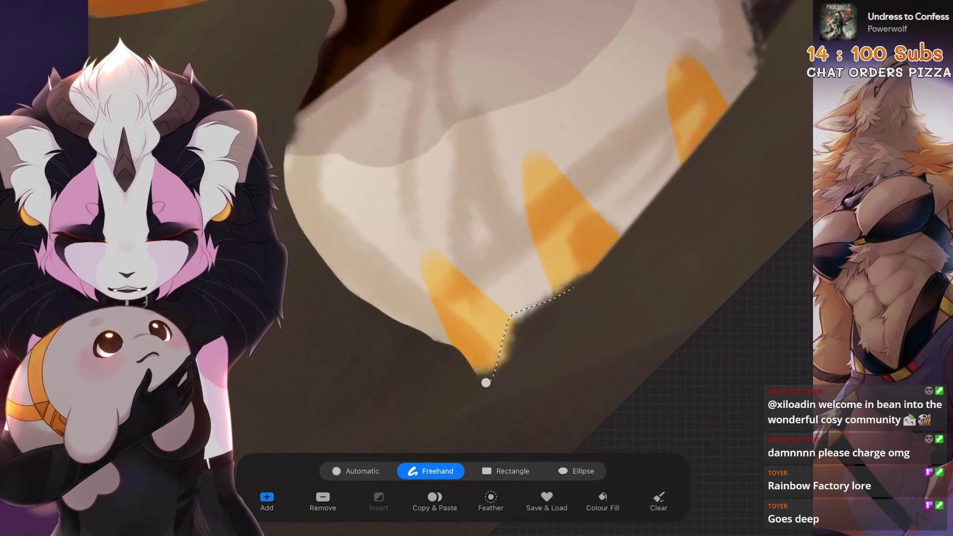
scroll(496, 223, "down", 3)
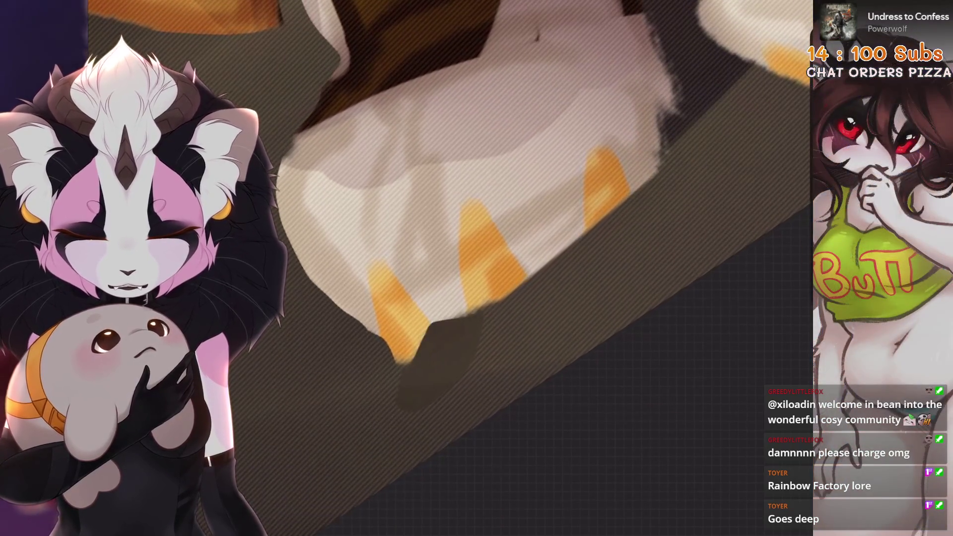
Step: Return to freehand selection and clear the current selection on the paw
key("s")
scroll(521, 248, "up", 2)
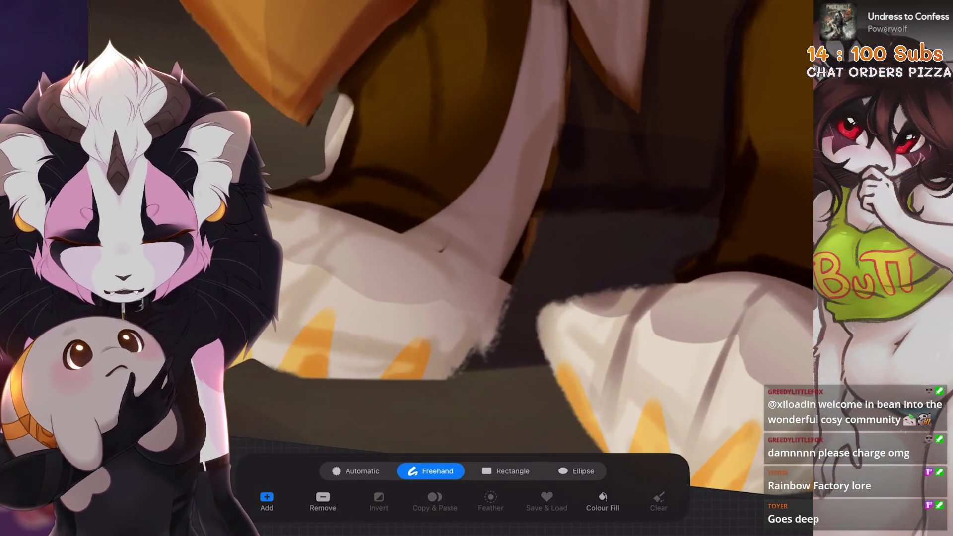
scroll(496, 248, "up", 2)
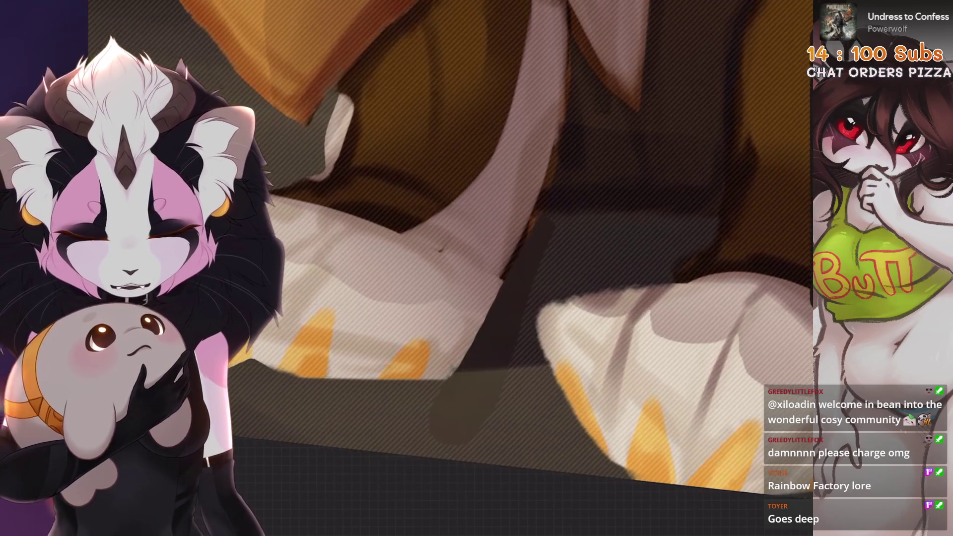
scroll(496, 248, "up", 2)
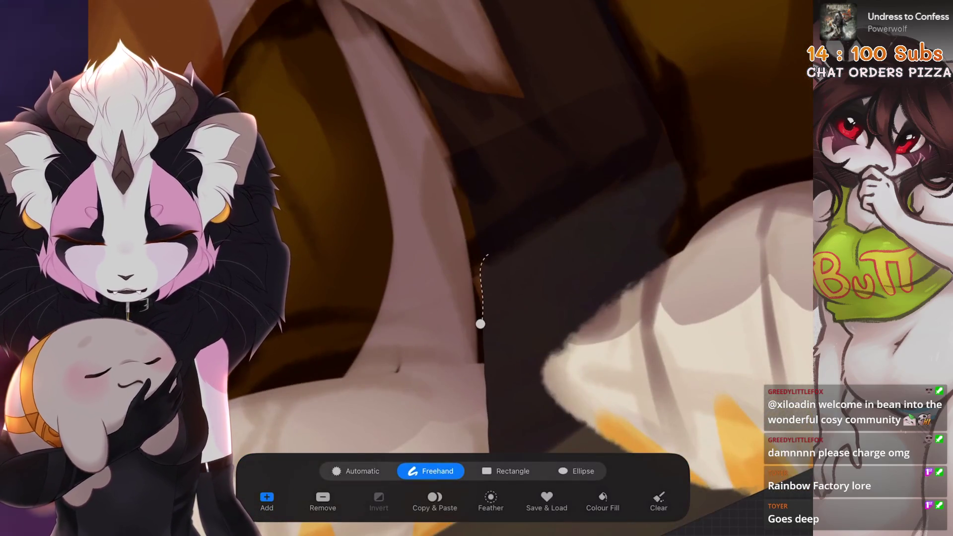
scroll(497, 248, "down", 2)
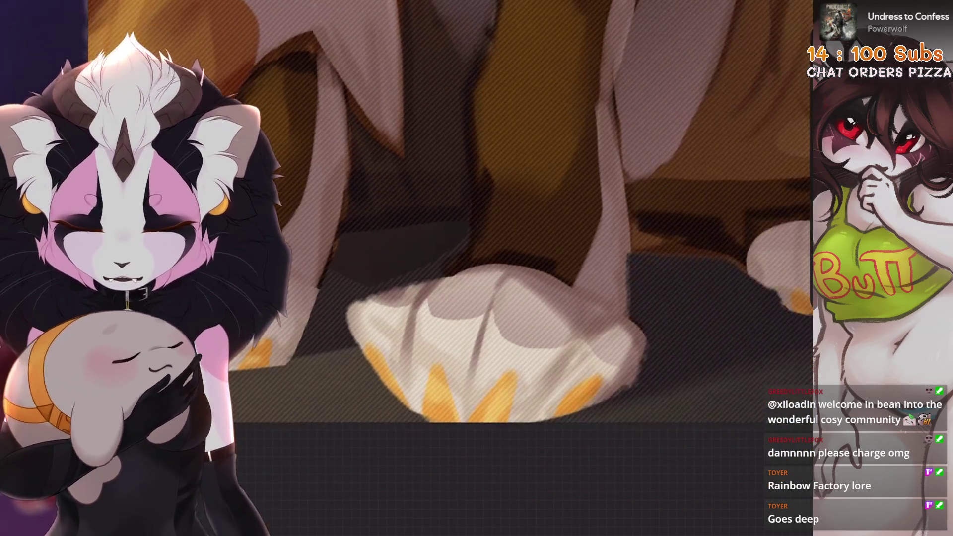
scroll(496, 248, "up", 2)
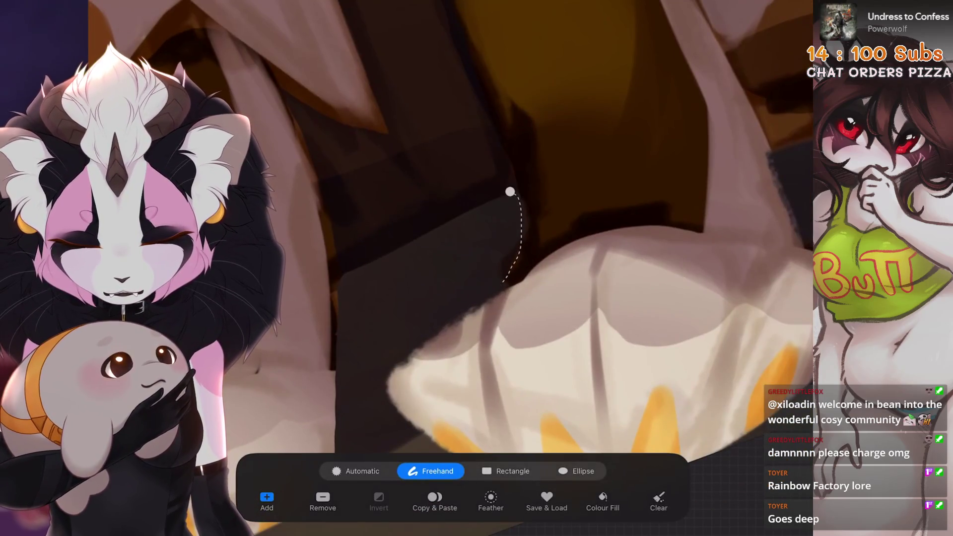
scroll(496, 248, "down", 3)
scroll(497, 248, "down", 3)
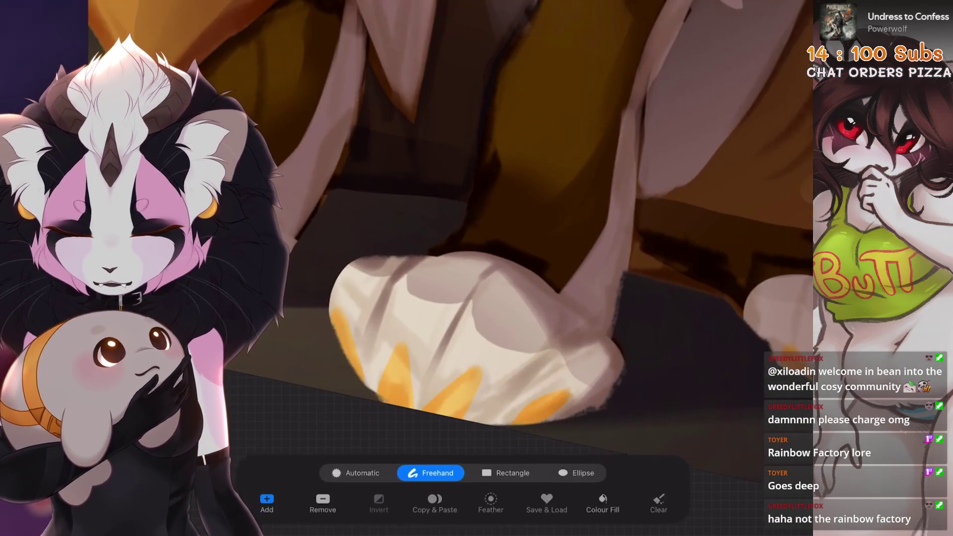
scroll(496, 248, "up", 3)
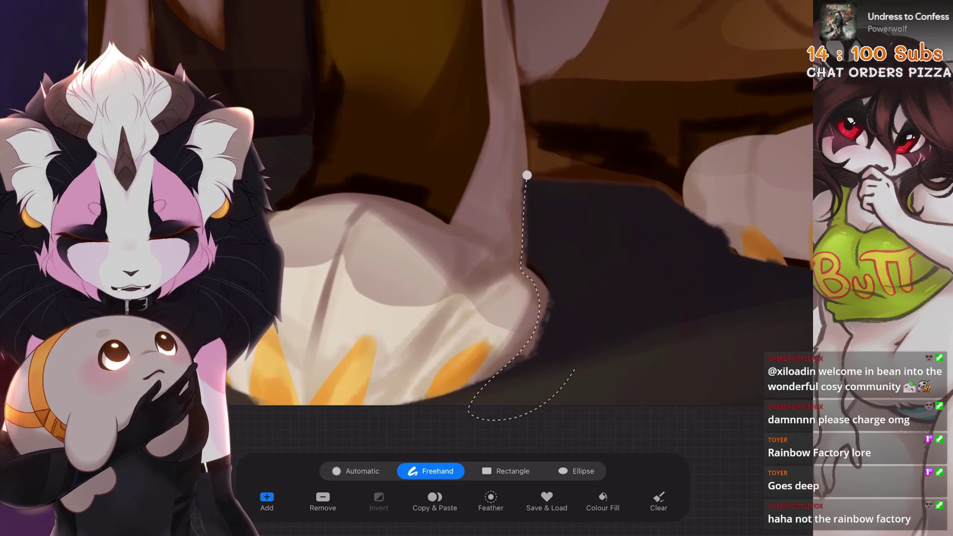
key("ctrl+z")
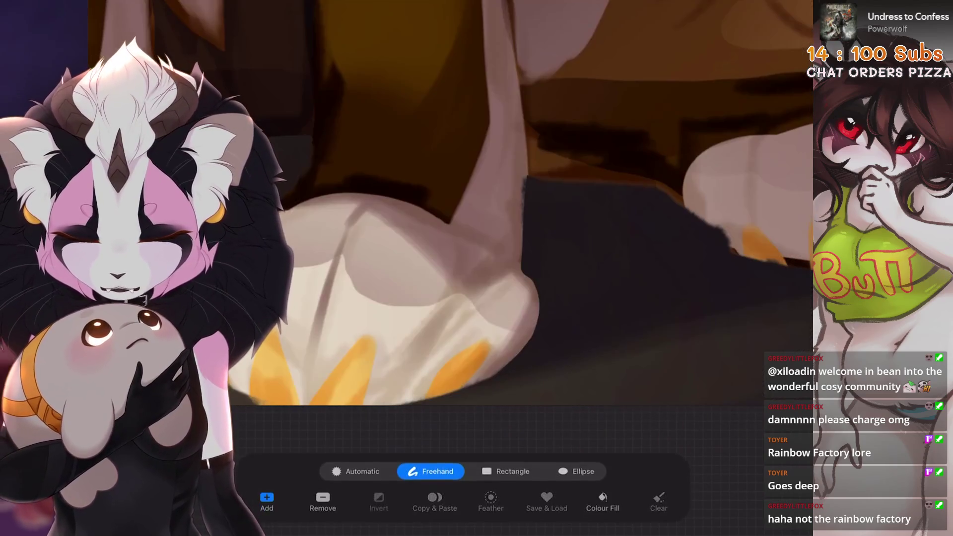
Step: Discard the remaining freehand selections around the paw
scroll(496, 223, "up", 2)
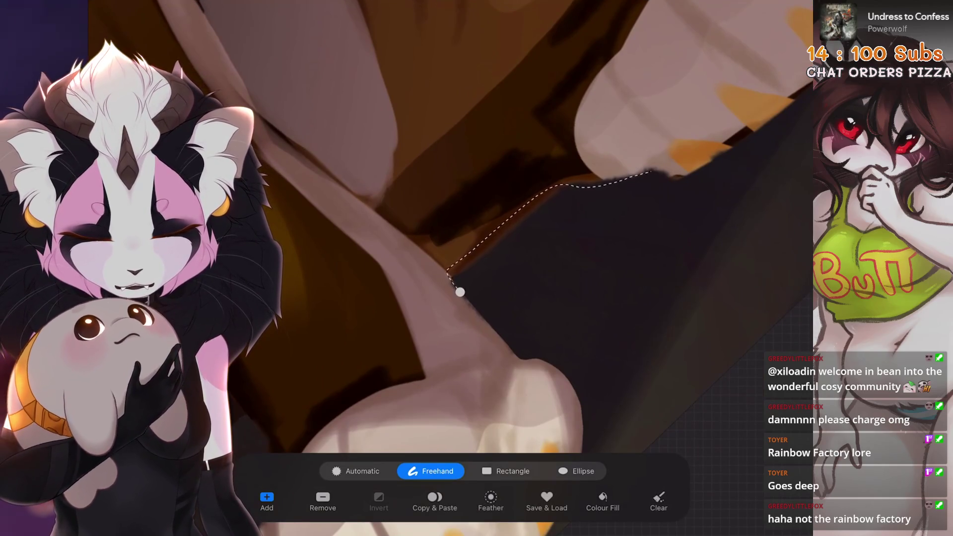
key("ctrl+z")
scroll(496, 248, "up", 3)
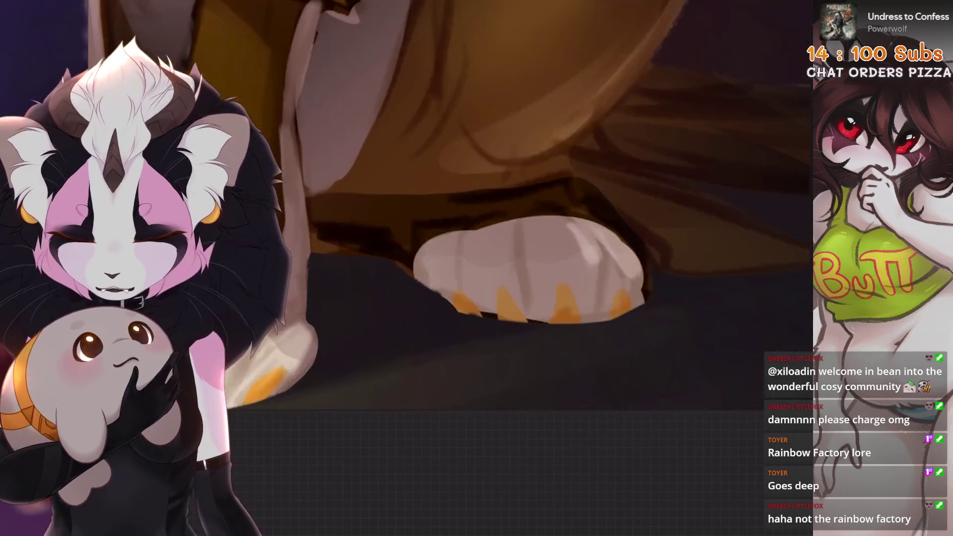
scroll(447, 223, "down", 3)
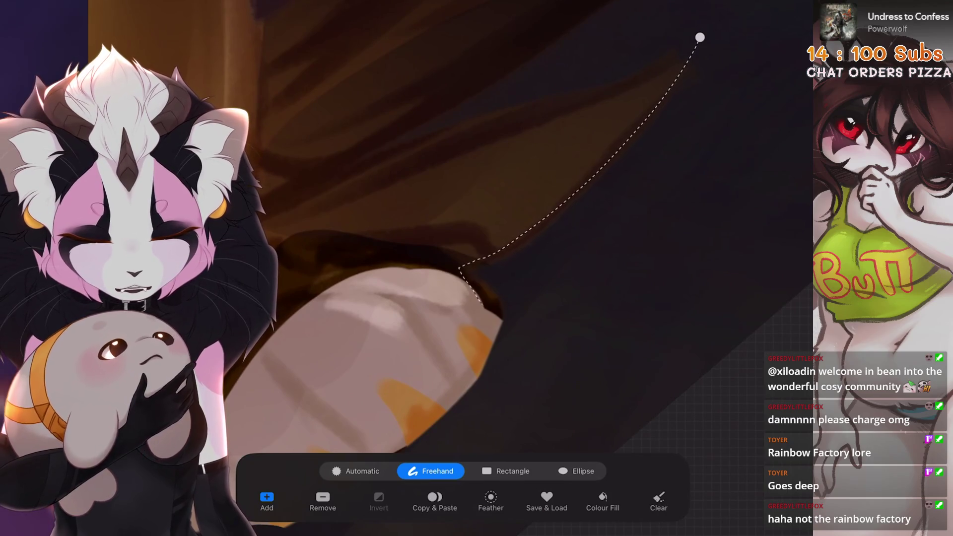
key("ctrl+z")
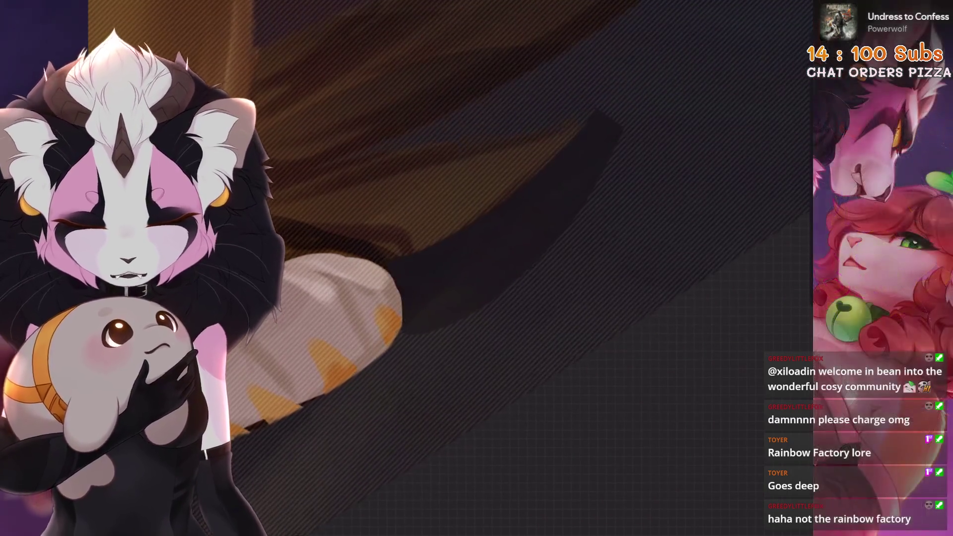
scroll(446, 248, "up", 1)
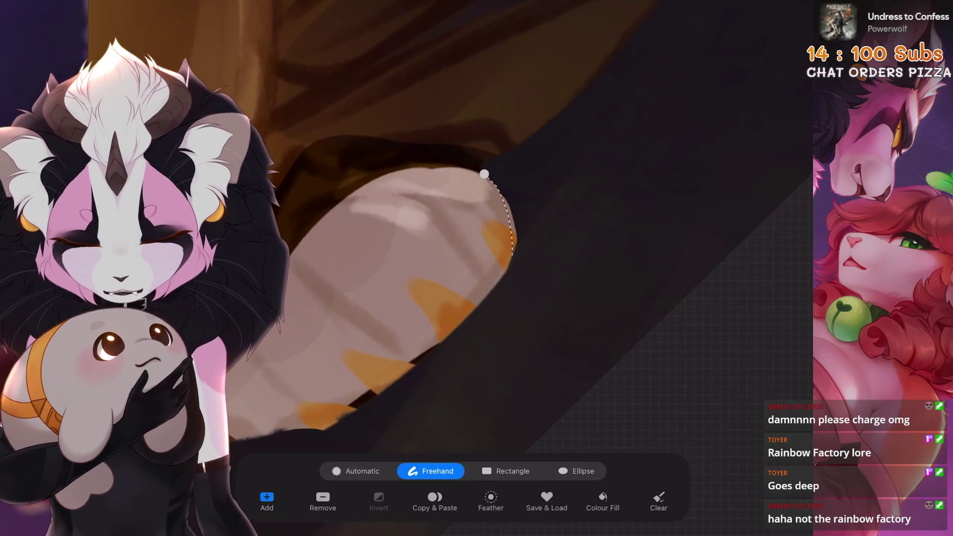
scroll(446, 248, "down", 3)
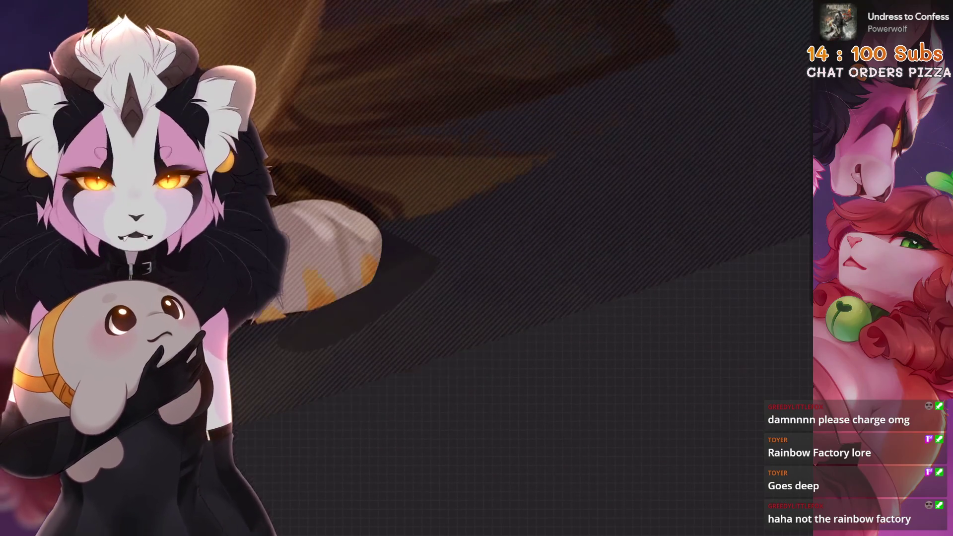
scroll(526, 223, "up", 3)
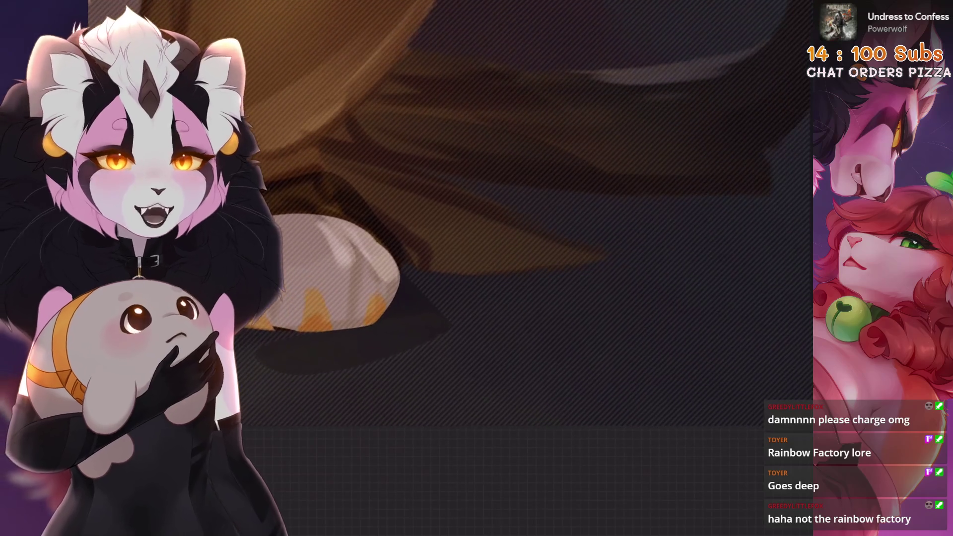
Step: Begin a new freehand selection, then undo the unfinished path
key("s")
scroll(497, 223, "up", 2)
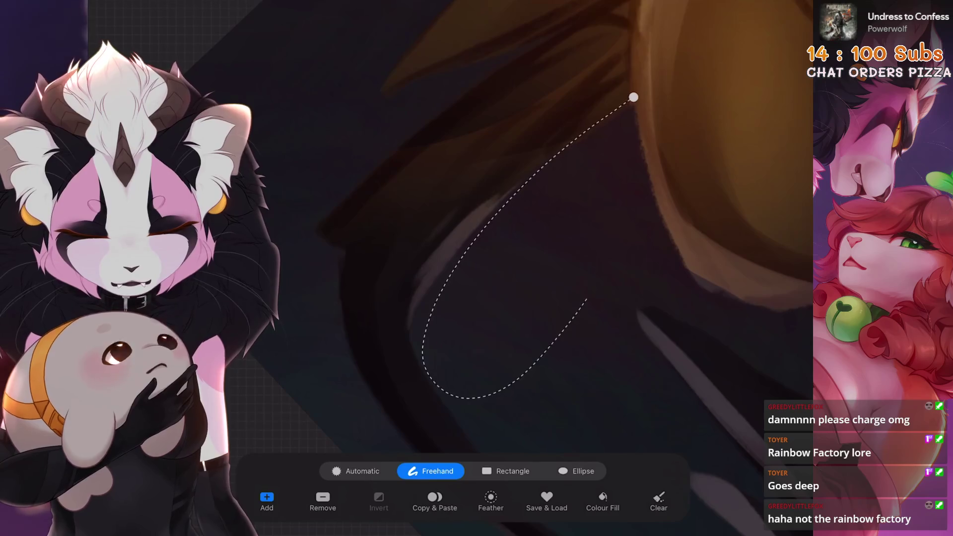
key("ctrl+z")
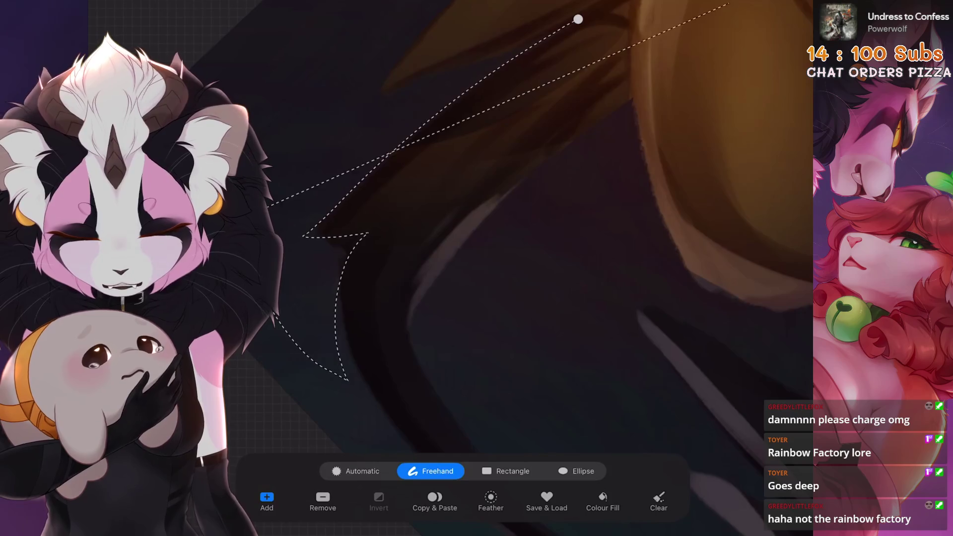
key("ctrl+z")
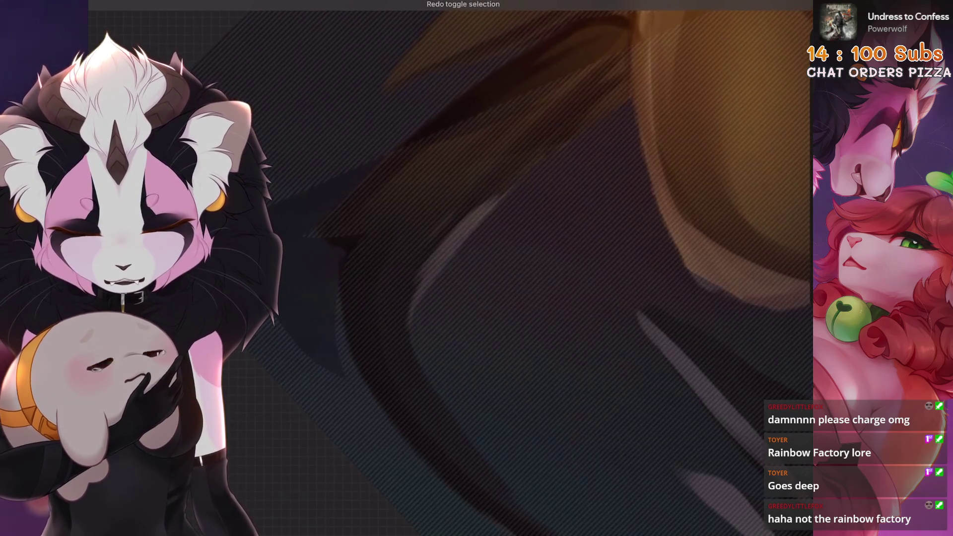
scroll(447, 268, "up", 2)
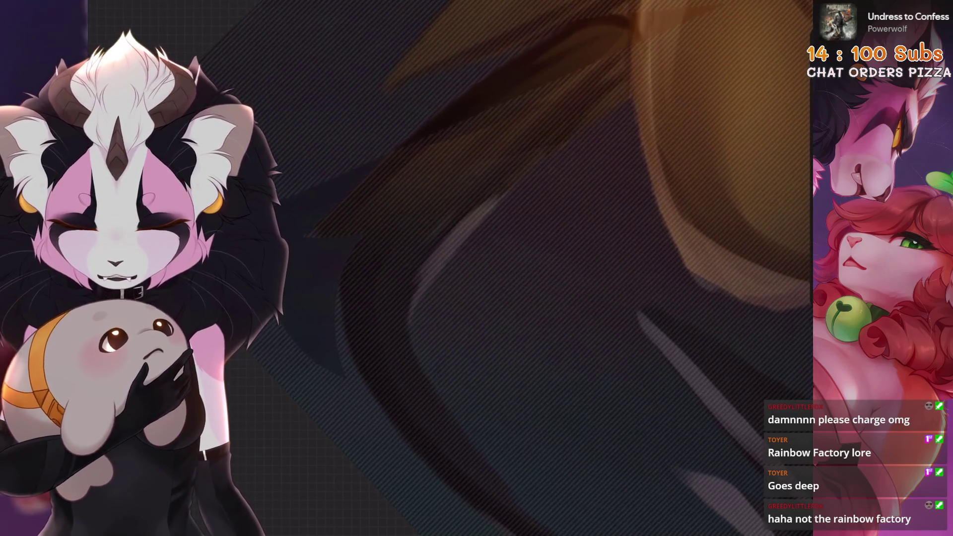
Step: Resume freehand selecting along the paw and hind-leg outline
key("s")
scroll(546, 248, "down", 3)
scroll(630, 248, "up", 3)
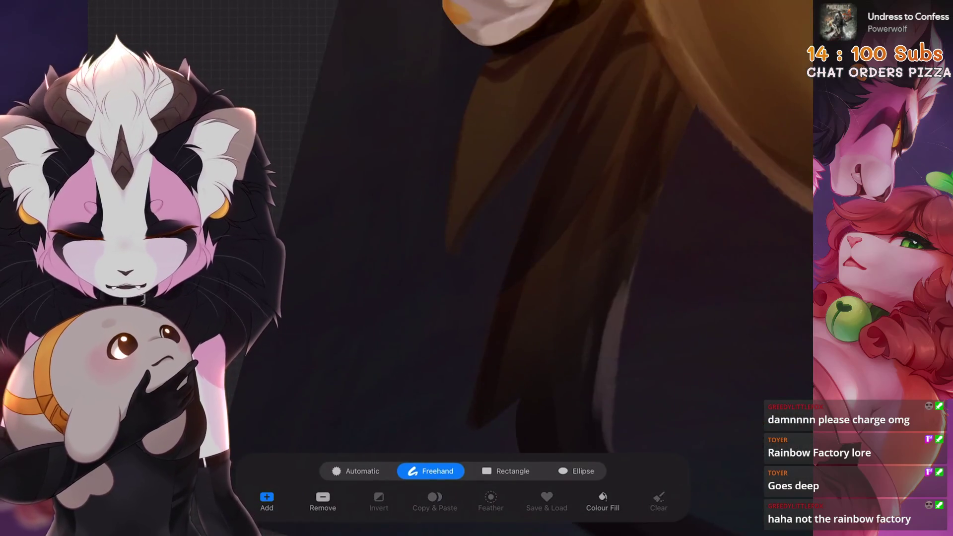
scroll(546, 248, "up", 3)
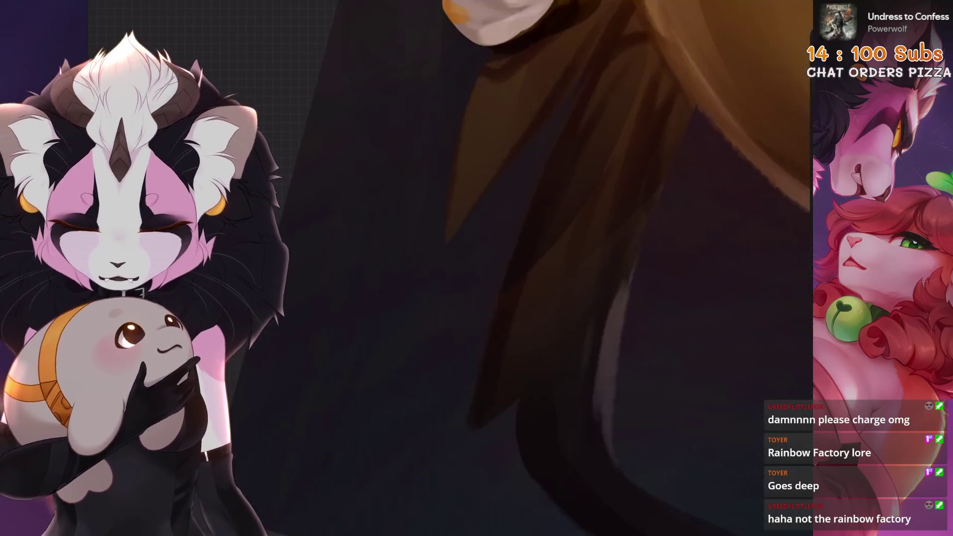
scroll(546, 248, "down", 5)
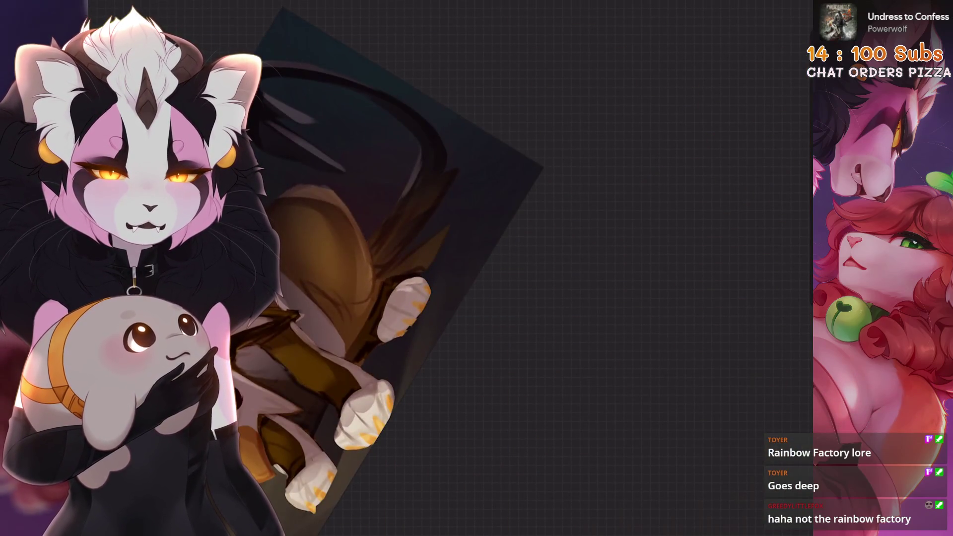
scroll(447, 223, "up", 5)
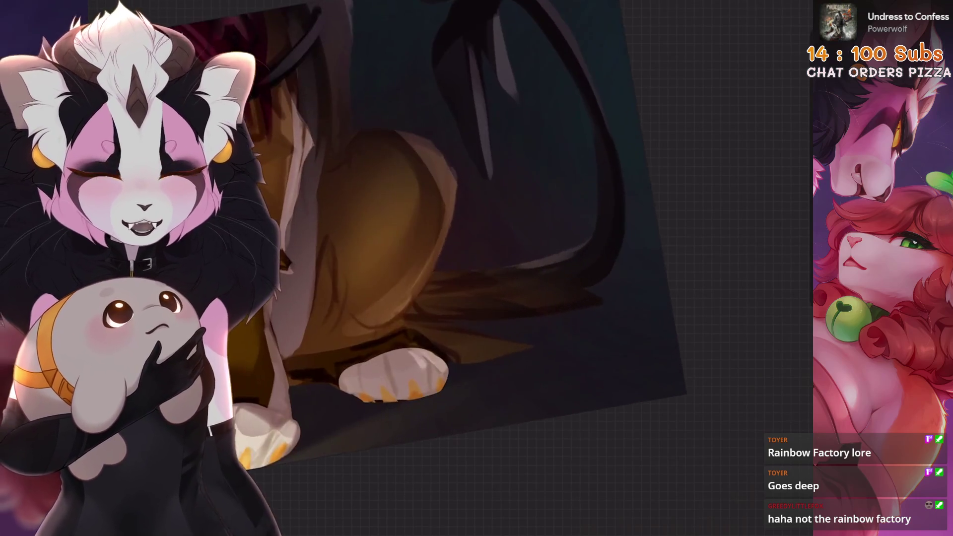
scroll(446, 223, "up", 5)
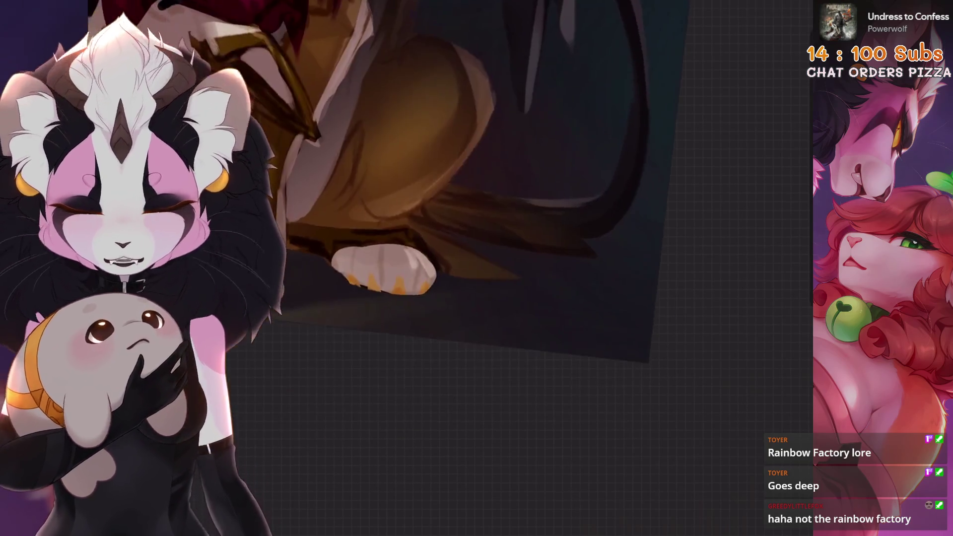
key("s")
scroll(447, 223, "up", 3)
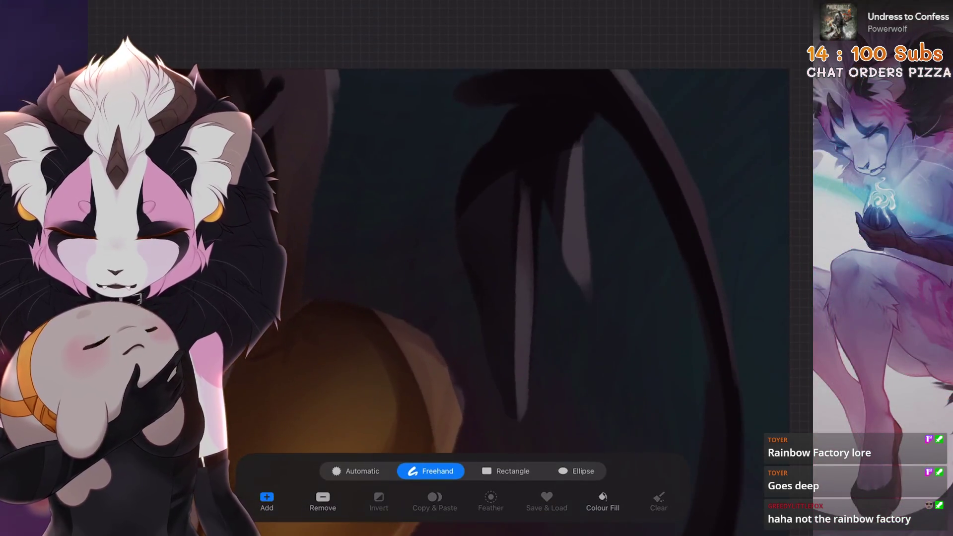
scroll(446, 223, "down", 3)
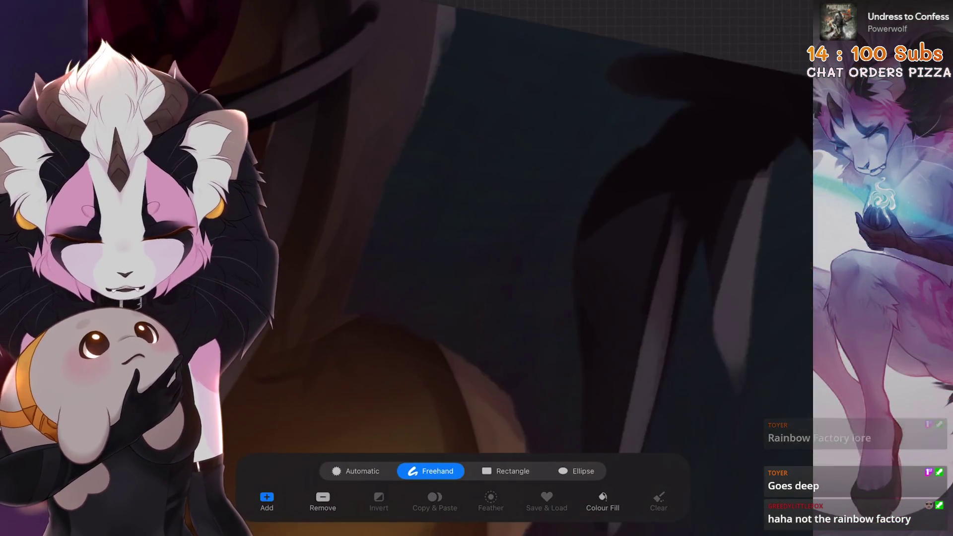
Step: Check the layer list and brush library, switching between selecting and painting
key("l")
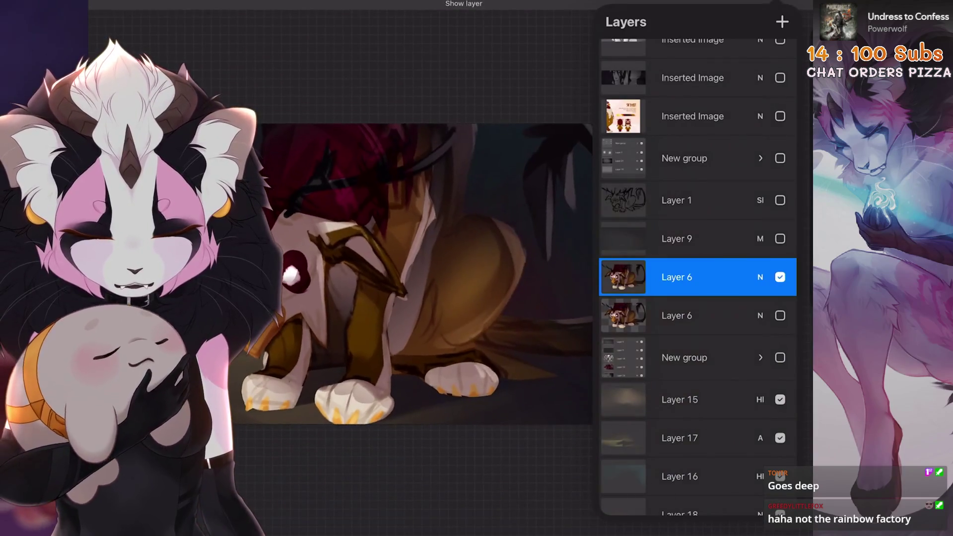
scroll(348, 249, "up", 3)
key("b")
scroll(398, 248, "up", 3)
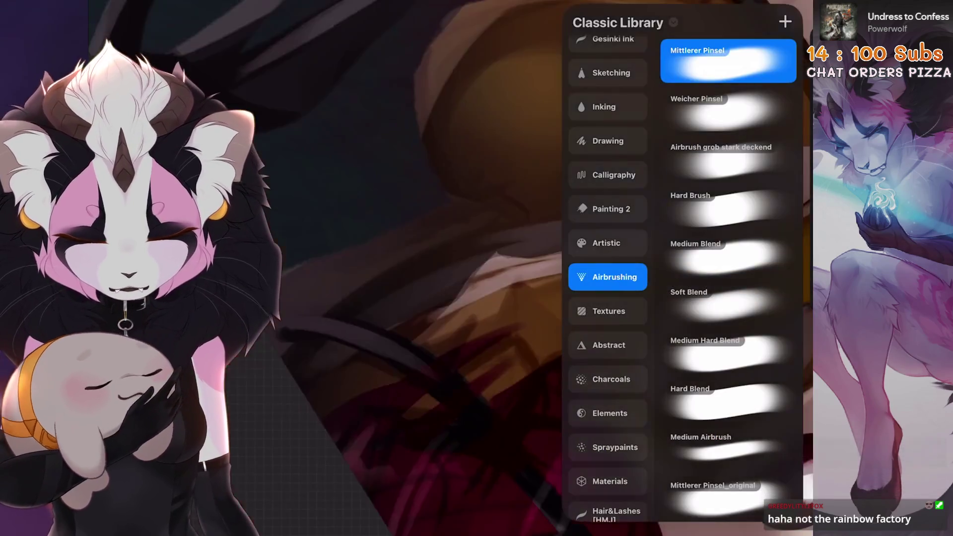
left_click(523, 192)
key("s")
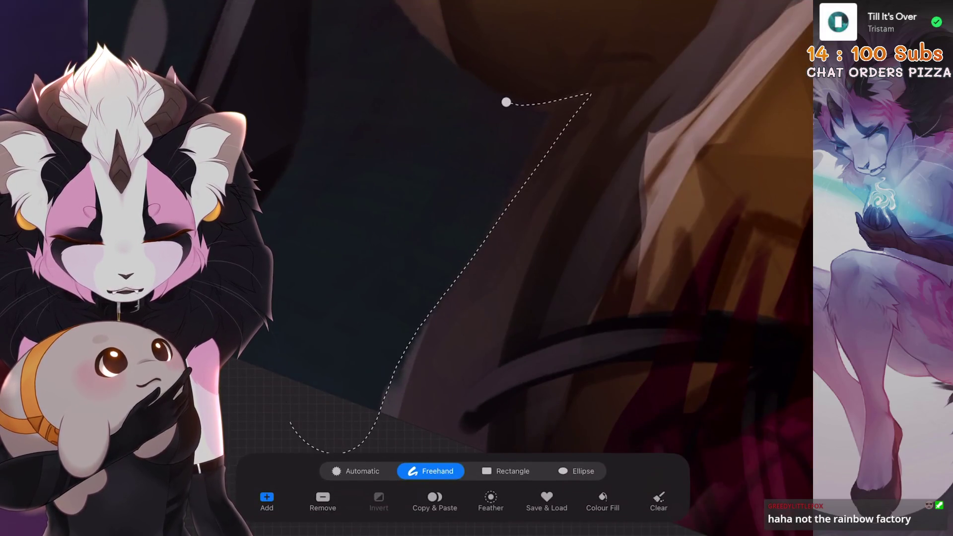
key("b")
scroll(496, 248, "up", 3)
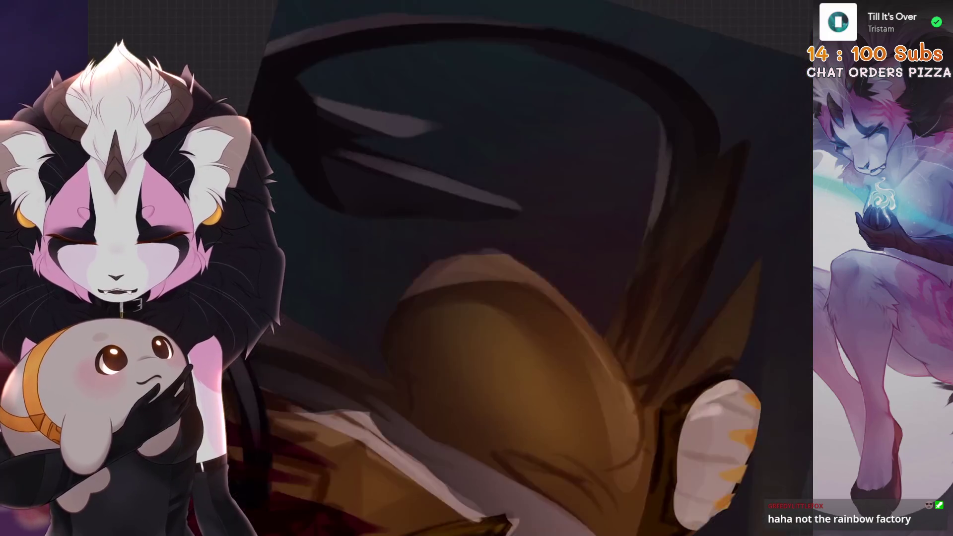
Step: Trace a freehand selection edge along the dark wing area, then discard it
key("s")
left_click_drag(464, 196, 336, 350)
key("b")
scroll(477, 268, "down", 3)
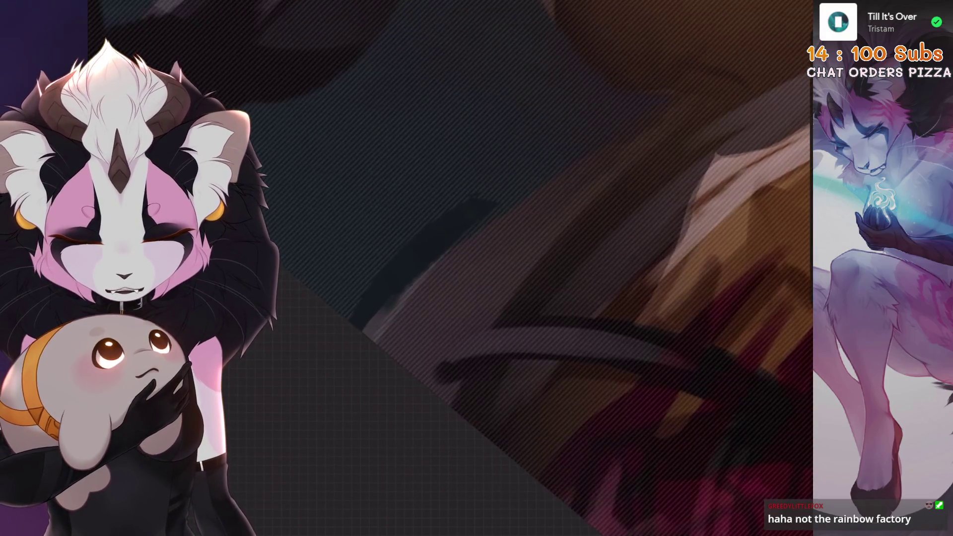
scroll(347, 297, "down", 3)
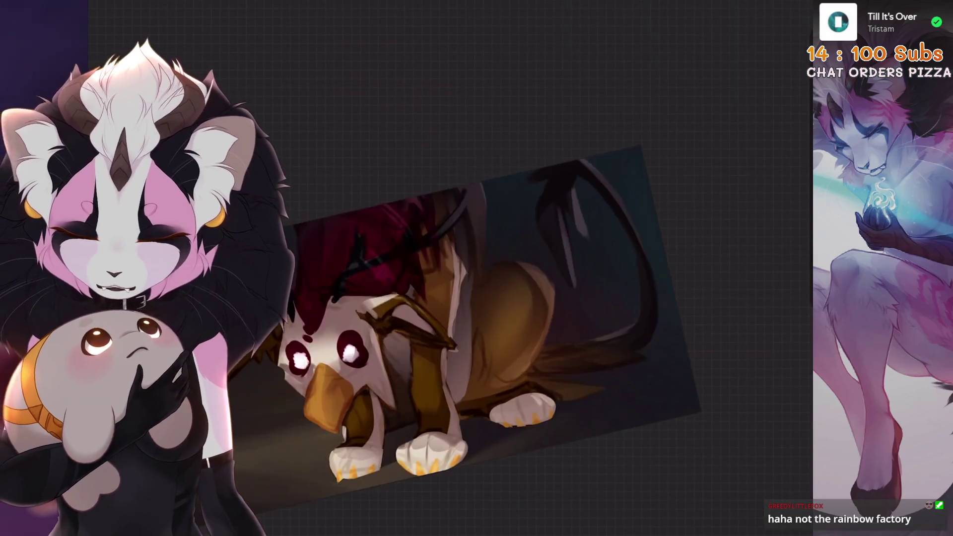
scroll(446, 298, "up", 3)
scroll(476, 248, "up", 3)
Step: Outline the dark wing area beside the leg and orange body with freehand selections
mouse_move(453, 228)
left_mouse_down()
mouse_move(499, 309)
mouse_move(472, 300)
mouse_move(520, 163)
left_mouse_up()
scroll(477, 268, "up", 3)
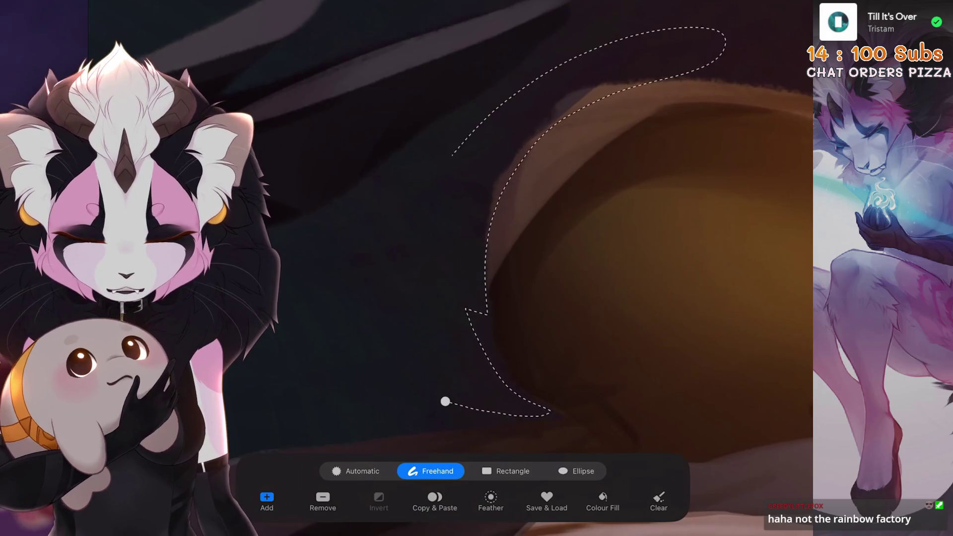
scroll(477, 268, "down", 3)
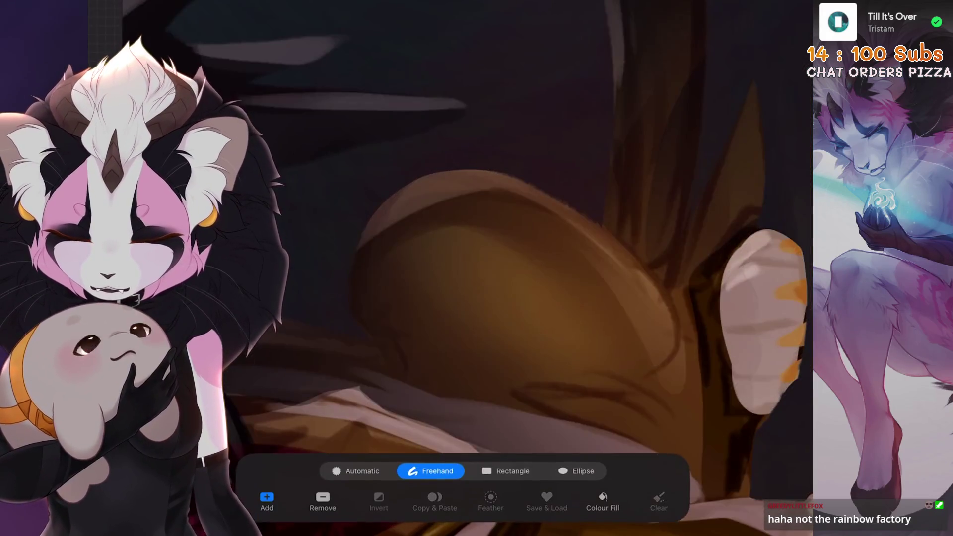
scroll(477, 268, "up", 2)
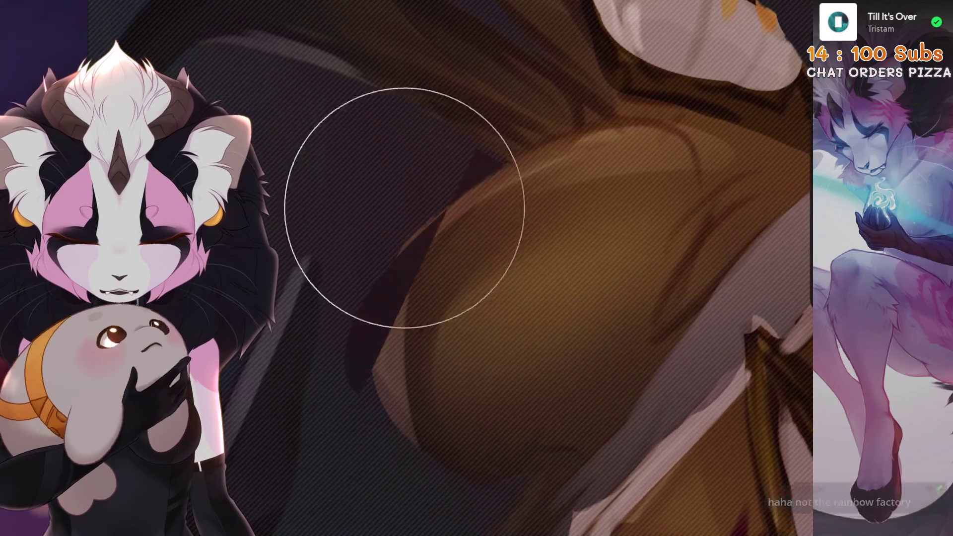
scroll(476, 268, "down", 3)
scroll(476, 268, "down", 2)
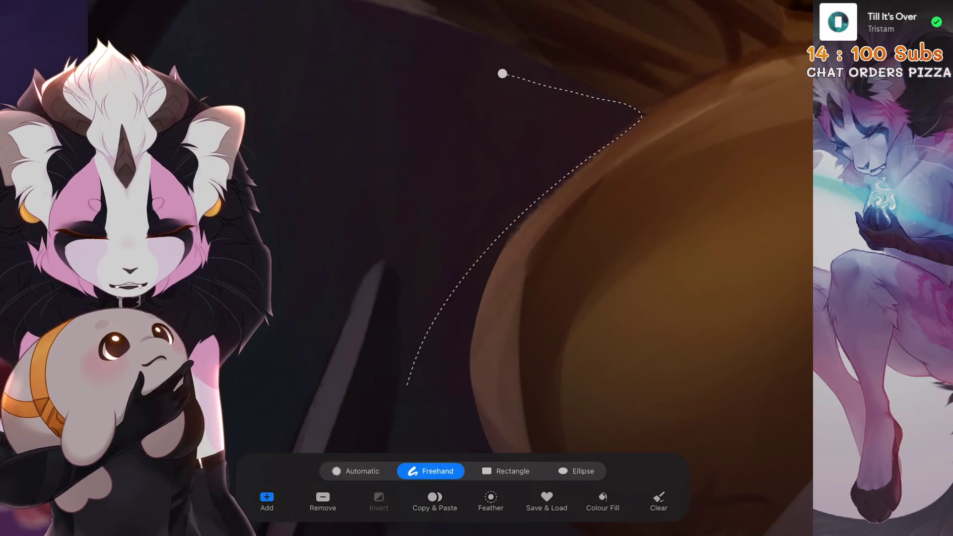
mouse_move(532, 68)
left_mouse_down()
mouse_move(646, 119)
mouse_move(427, 363)
left_mouse_up()
scroll(477, 268, "down", 2)
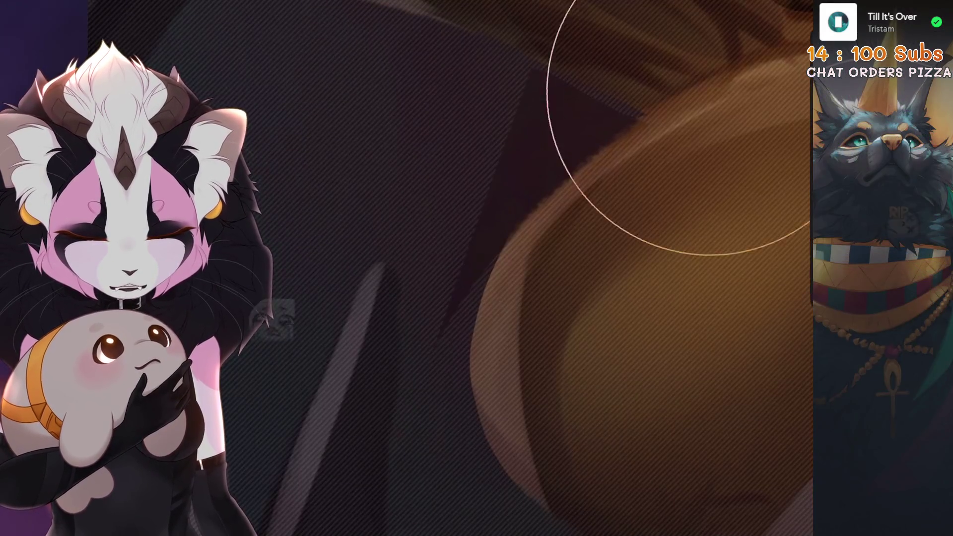
scroll(476, 269, "down", 3)
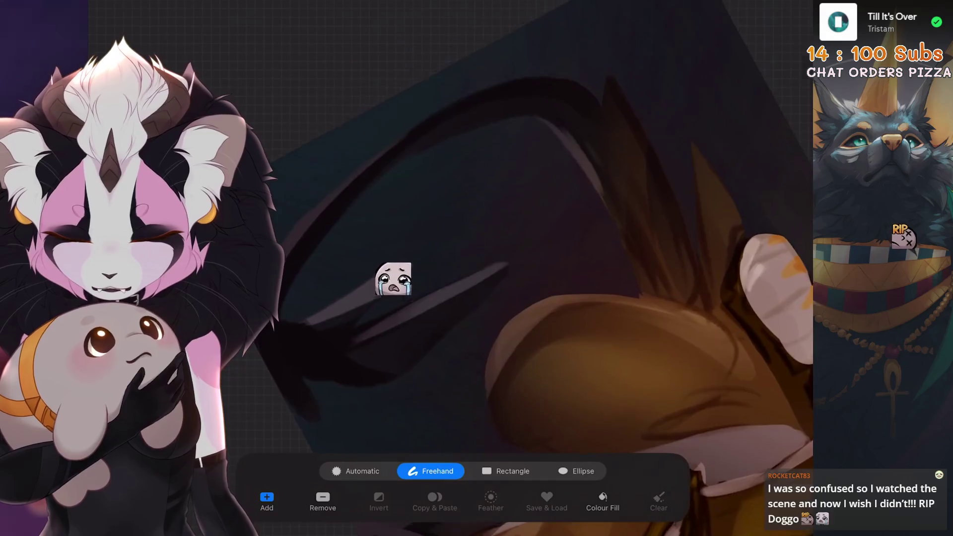
Step: Discard the partly drawn wing selection outline and clear the current selection
scroll(477, 268, "down", 2)
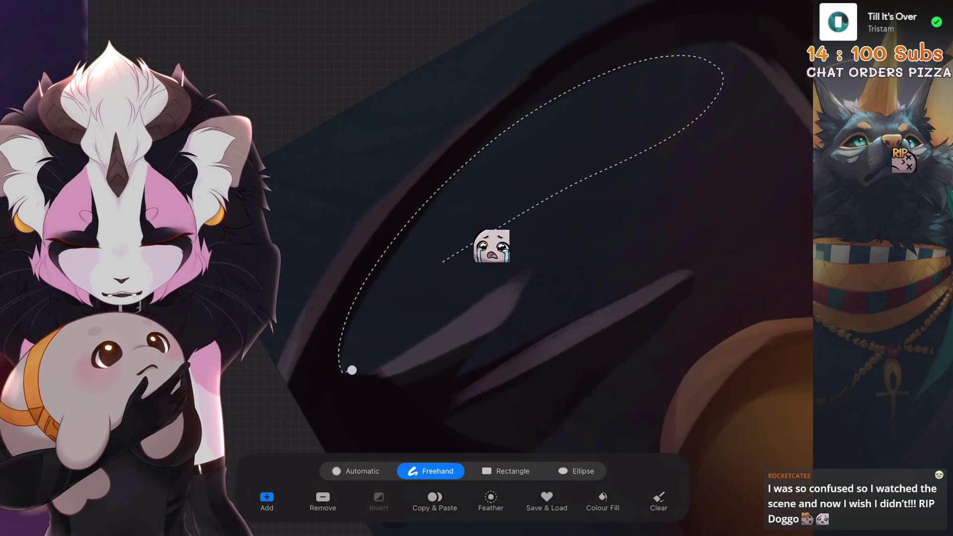
key("ctrl+z")
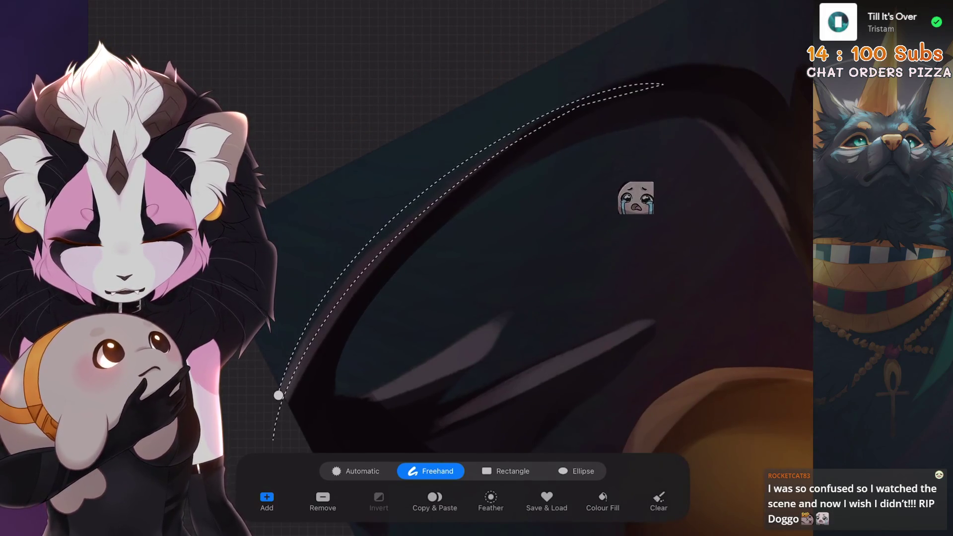
scroll(476, 268, "up", 2)
scroll(366, 436, "down", 3)
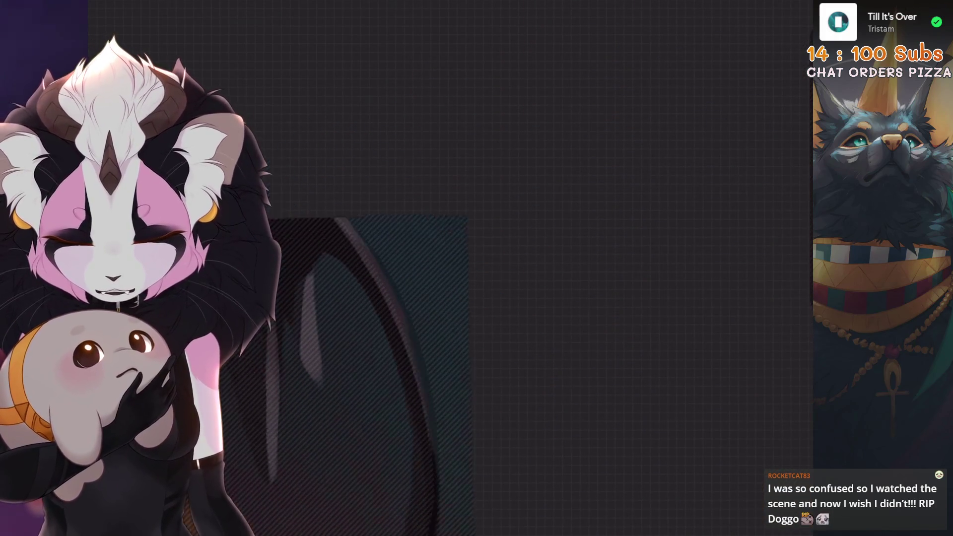
scroll(453, 366, "up", 3)
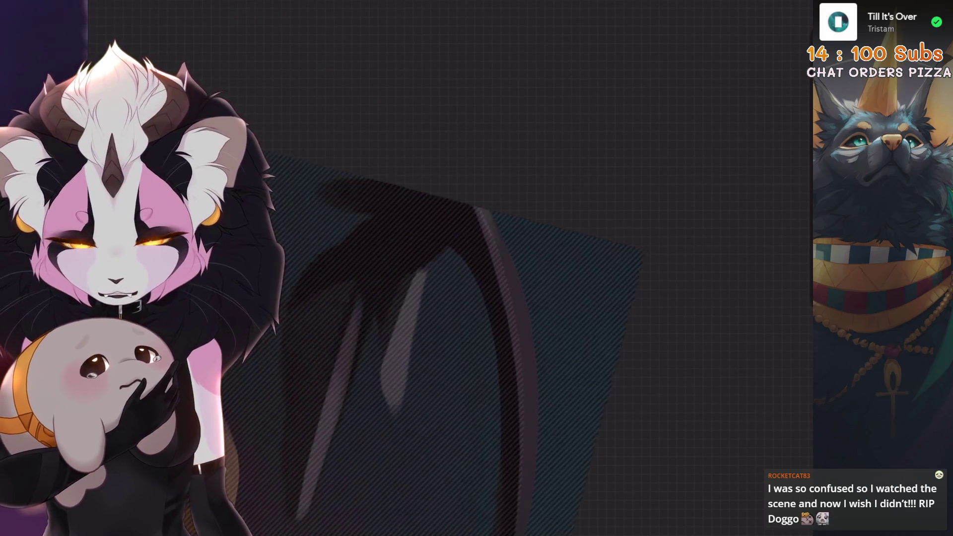
key("ctrl+d")
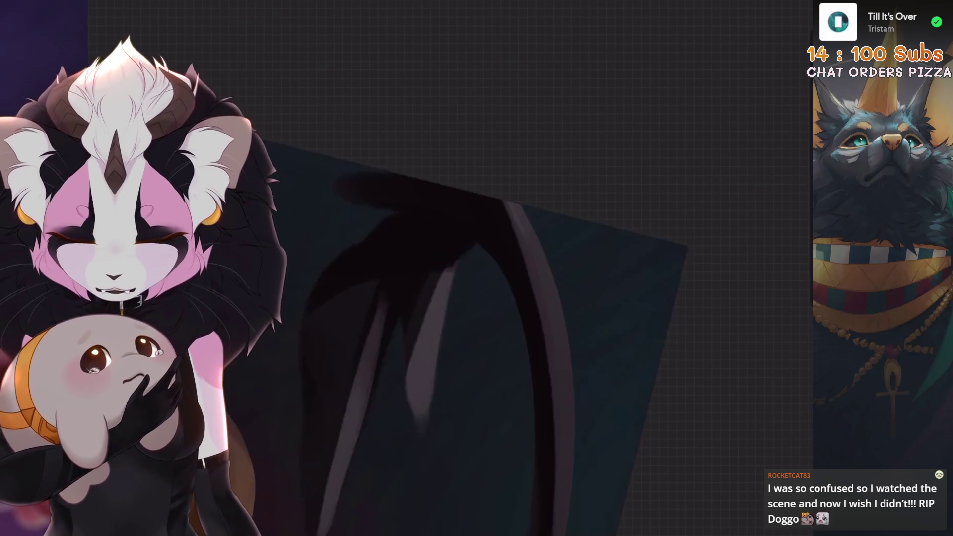
scroll(497, 298, "up", 3)
Step: Make a freehand selection along the wing curve and undo the paint stroke that failed
key("s")
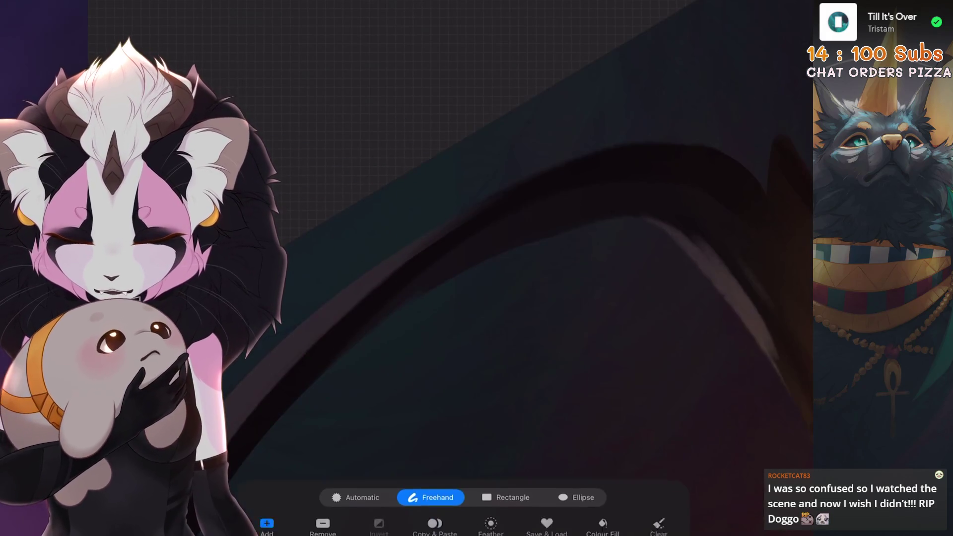
scroll(467, 313, "up", 1)
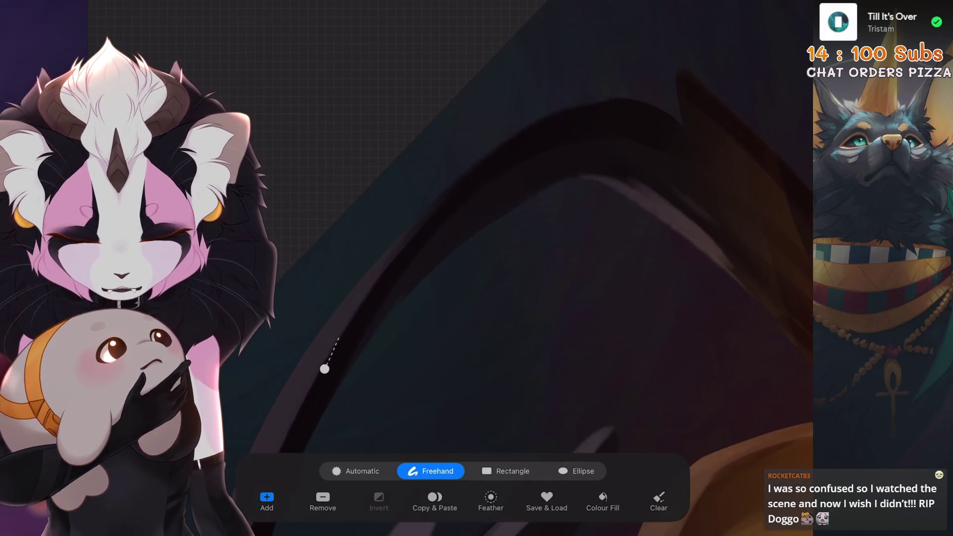
scroll(496, 248, "down", 2)
key("b")
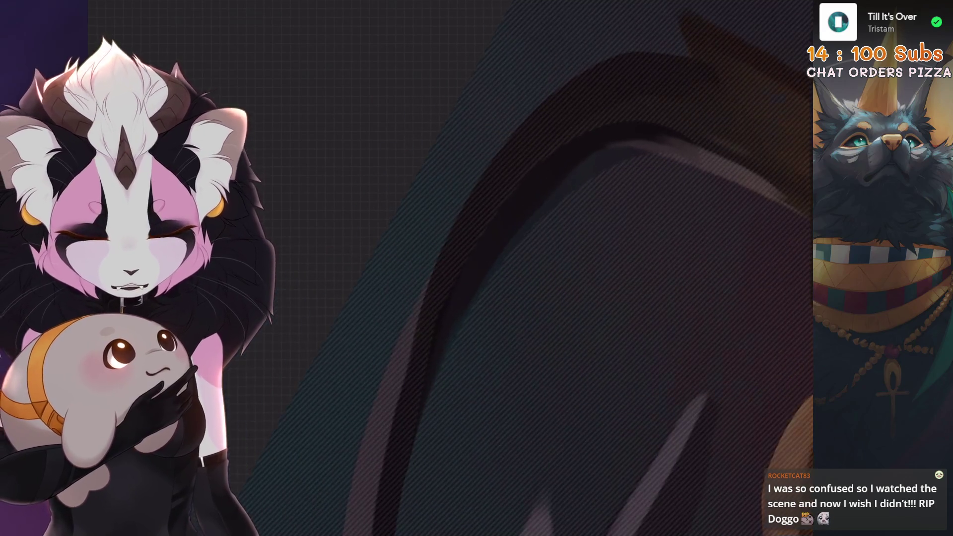
key("ctrl+z")
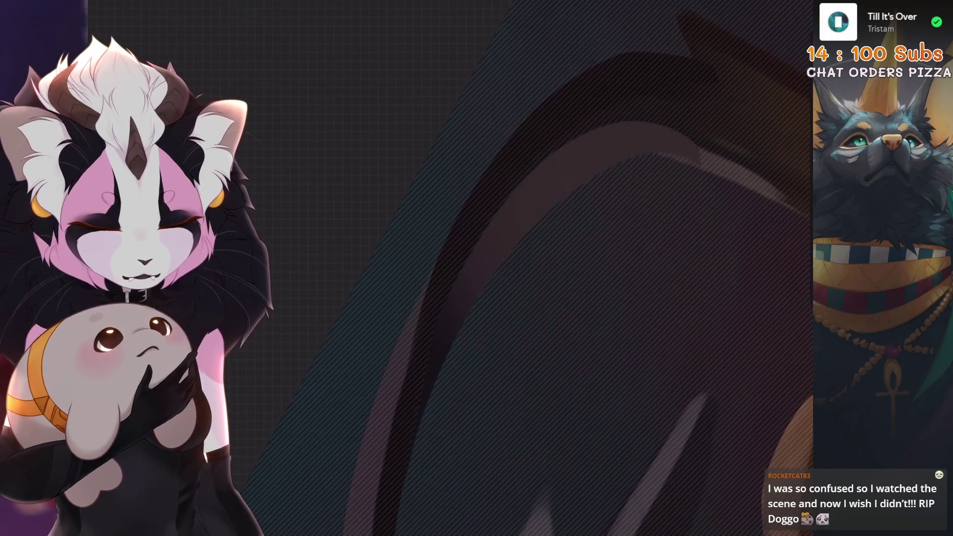
scroll(659, 244, "down", 5)
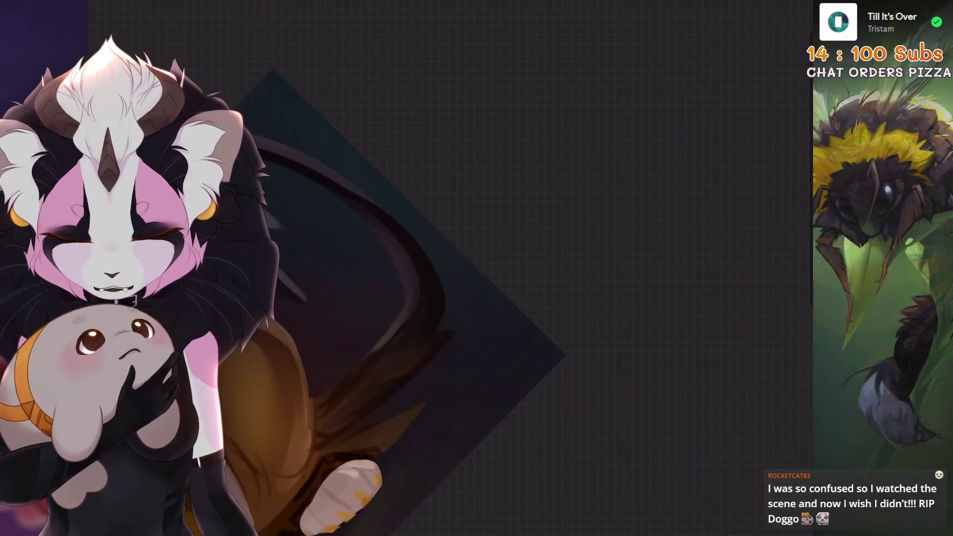
scroll(446, 248, "up", 5)
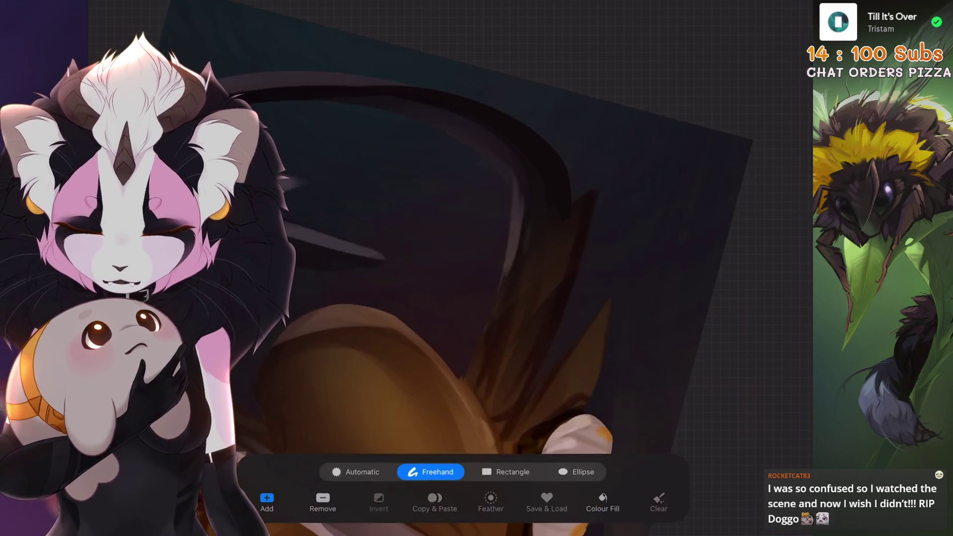
scroll(546, 223, "up", 5)
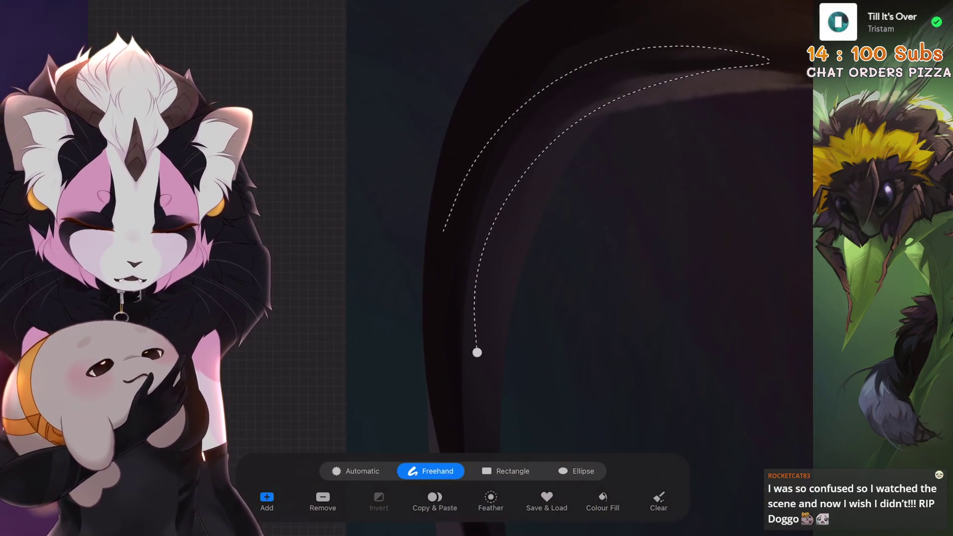
scroll(546, 249, "up", 3)
scroll(666, 89, "down", 5)
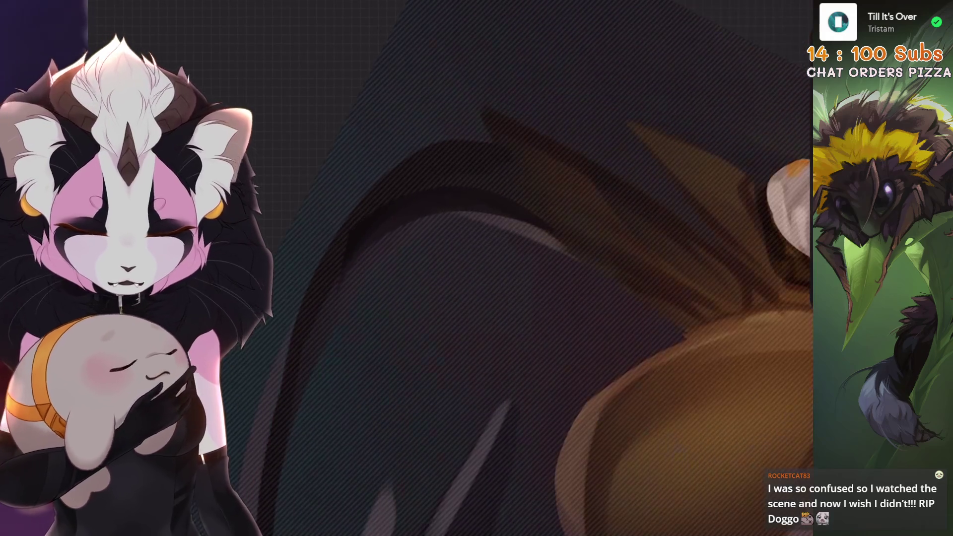
Step: Select around the dark wing edge, then undo both the stroke and that selection
key("s")
scroll(546, 248, "up", 5)
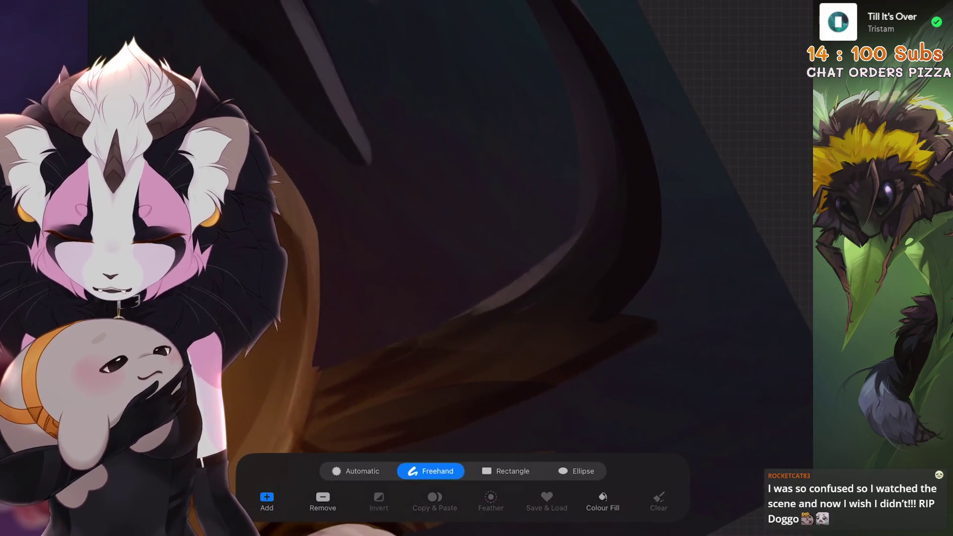
left_click(580, 137)
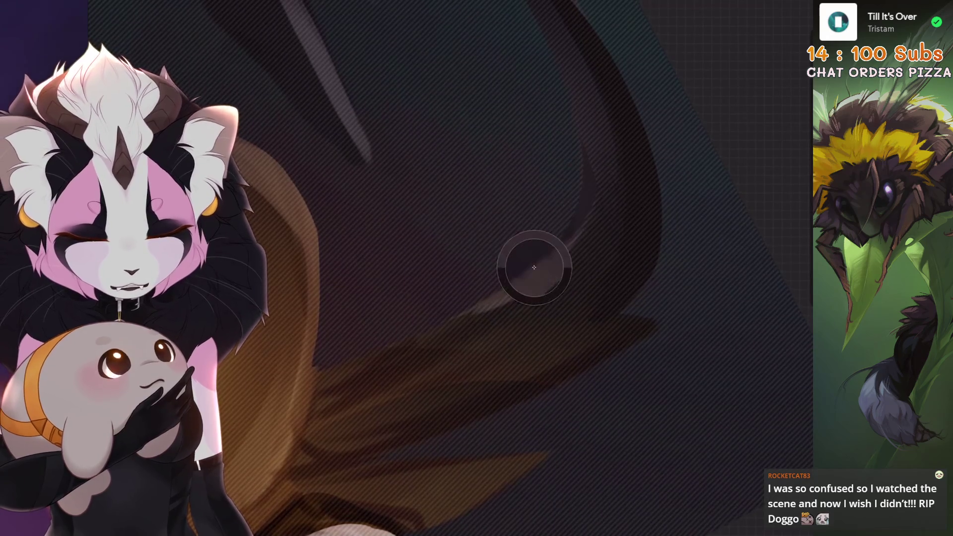
key("ctrl+z")
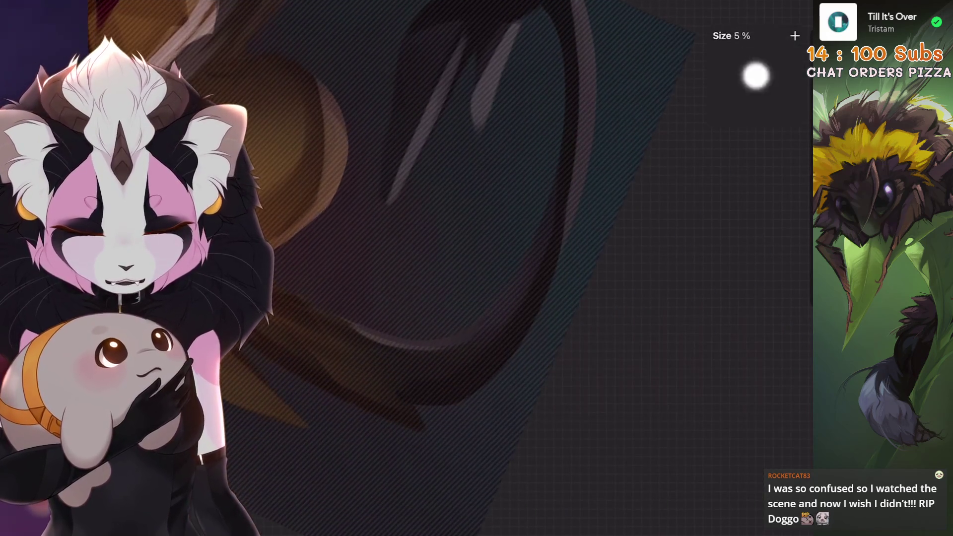
key("ctrl+z")
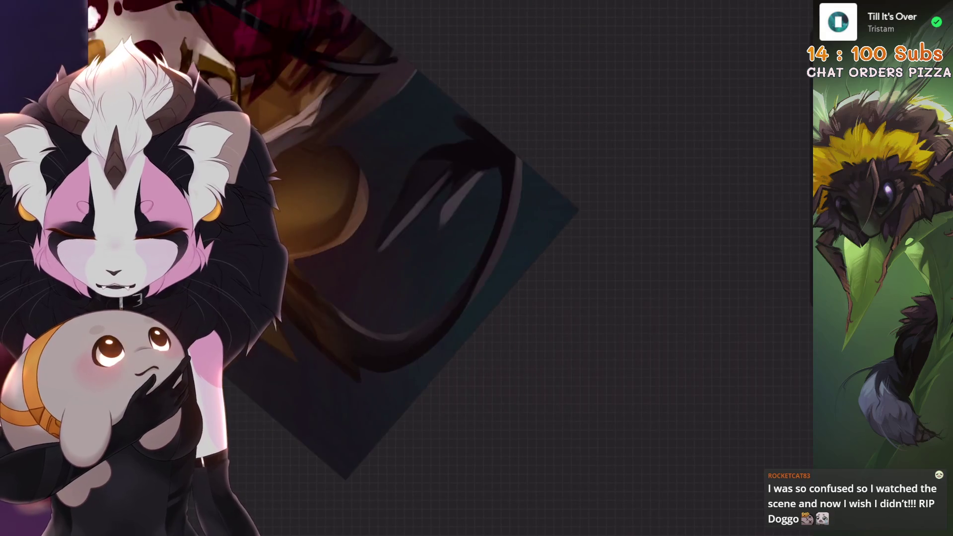
scroll(446, 268, "up", 5)
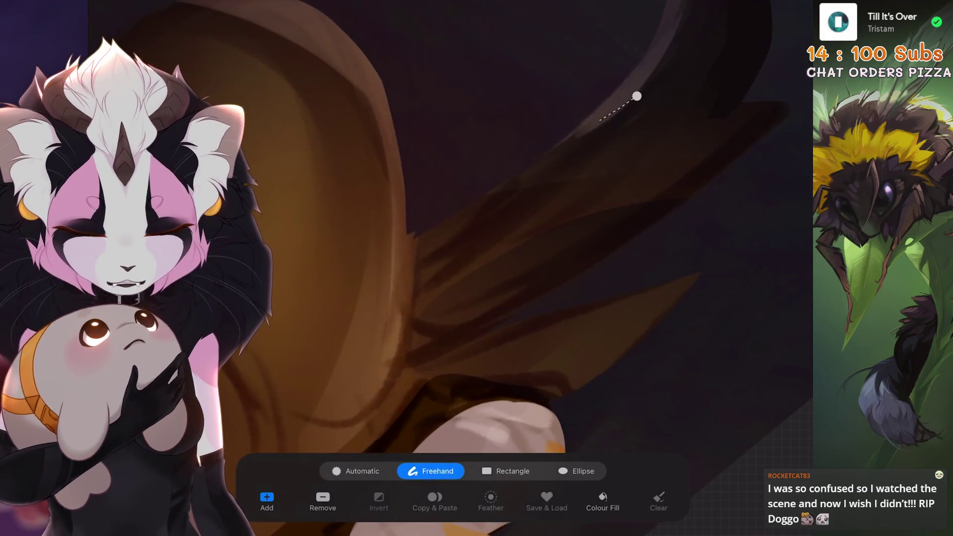
scroll(477, 268, "up", 2)
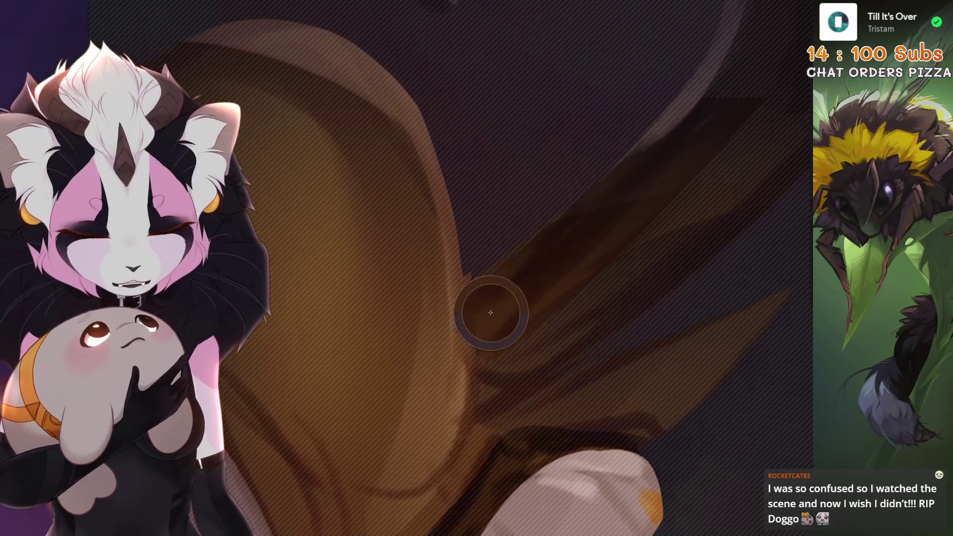
Step: Select near the orange shape, undo the bad stroke, and make another freehand selection
key("b")
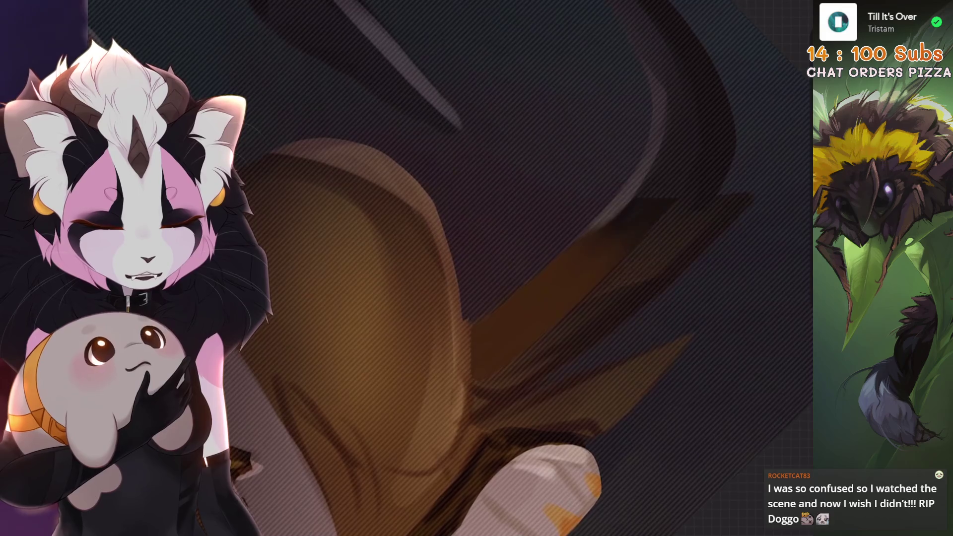
key("ctrl+z")
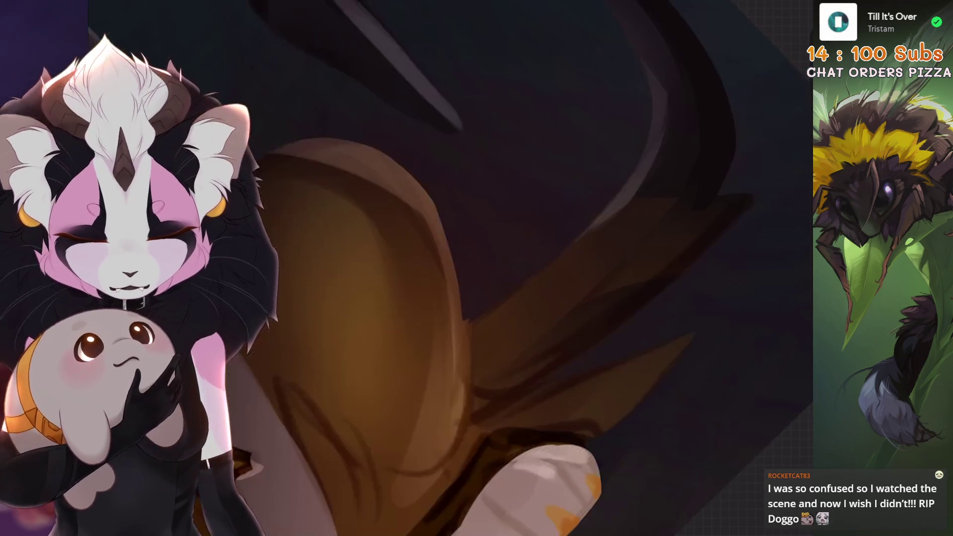
scroll(476, 268, "up", 3)
key("s")
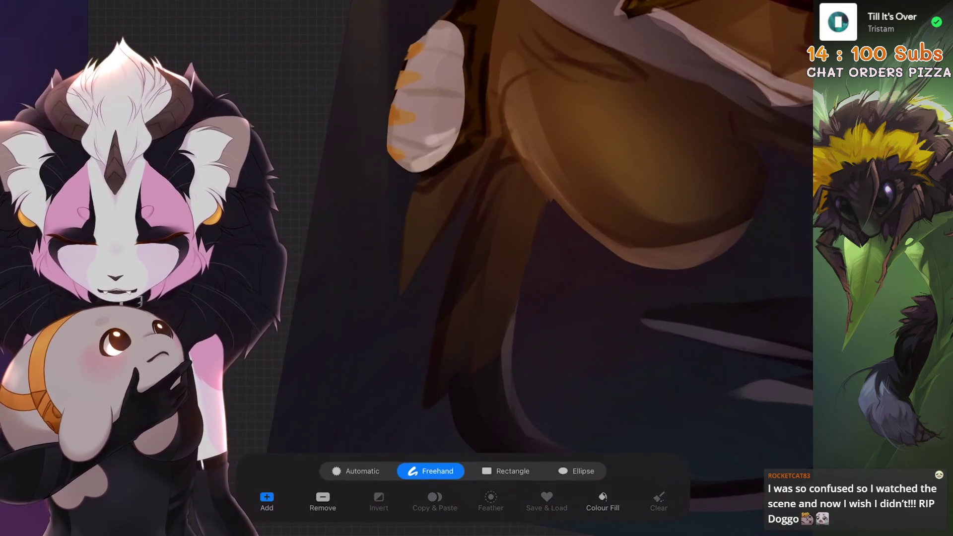
key("b")
scroll(546, 223, "up", 2)
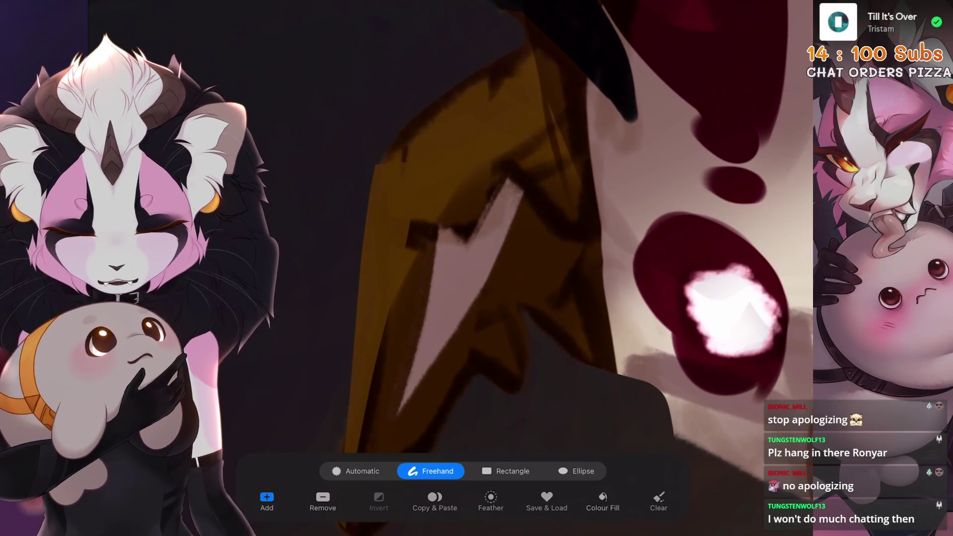
Step: Trace closed freehand selections around the upper and lower pale streaks in the orange feathers
mouse_move(516, 157)
left_mouse_down()
mouse_move(407, 298)
mouse_move(392, 398)
mouse_move(464, 208)
mouse_move(486, 215)
left_mouse_up()
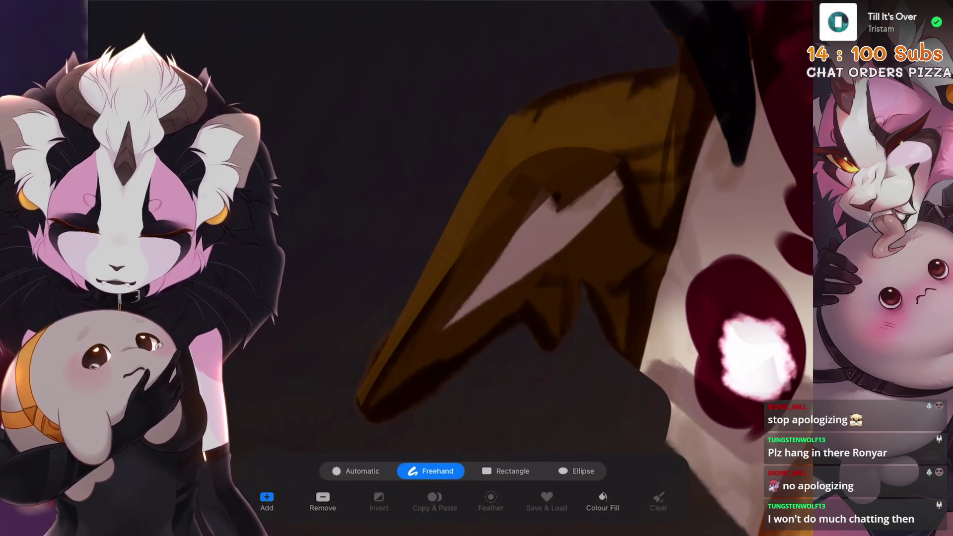
left_click_drag(625, 163, 545, 188)
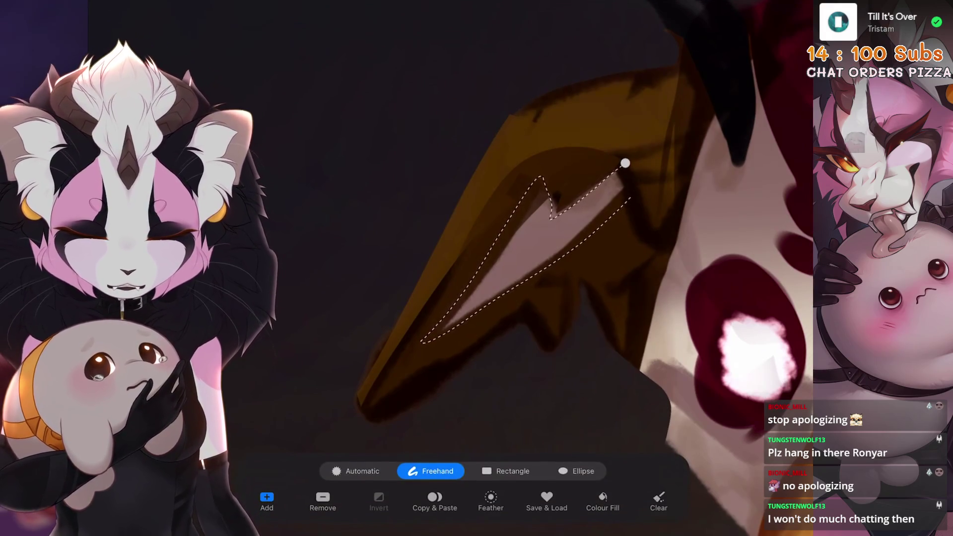
left_click(625, 163)
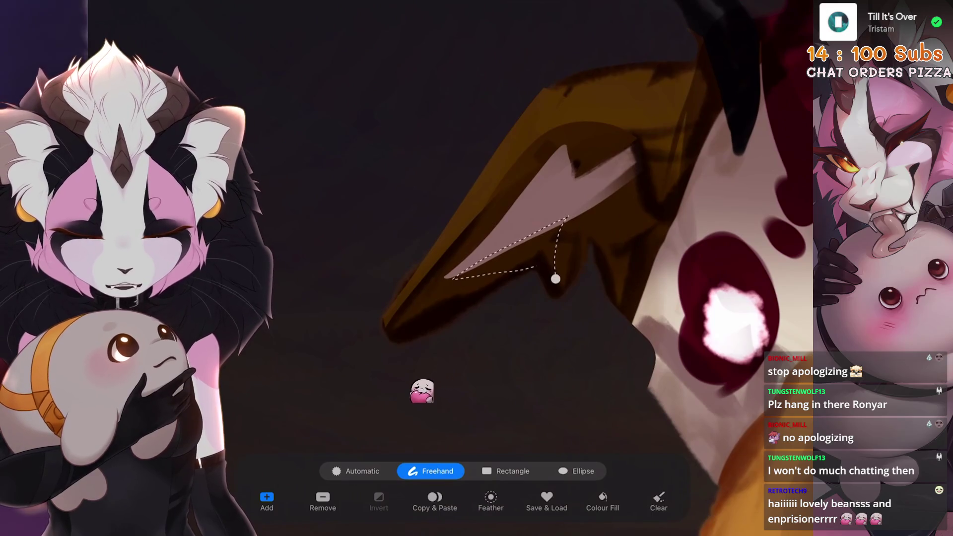
left_click(556, 279)
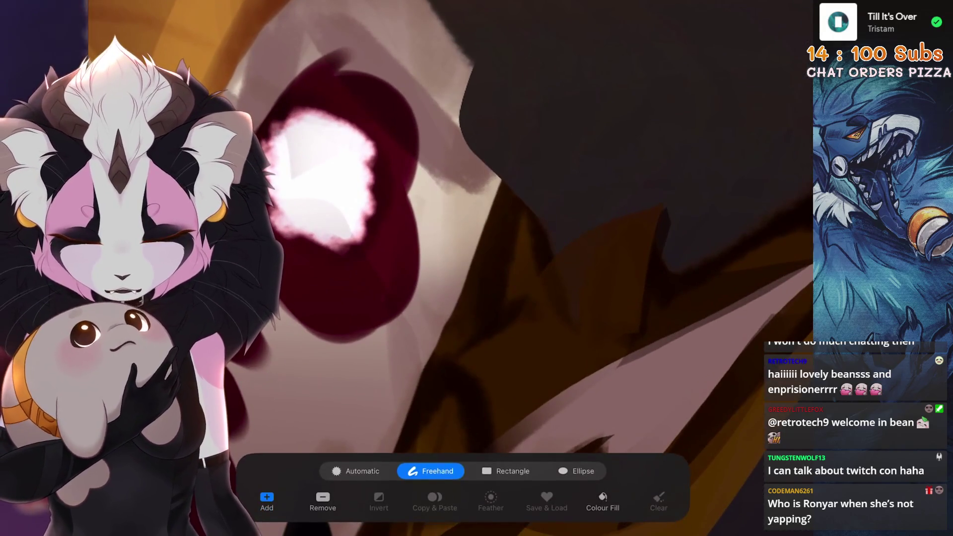
Step: Select a region near the gryphon's eye, undo the stroke, and start tracing a new head selection
left_click_drag(494, 187, 549, 270)
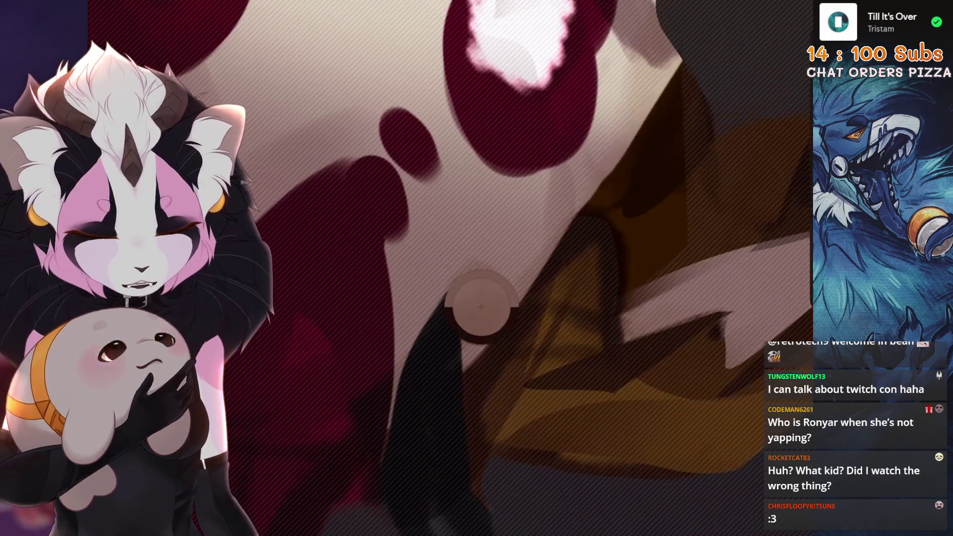
key("ctrl+z")
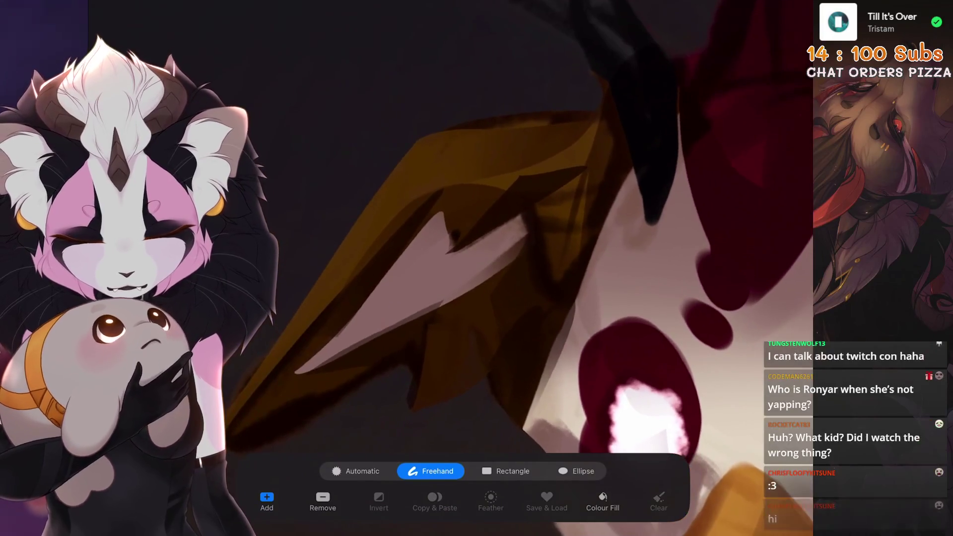
left_click_drag(526, 234, 600, 153)
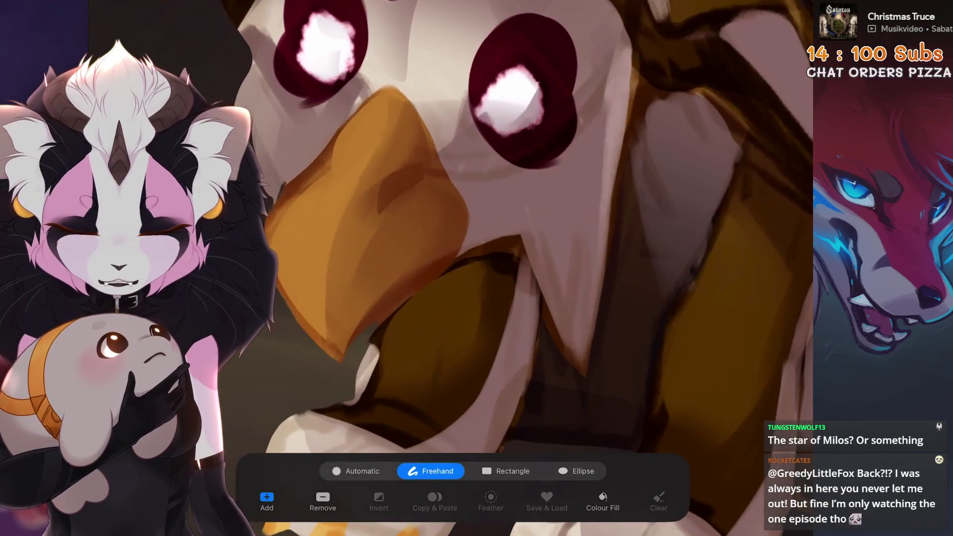
Step: Select along the beak's lower edge, undo the bad stroke, and rotate the view around the head
left_click_drag(367, 401, 432, 272)
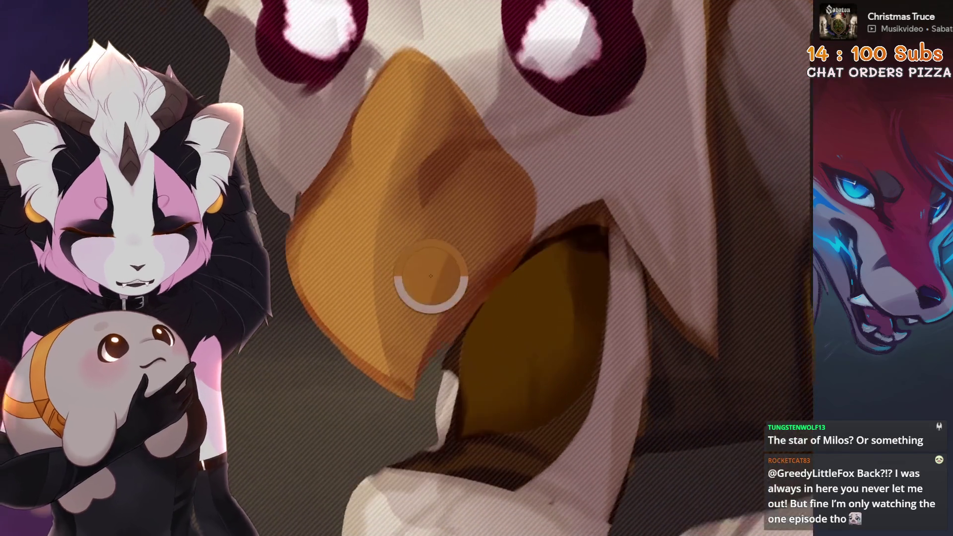
key("ctrl+z")
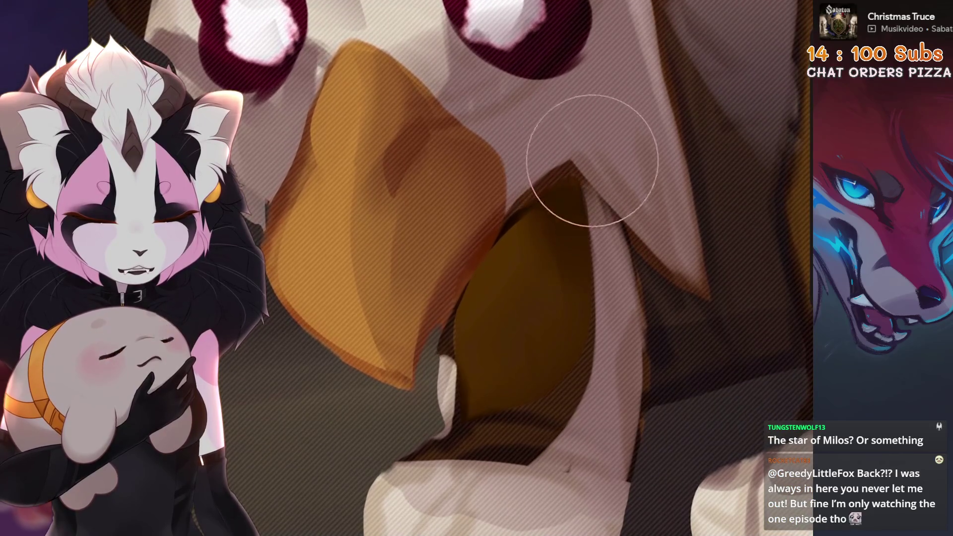
scroll(547, 224, "down", 3)
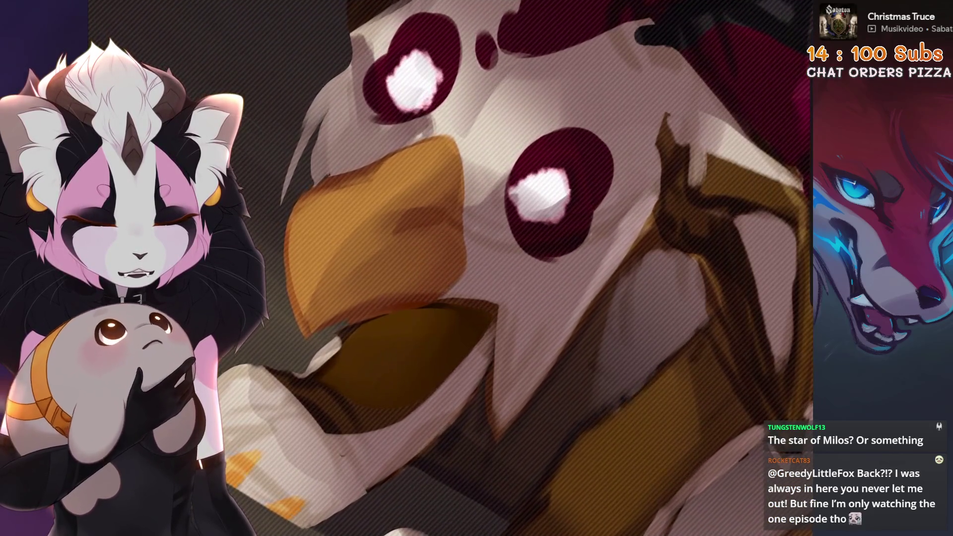
left_click_drag(490, 293, 423, 410)
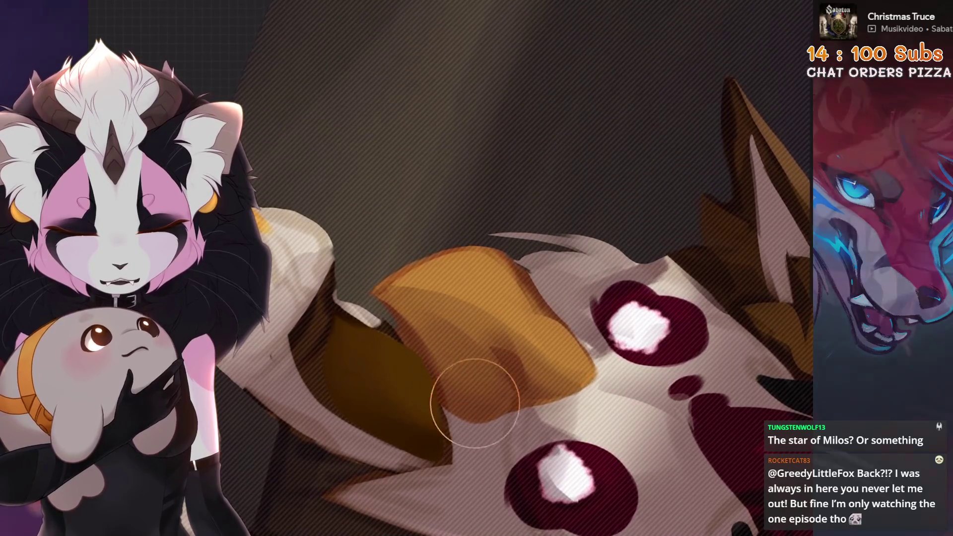
left_click_drag(393, 362, 322, 248)
scroll(518, 343, "up", 5)
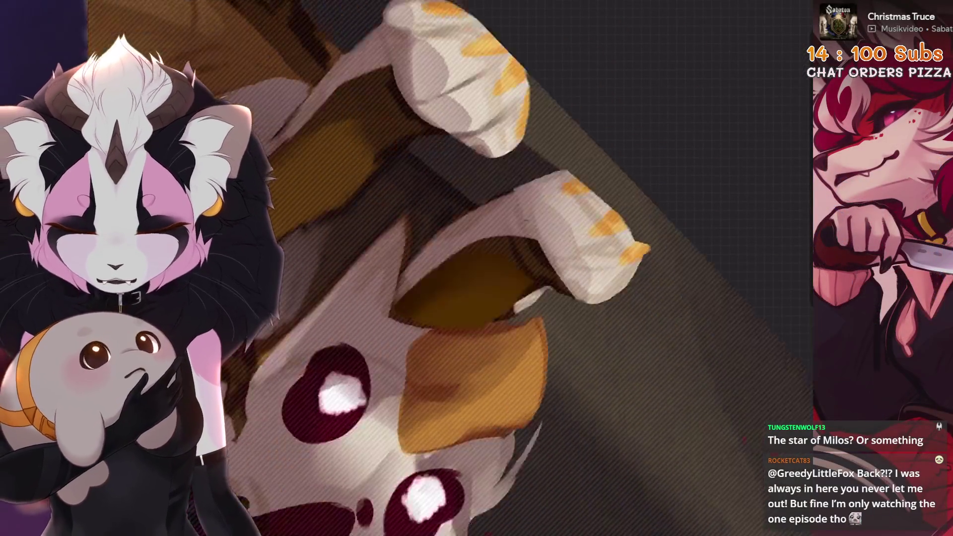
scroll(502, 377, "down", 5)
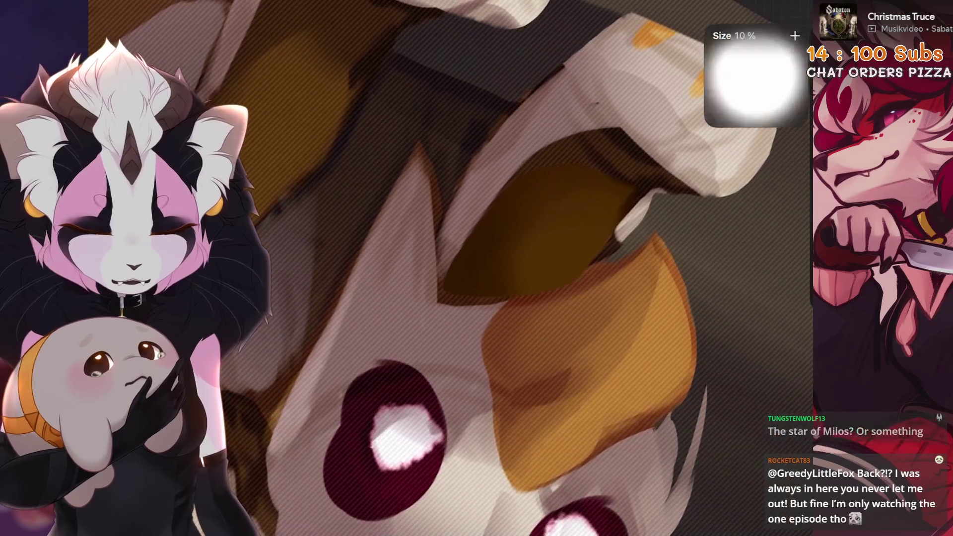
left_click_drag(502, 376, 447, 323)
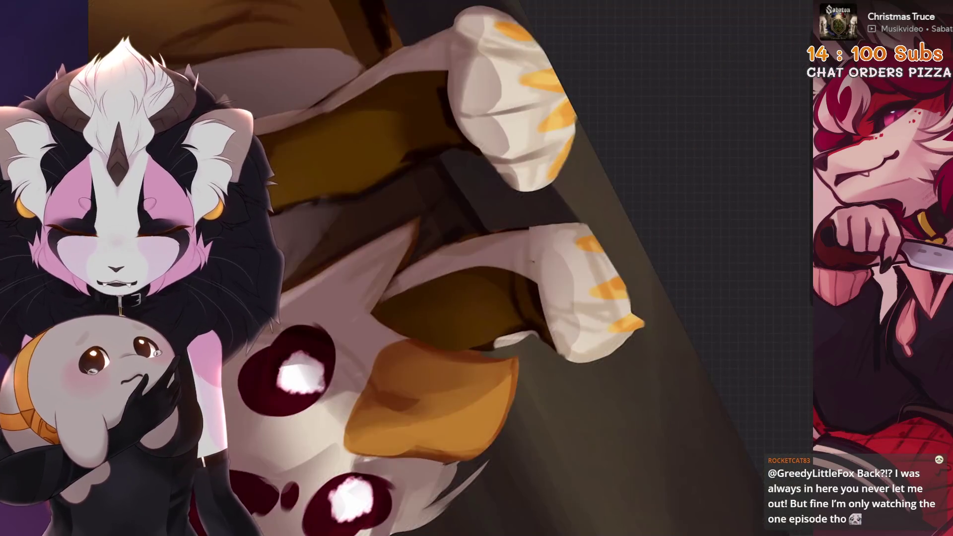
Step: Mask the white paw with a freehand selection, enlarge the eraser, and undo the failed stroke
key("s")
scroll(477, 268, "up", 5)
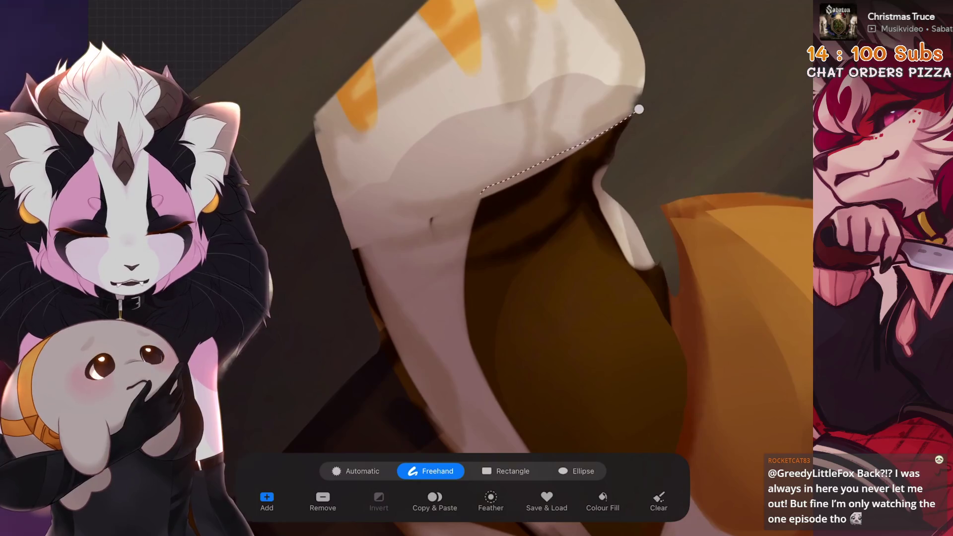
key("b")
scroll(526, 268, "down", 3)
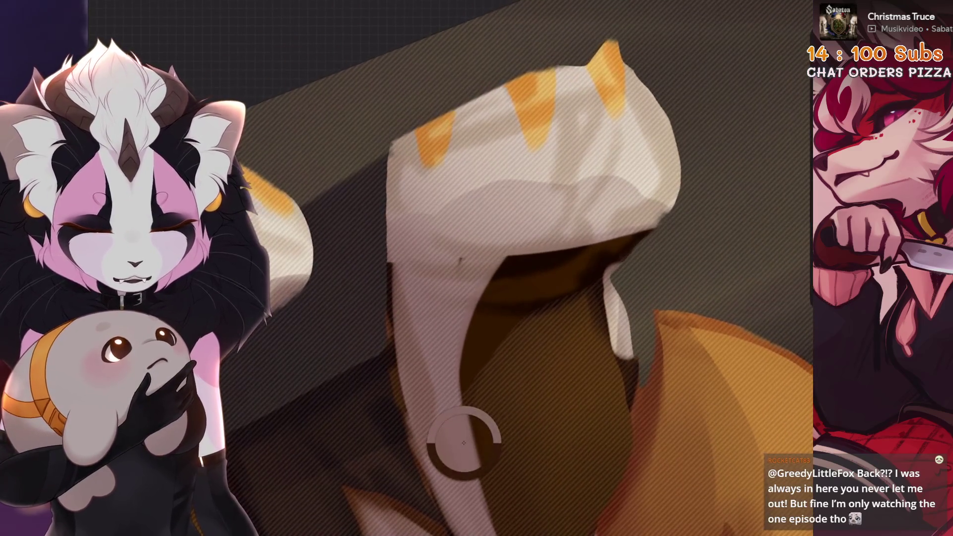
left_click_drag(510, 276, 491, 307)
key("bracketright")
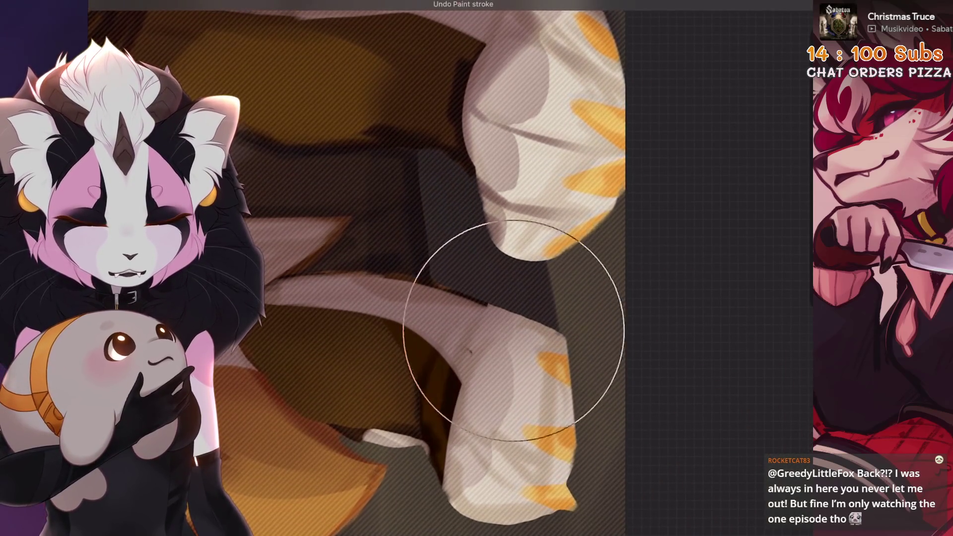
mouse_move(470, 352)
left_mouse_down()
mouse_move(698, 370)
mouse_move(511, 351)
left_mouse_up()
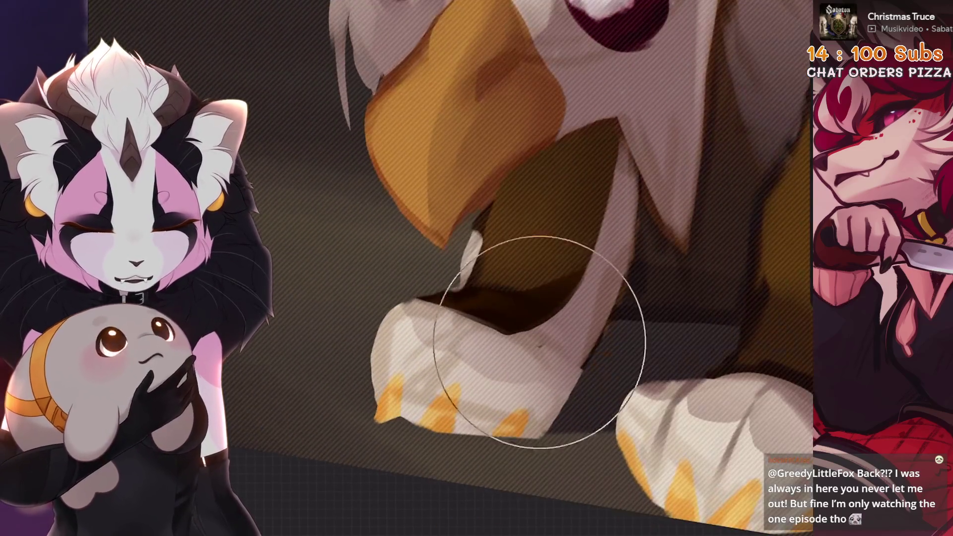
key("ctrl+z")
Step: Outline the paw area with a fresh selection, undo the last stroke, and fit the whole painting
key("s")
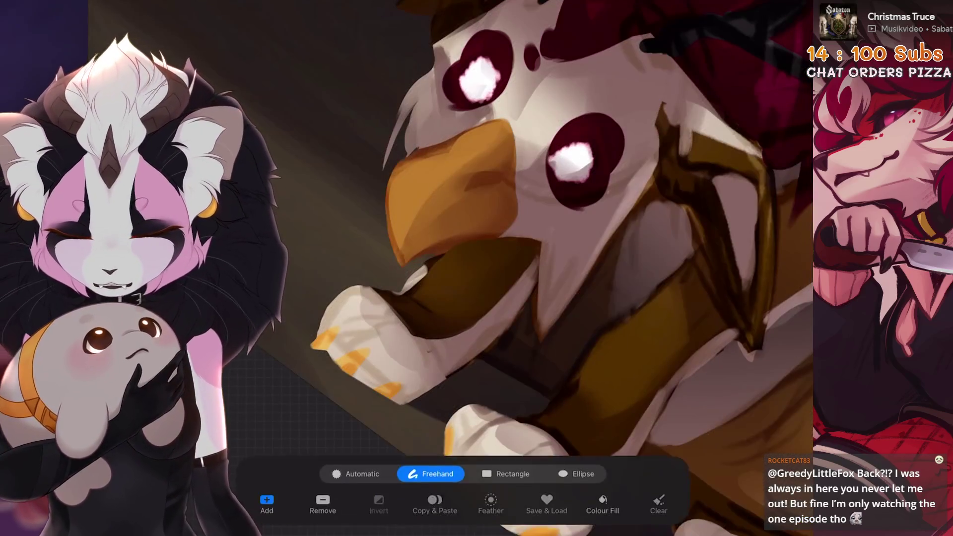
left_click(502, 230)
mouse_move(503, 298)
left_mouse_down()
mouse_move(504, 383)
mouse_move(486, 338)
left_mouse_up()
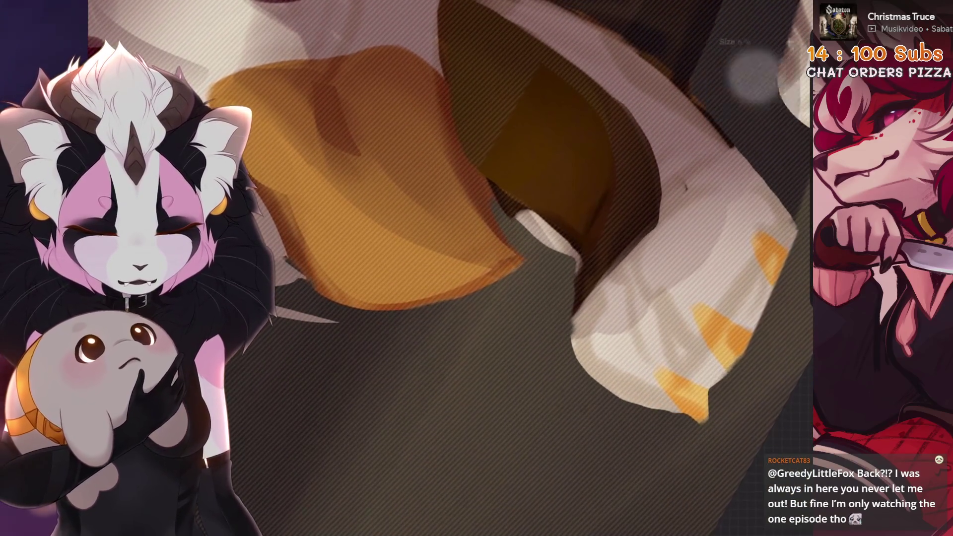
key("ctrl+z")
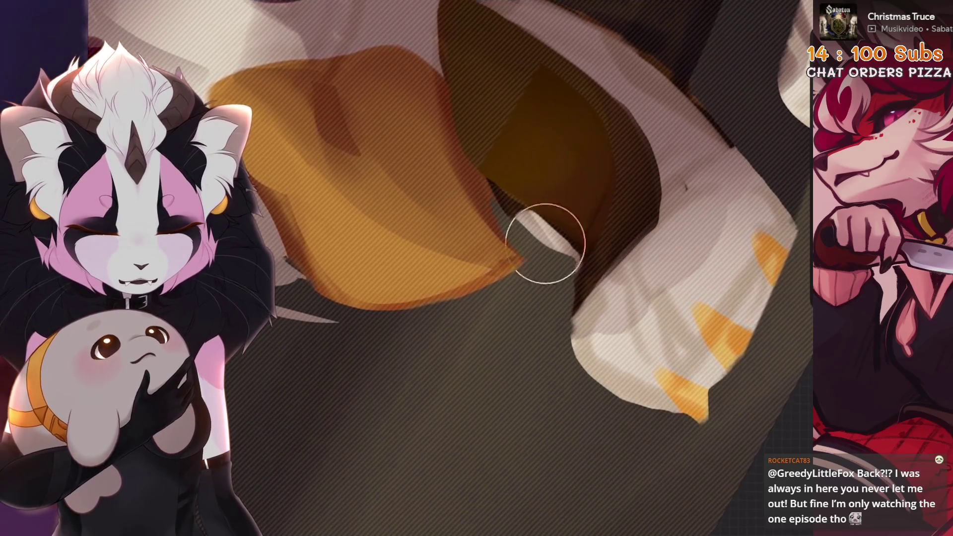
key("ctrl+0")
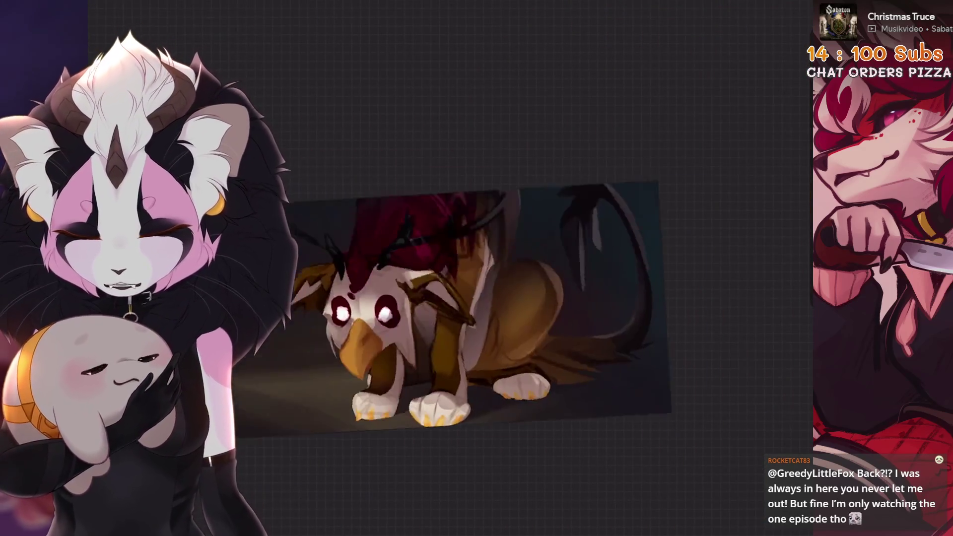
Step: Trace and apply a freehand selection along the inner foreleg edge
key("s")
scroll(511, 258, "up", 3)
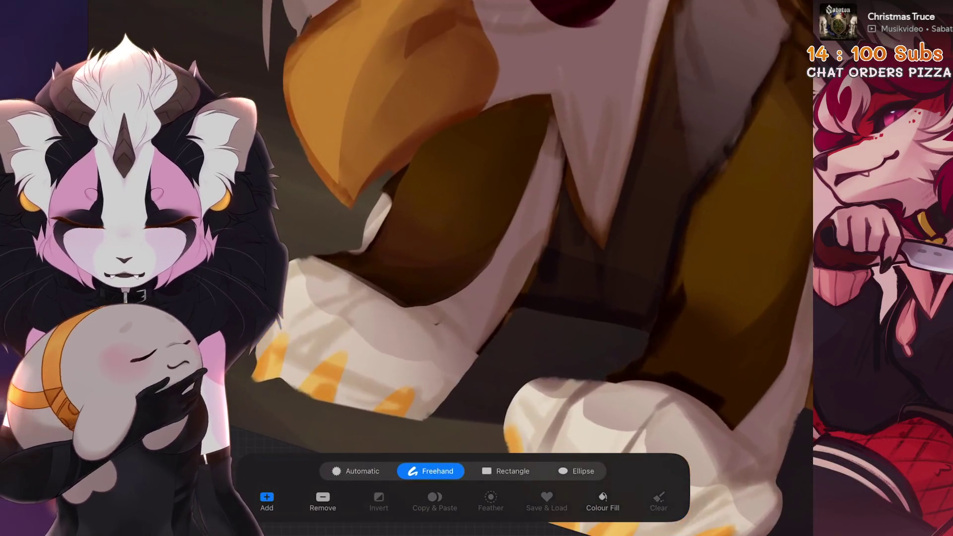
mouse_move(551, 239)
left_mouse_down()
mouse_move(526, 278)
mouse_move(546, 142)
left_mouse_up()
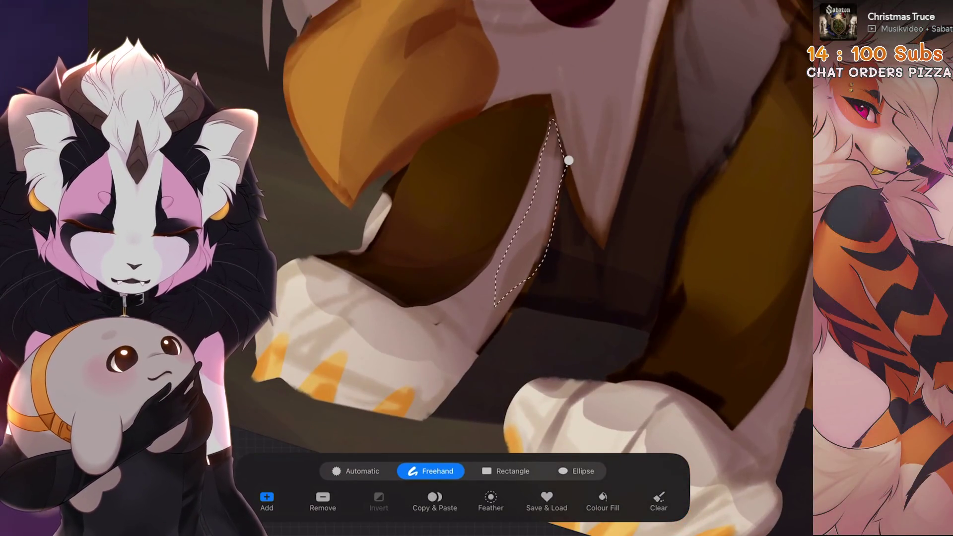
key("b")
scroll(546, 248, "down", 2)
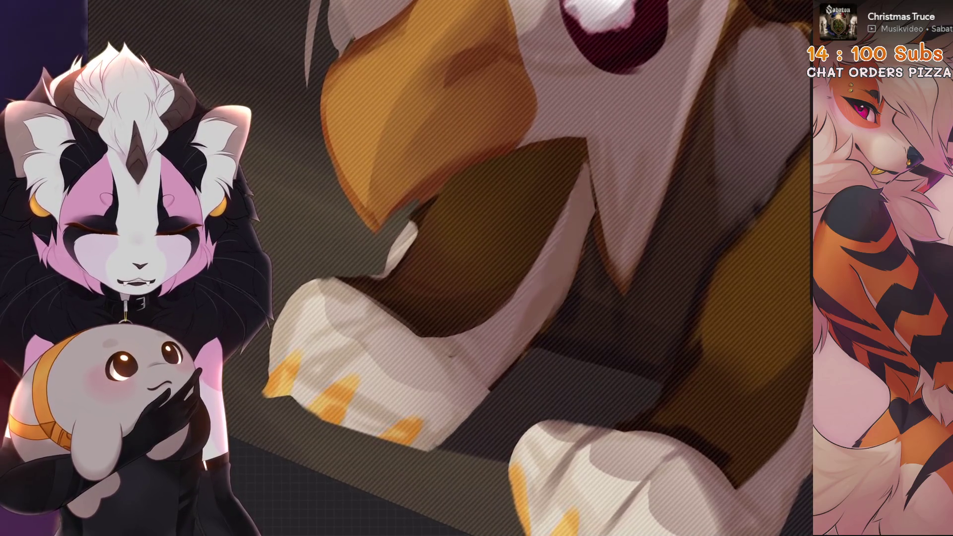
scroll(496, 248, "up", 2)
Step: Trace and apply another freehand selection beside the left front paw
key("s")
left_click_drag(585, 237, 576, 263)
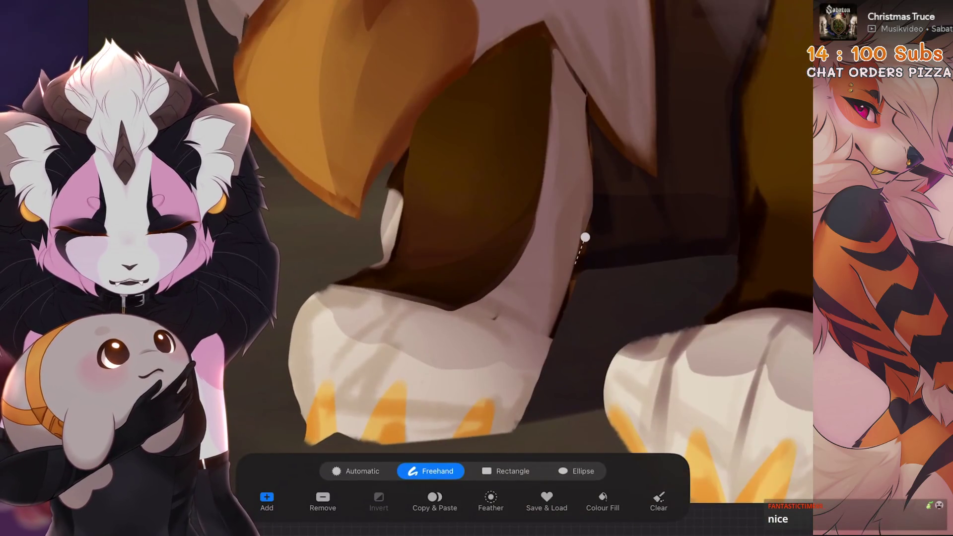
scroll(603, 202, "down", 2)
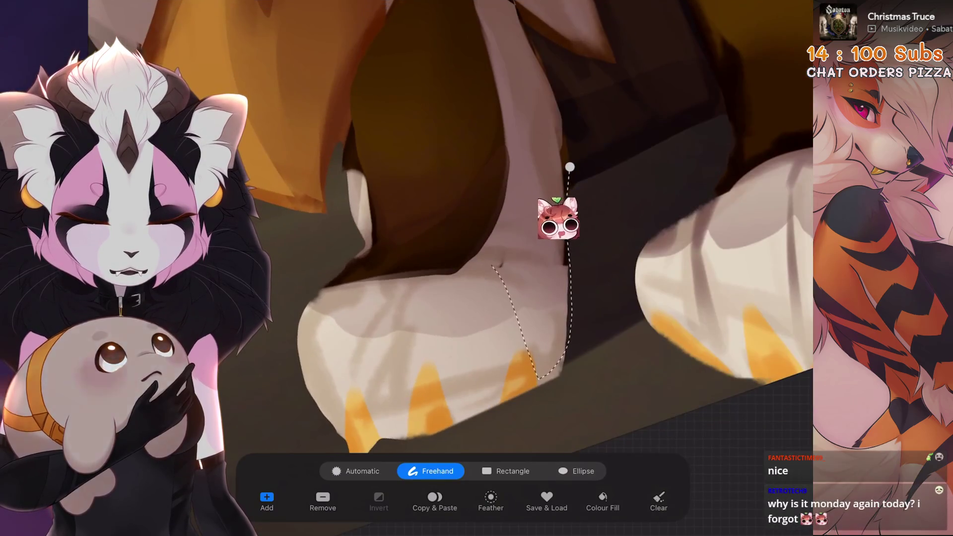
key("b")
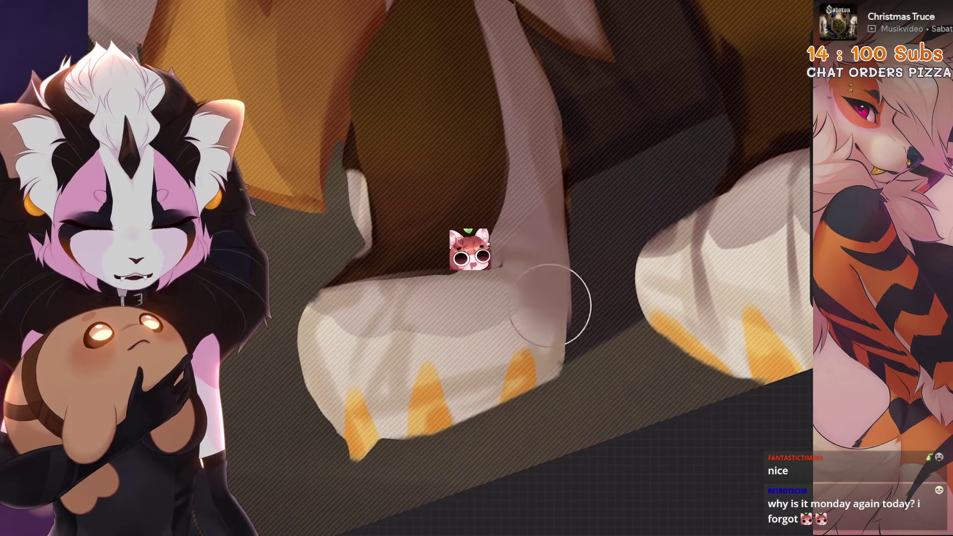
scroll(451, 256, "down", 3)
scroll(394, 272, "down", 3)
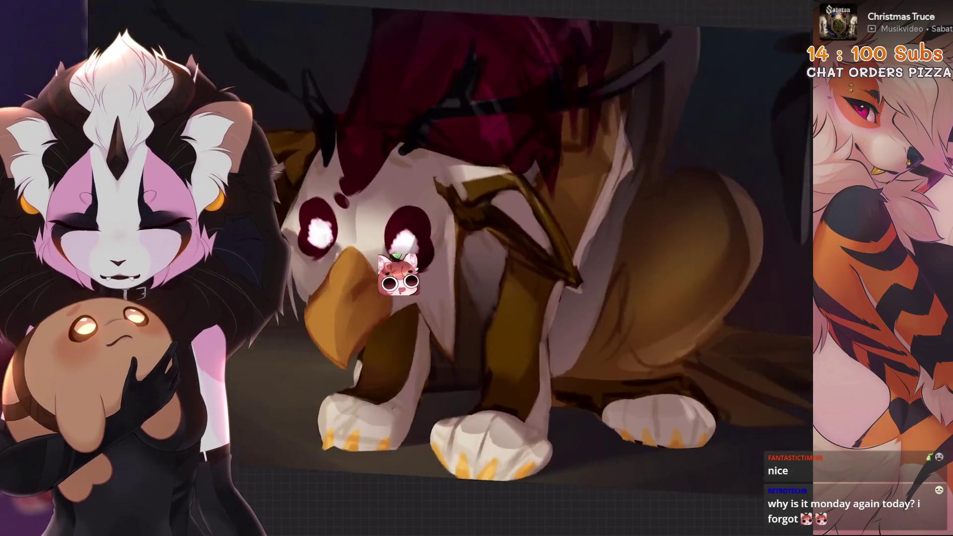
scroll(368, 284, "up", 2)
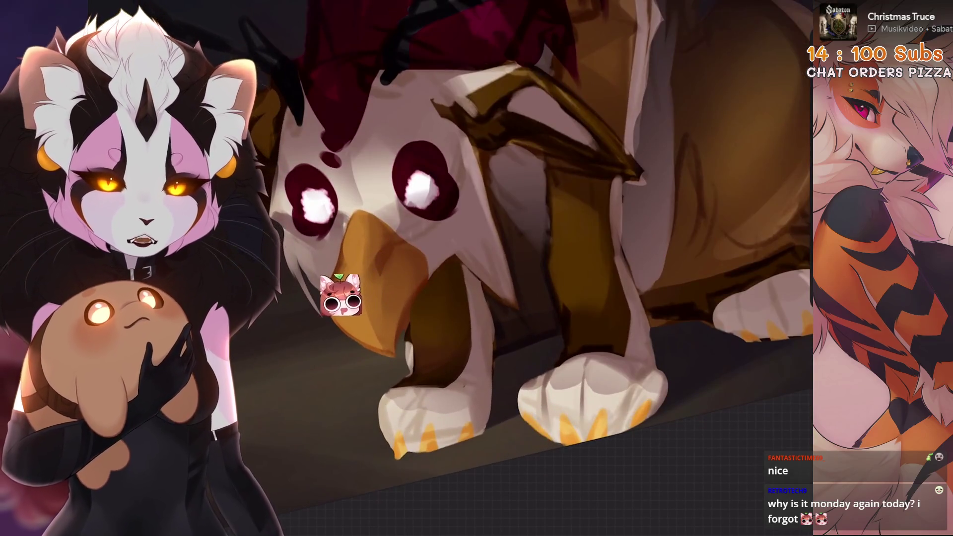